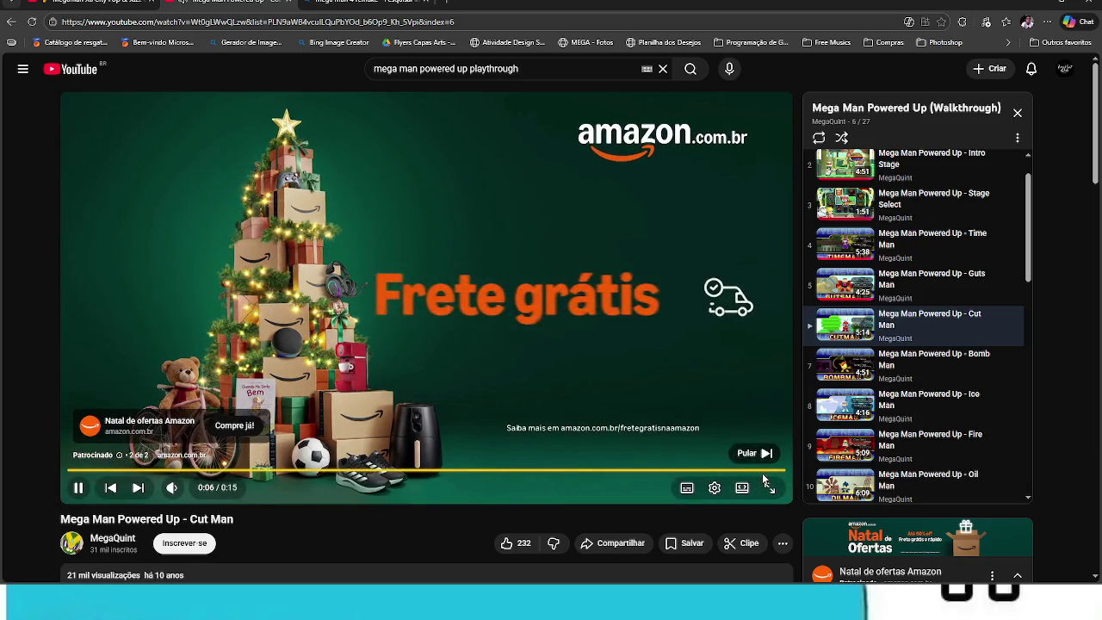
Skip the YouTube ad and let the Mega Man Powered Up Cut Man video play to its results screen
{"action": "left_click", "coordinate": [766, 454]}
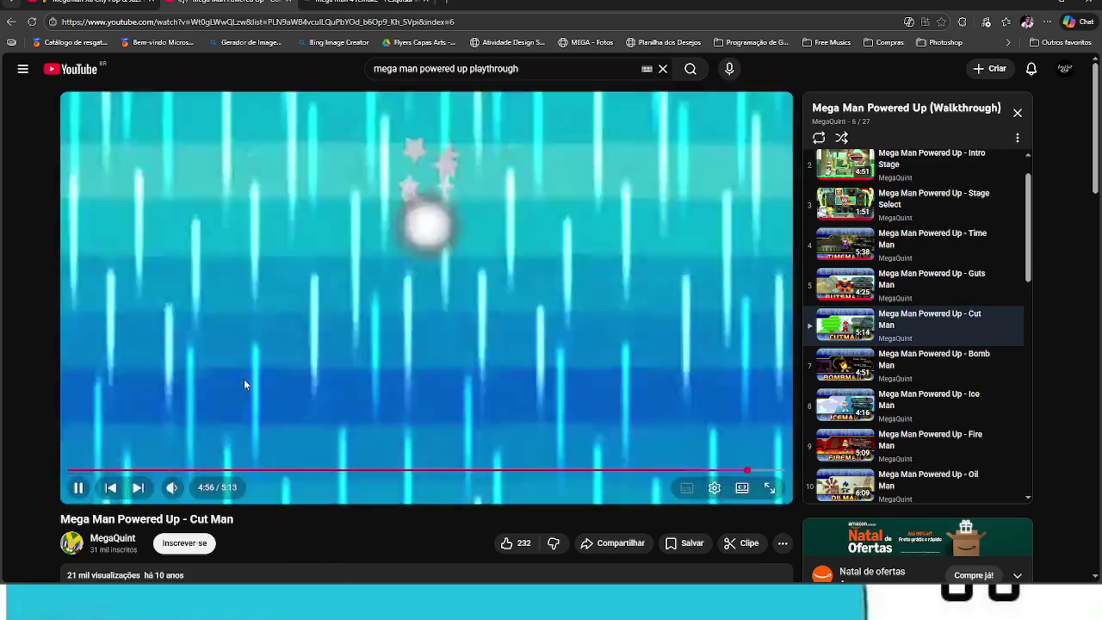
Pause the Cut Man video at its results screen and open a 'cuphead von bon bon' result
{"action": "left_click", "coordinate": [281, 364]}
{"action": "type", "text": "cuphead von bon bon"}
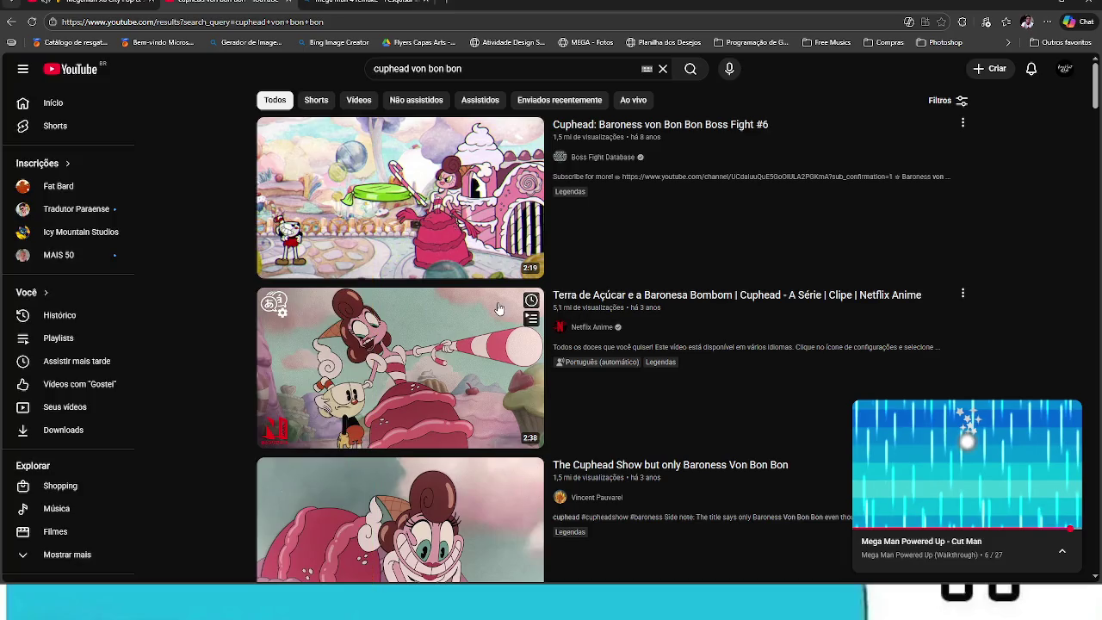
{"action": "key", "text": "i"}
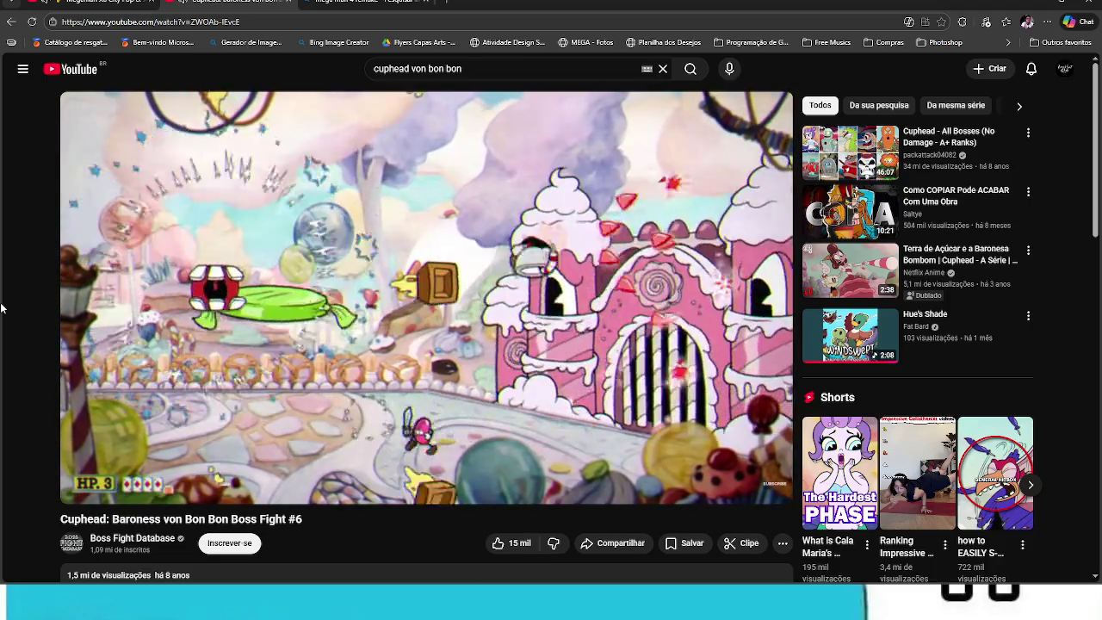
Pause the Baroness von Bon Bon fight at its 2:05 end screen, then switch to the Megaman X6 tab
{"action": "mouse_move", "coordinate": [239, 286]}
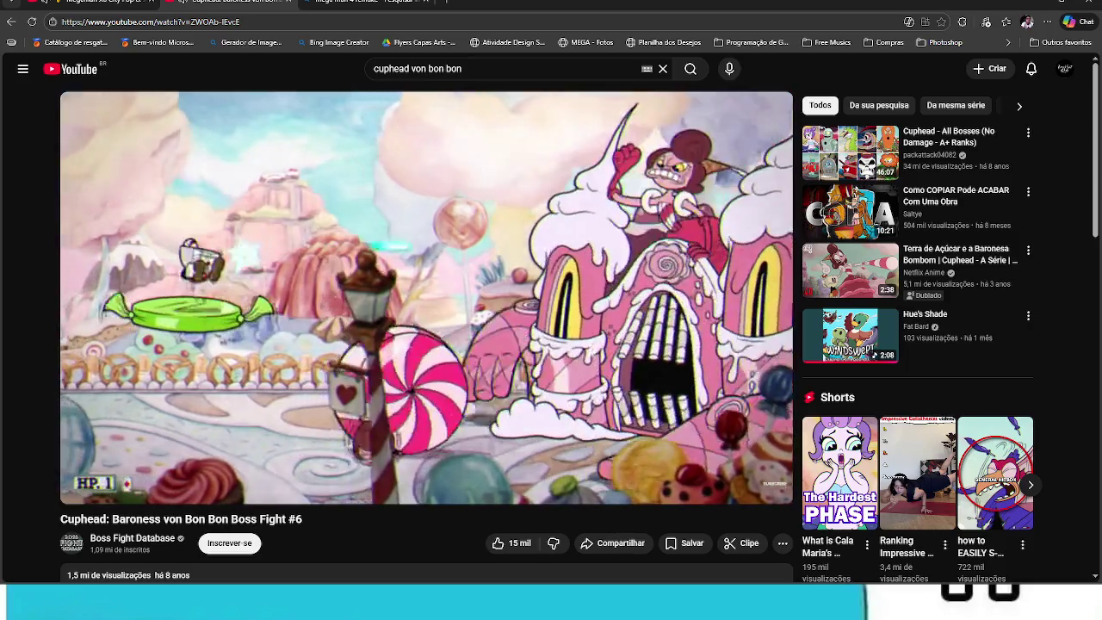
{"action": "mouse_move", "coordinate": [242, 274]}
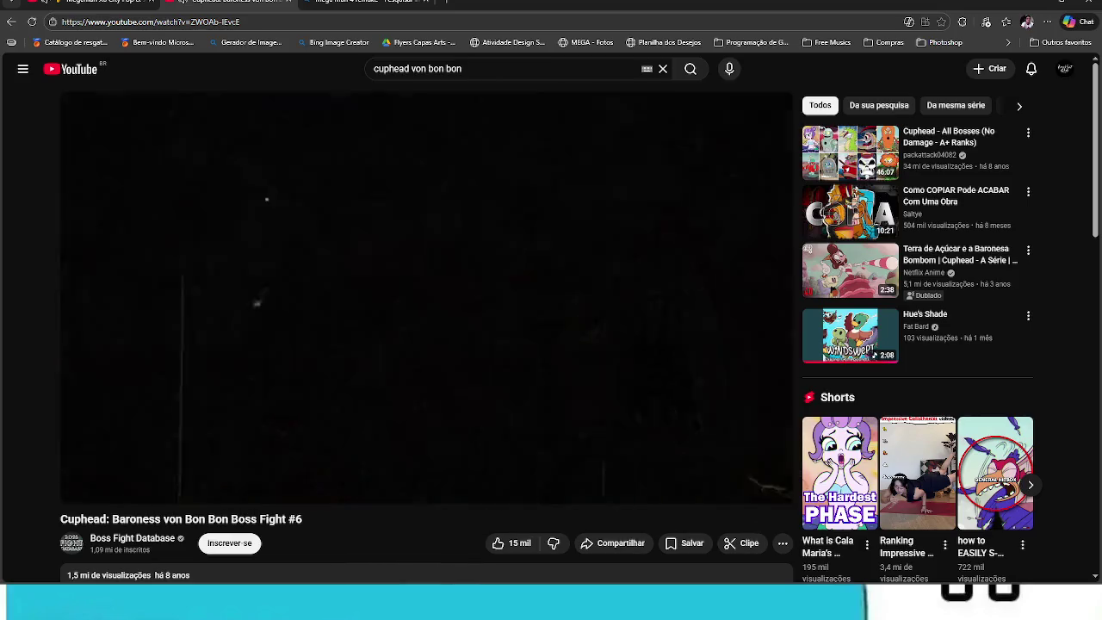
{"action": "mouse_move", "coordinate": [452, 277]}
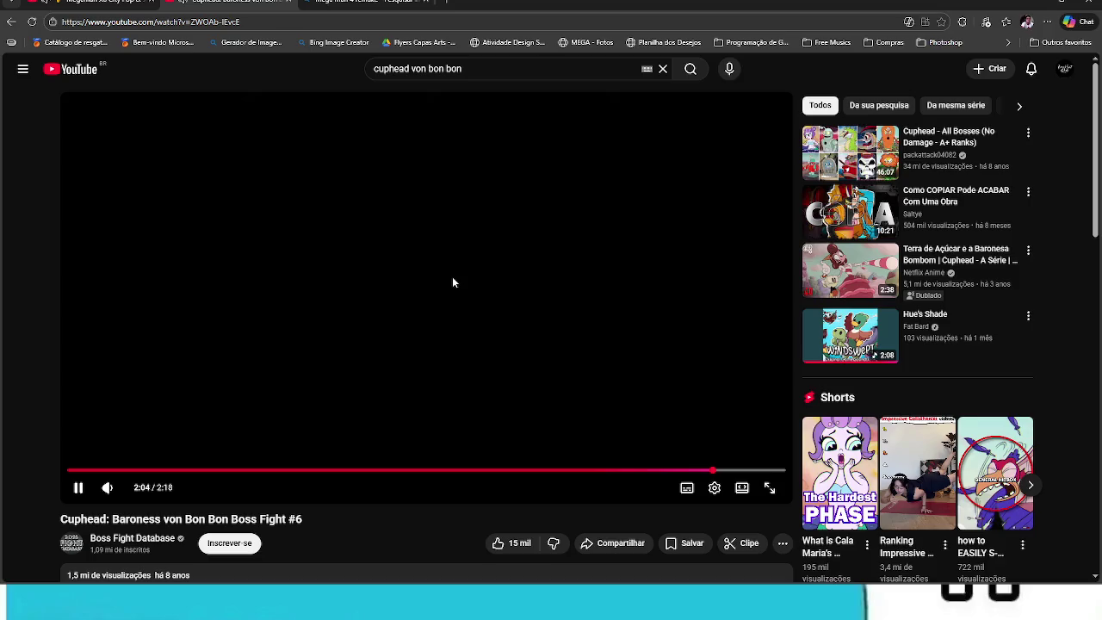
{"action": "left_click", "coordinate": [408, 273]}
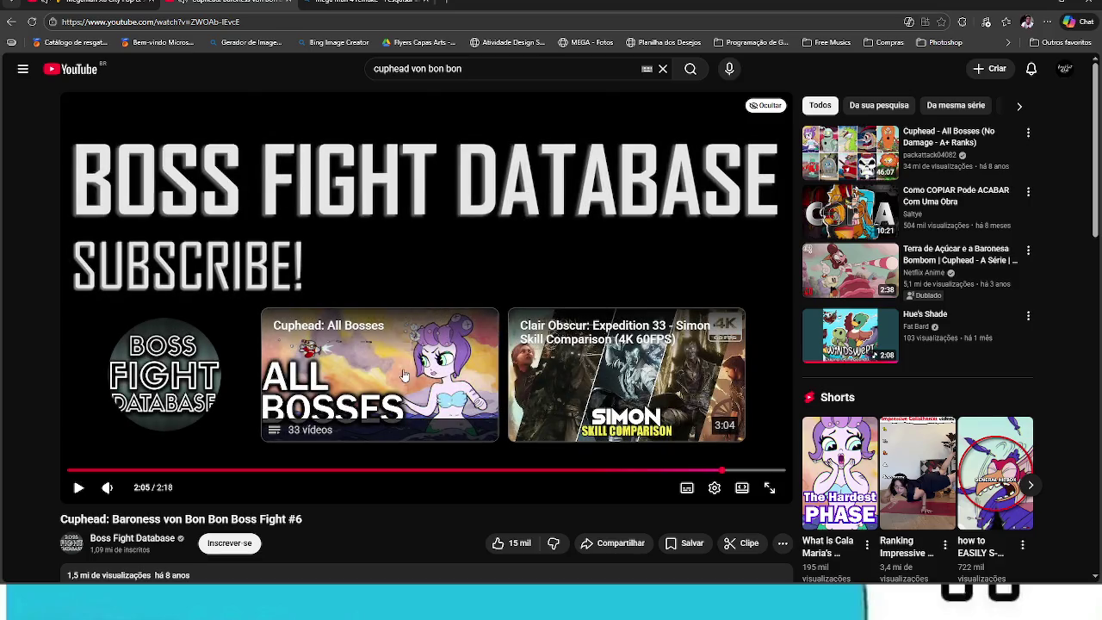
{"action": "left_click", "coordinate": [135, 6]}
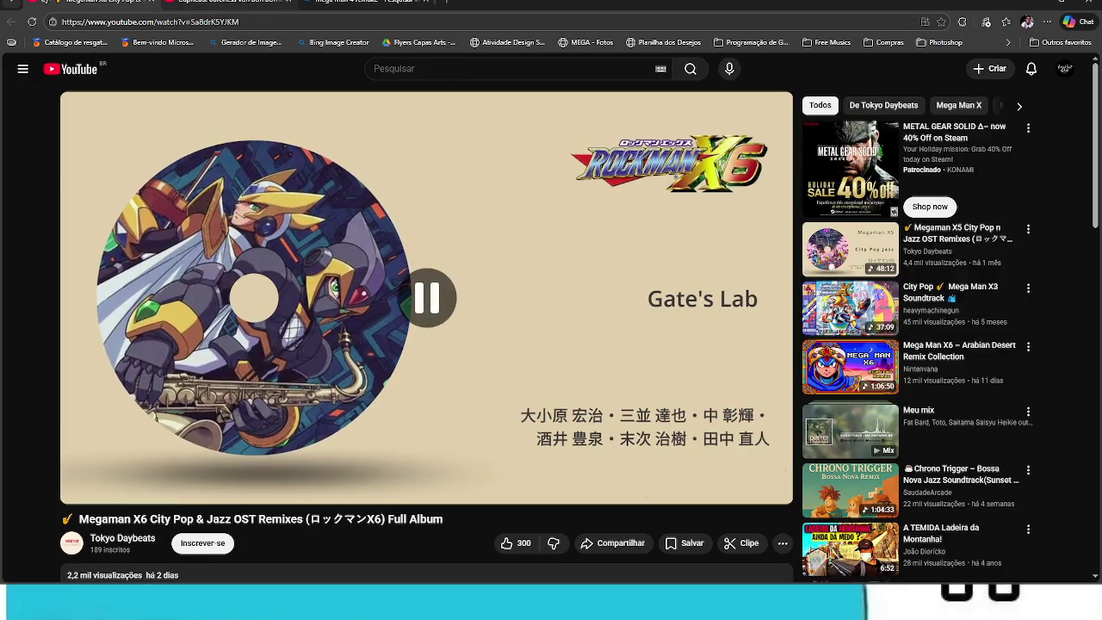
Switch from the Megaman X6 City Pop tab back to the Cuphead boss fight tab
{"action": "key", "text": "ctrl+Tab"}
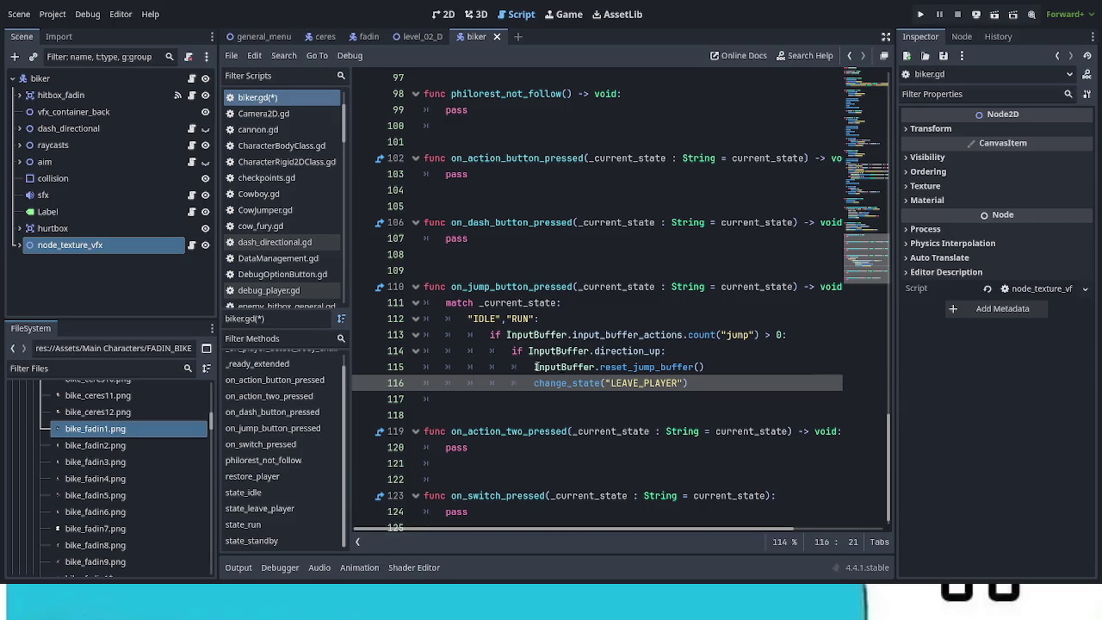
{"action": "left_click_drag", "start_coordinate": [217, 290], "coordinate": [167, 291]}
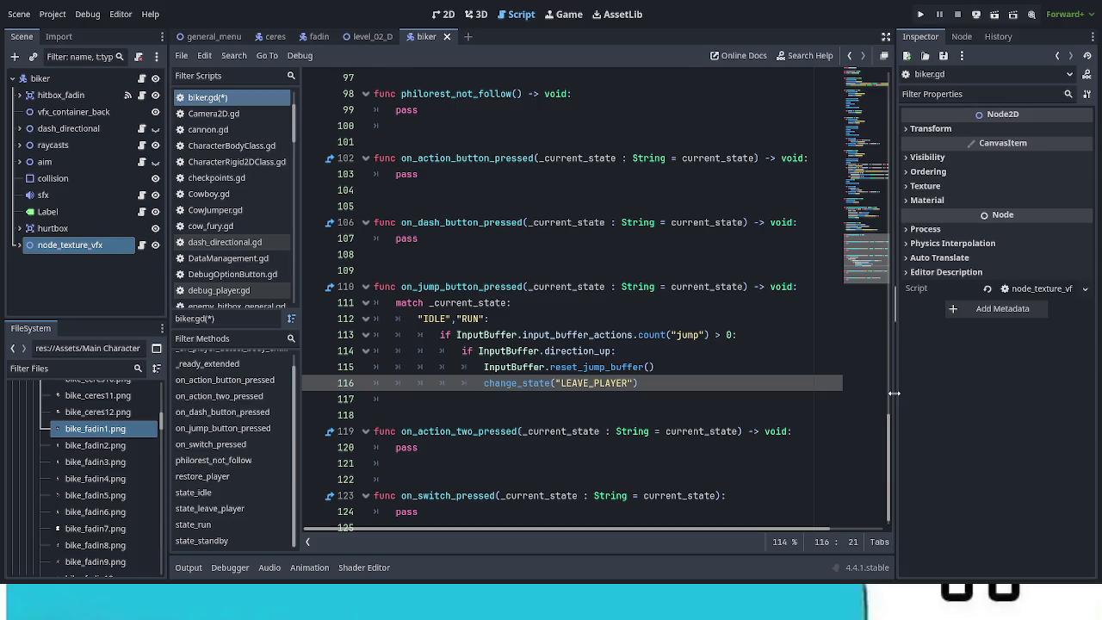
{"action": "left_click_drag", "start_coordinate": [894, 392], "coordinate": [928, 392]}
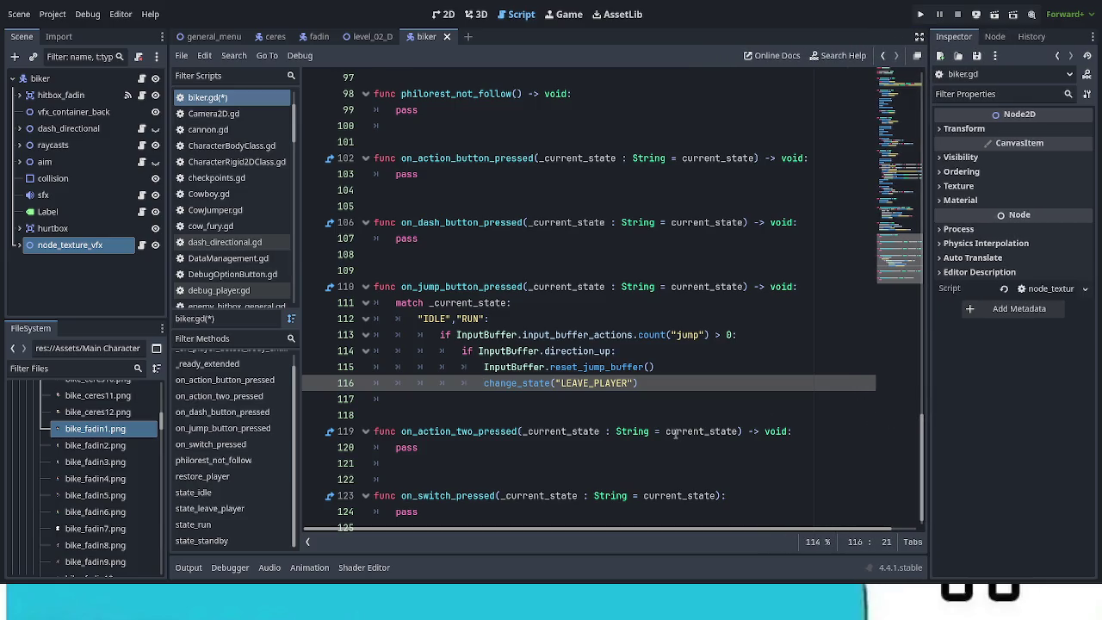
{"action": "scroll", "coordinate": [658, 415], "scroll_direction": "down", "scroll_amount": 1}
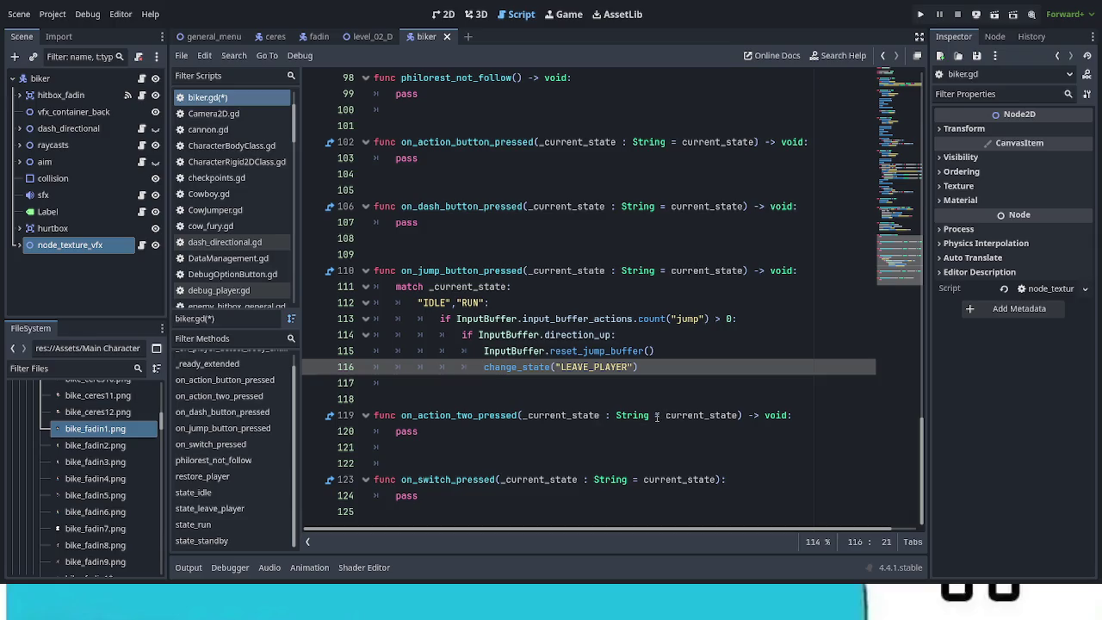
{"action": "scroll", "coordinate": [658, 415], "scroll_direction": "up", "scroll_amount": 2}
{"action": "scroll", "coordinate": [647, 414], "scroll_direction": "down", "scroll_amount": 1}
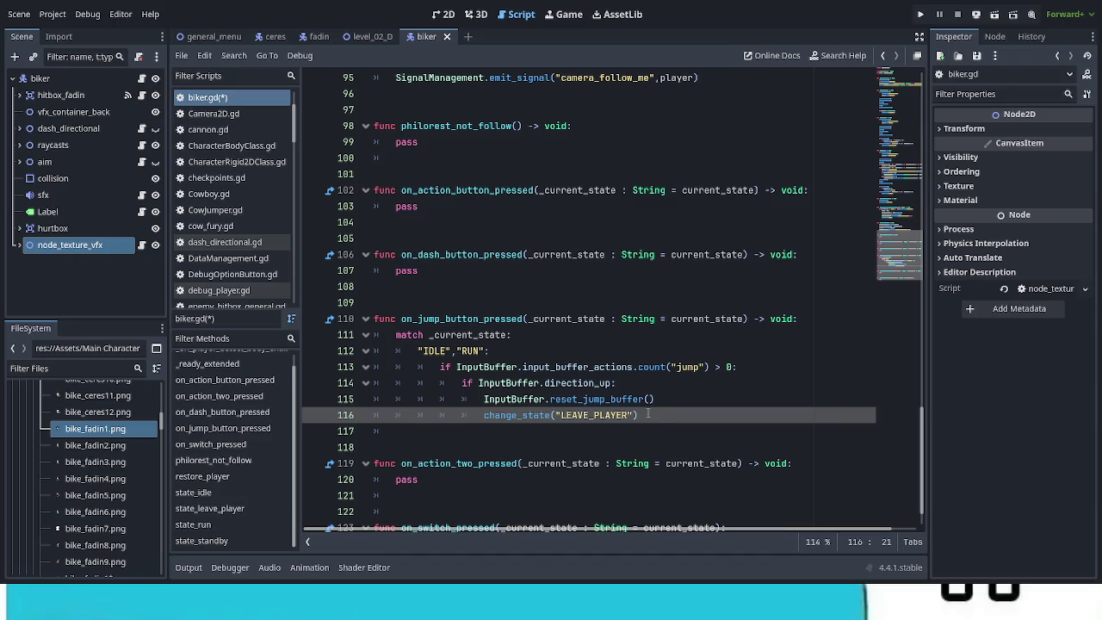
{"action": "scroll", "coordinate": [647, 414], "scroll_direction": "down", "scroll_amount": 1}
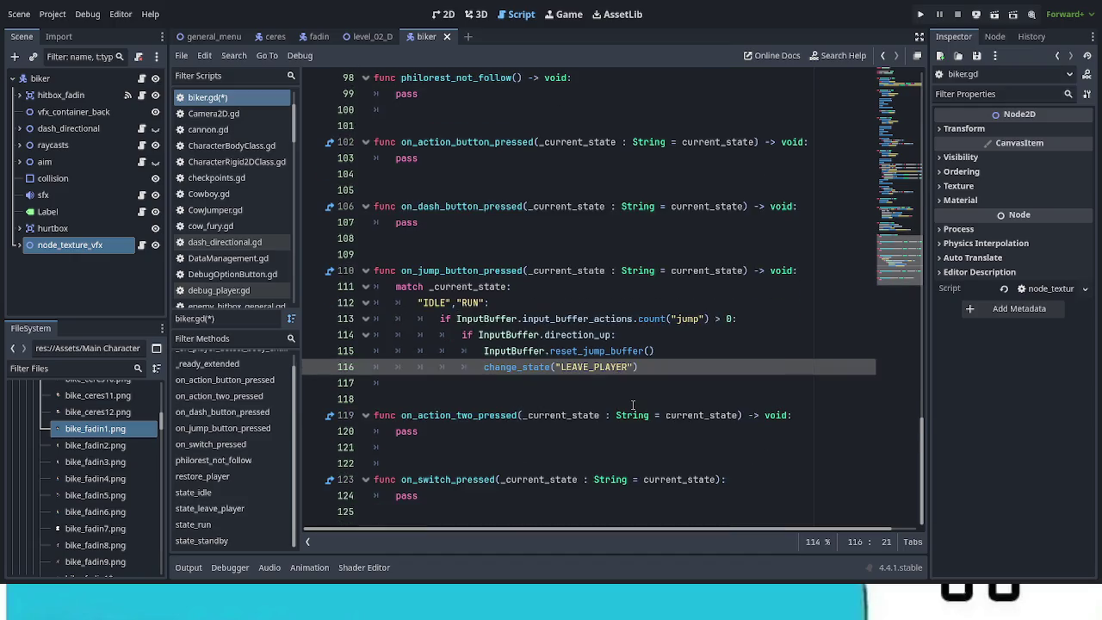
{"action": "scroll", "coordinate": [633, 405], "scroll_direction": "up", "scroll_amount": 2}
{"action": "scroll", "coordinate": [632, 405], "scroll_direction": "up", "scroll_amount": 2}
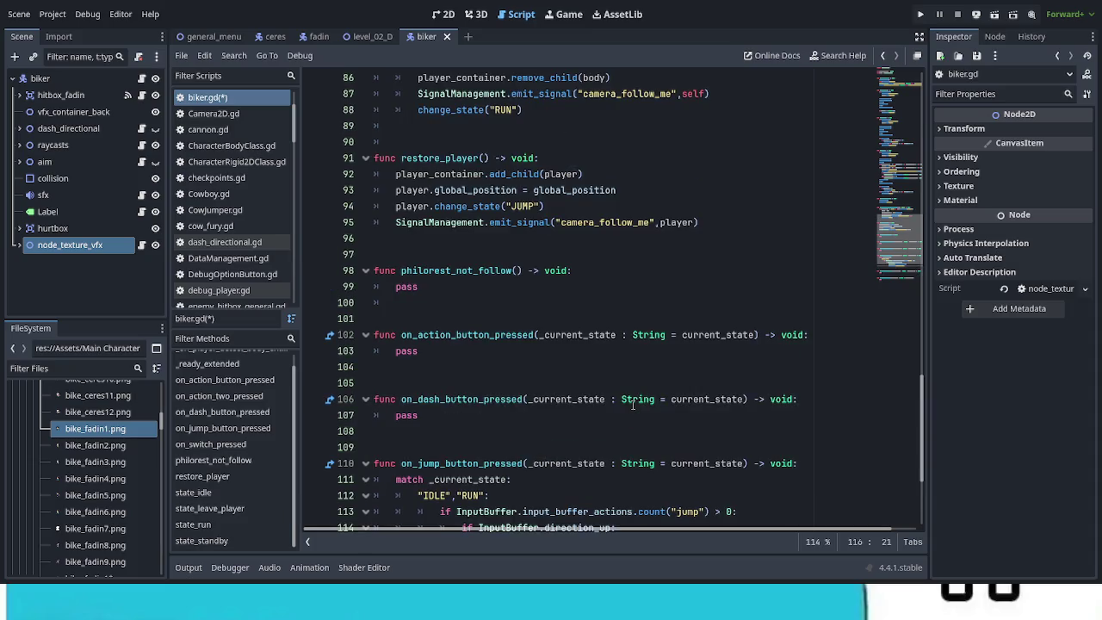
{"action": "scroll", "coordinate": [633, 405], "scroll_direction": "up", "scroll_amount": 2}
{"action": "scroll", "coordinate": [632, 404], "scroll_direction": "up", "scroll_amount": 2}
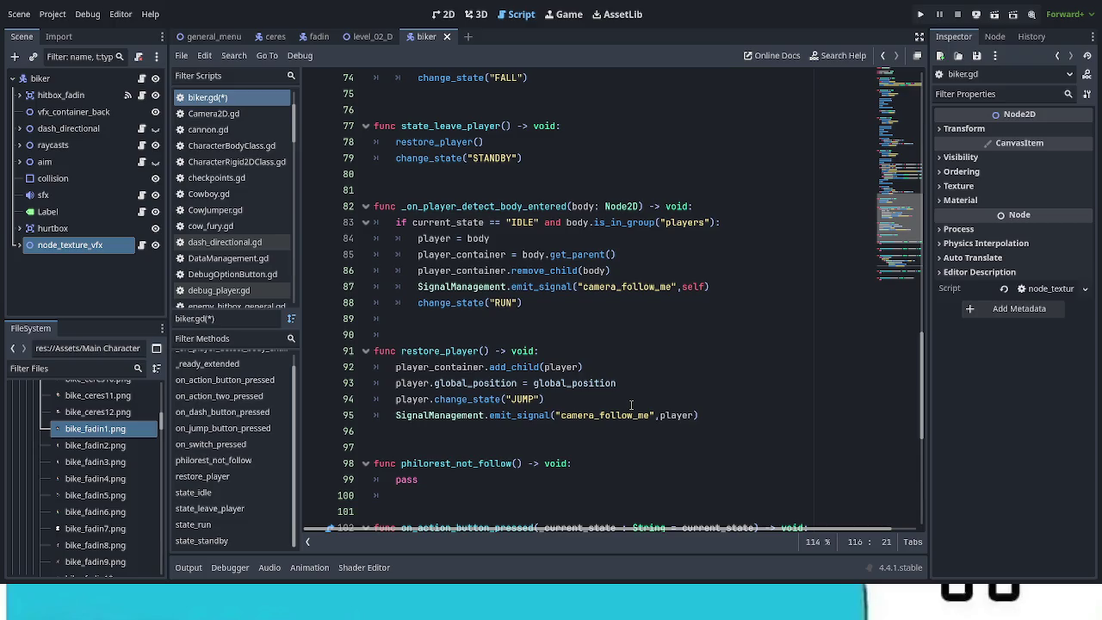
{"action": "scroll", "coordinate": [631, 404], "scroll_direction": "up", "scroll_amount": 5}
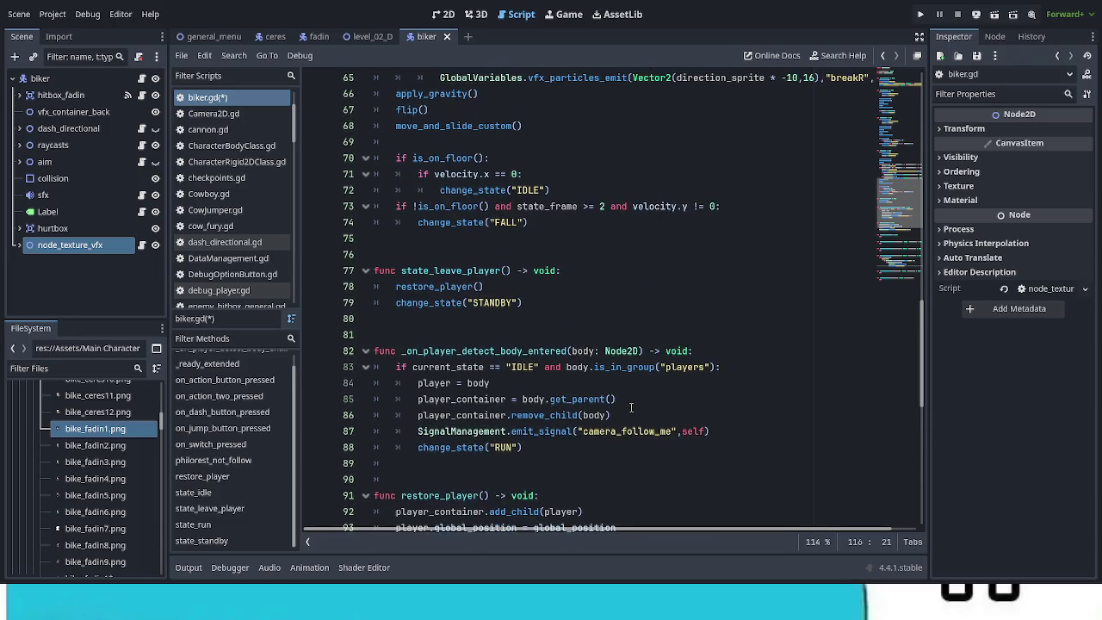
{"action": "scroll", "coordinate": [632, 407], "scroll_direction": "up", "scroll_amount": 9}
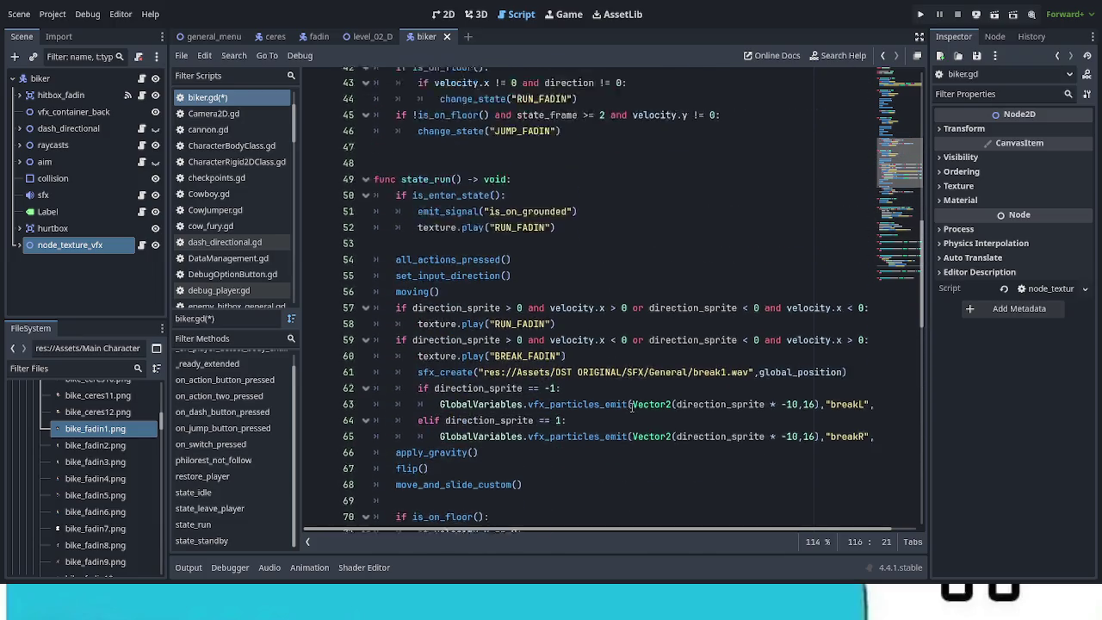
{"action": "scroll", "coordinate": [631, 408], "scroll_direction": "down", "scroll_amount": 6}
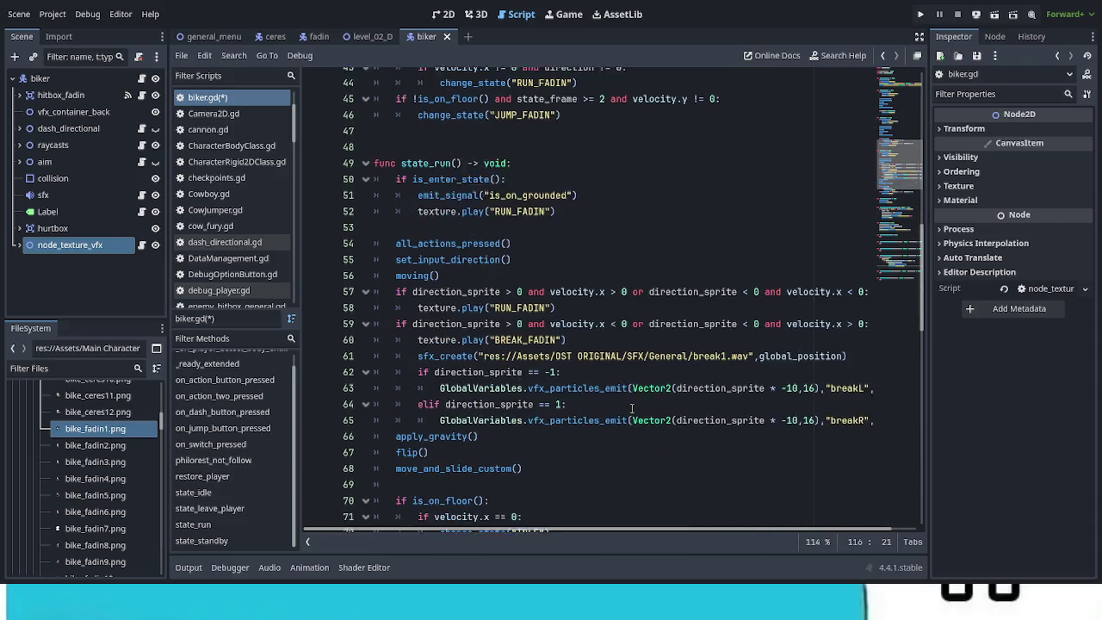
{"action": "scroll", "coordinate": [631, 408], "scroll_direction": "down", "scroll_amount": 4}
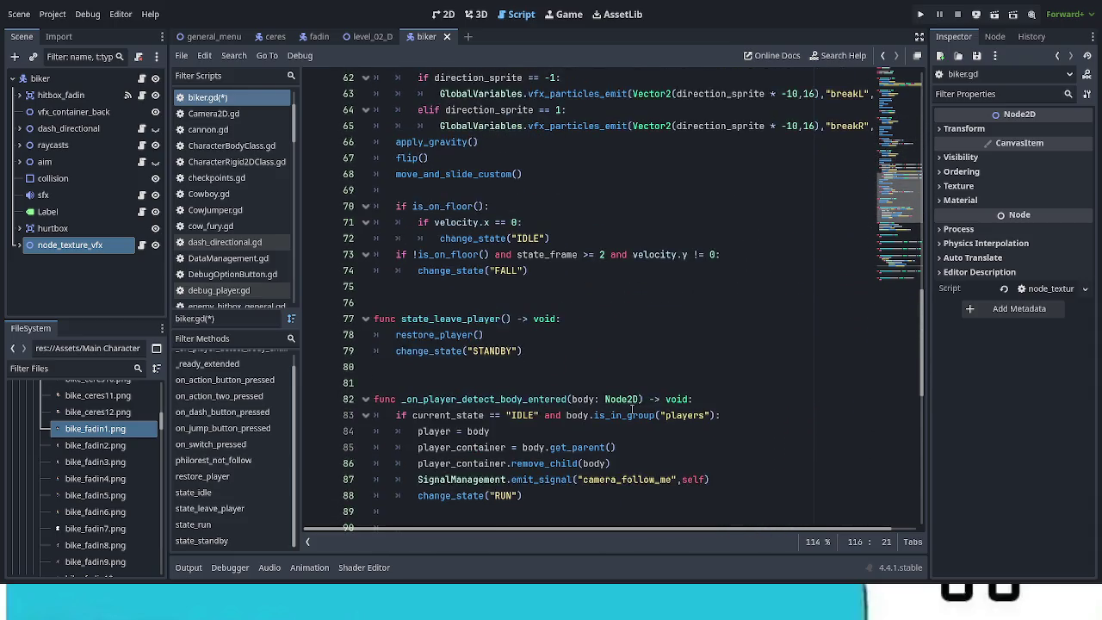
{"action": "scroll", "coordinate": [631, 410], "scroll_direction": "up", "scroll_amount": 3}
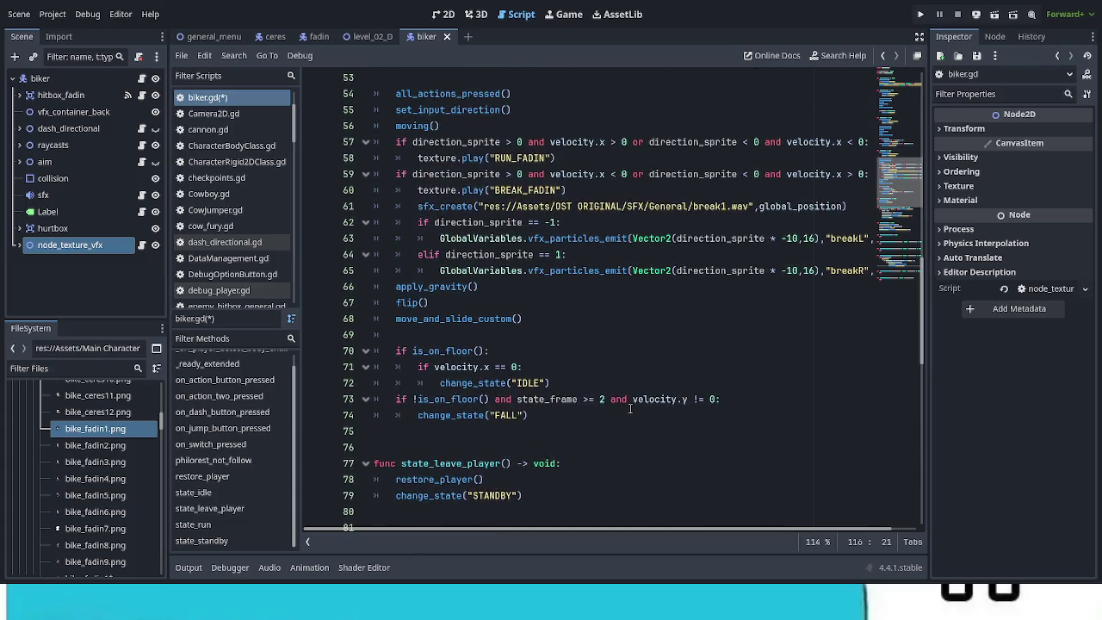
{"action": "scroll", "coordinate": [631, 409], "scroll_direction": "up", "scroll_amount": 9}
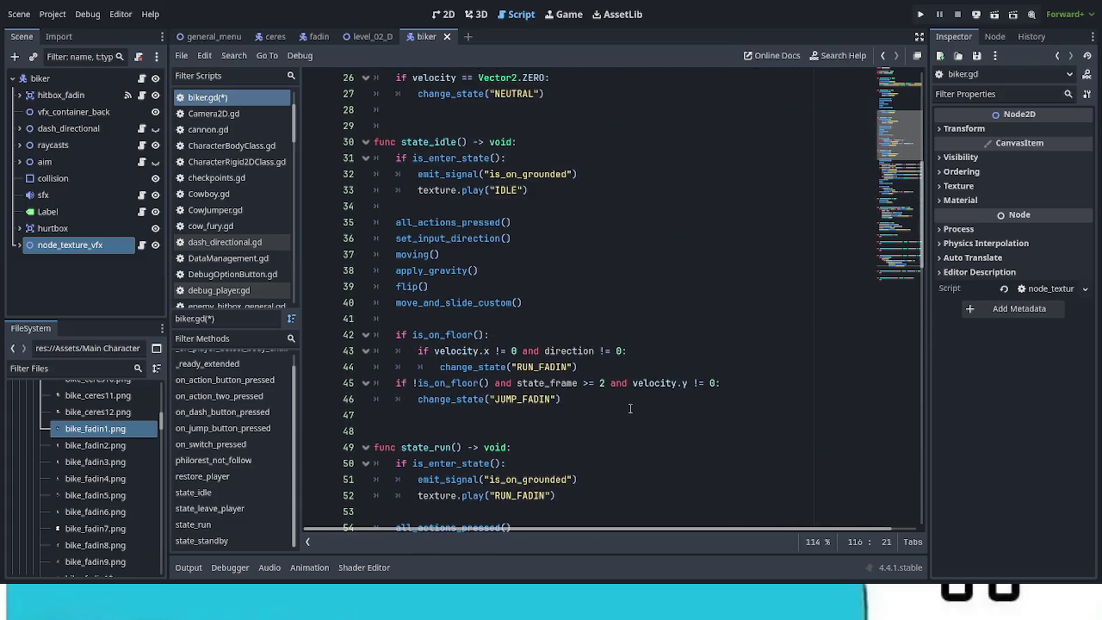
{"action": "scroll", "coordinate": [631, 409], "scroll_direction": "up", "scroll_amount": 8}
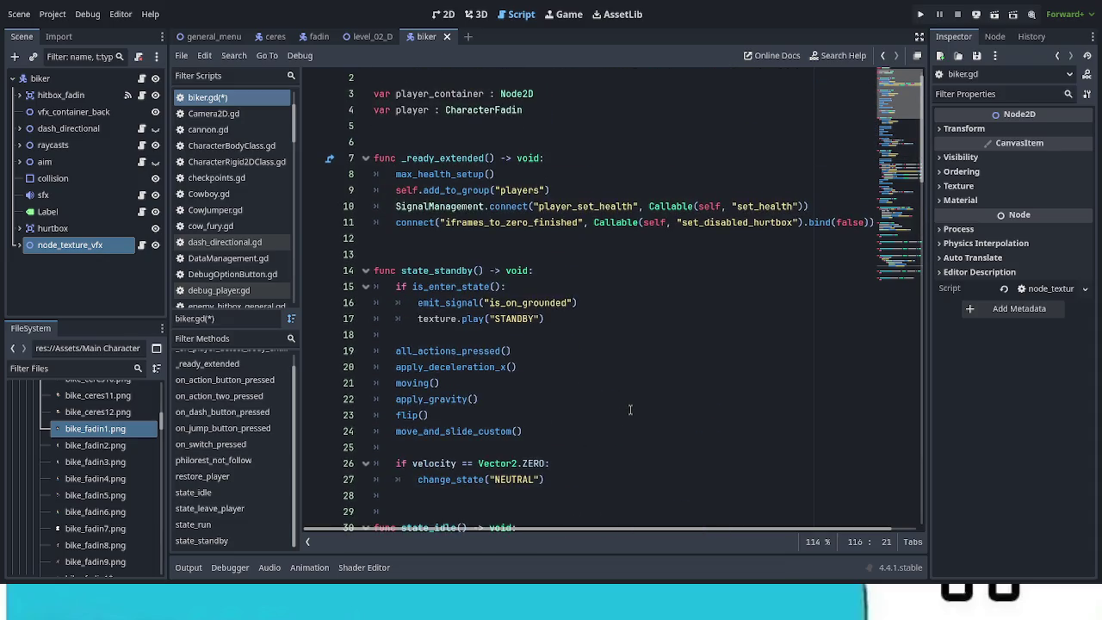
{"action": "scroll", "coordinate": [631, 410], "scroll_direction": "up", "scroll_amount": 1}
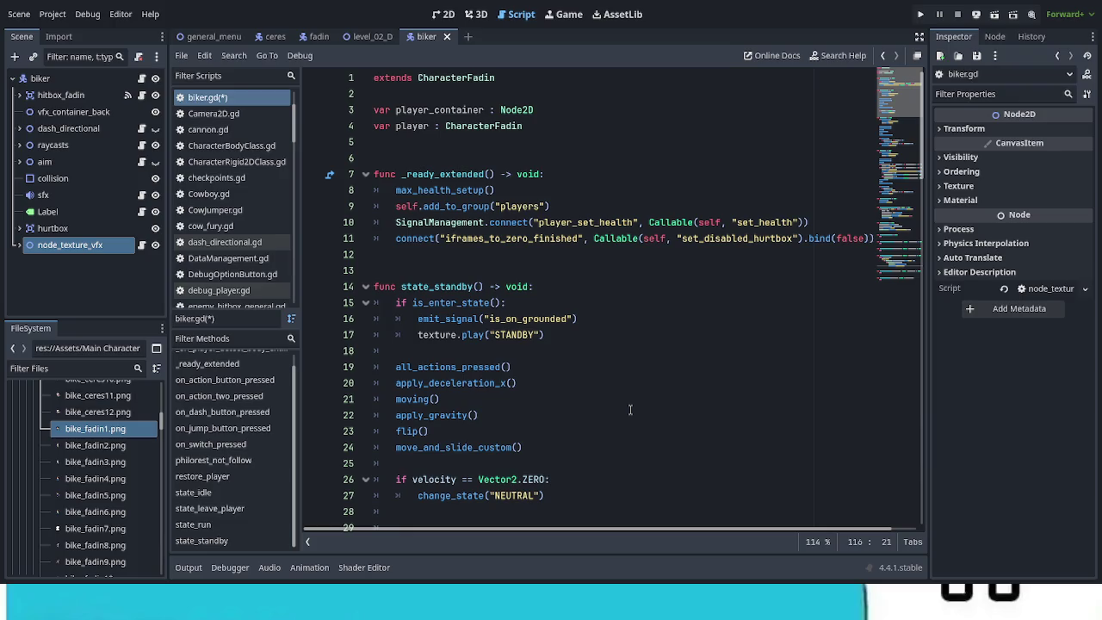
{"action": "scroll", "coordinate": [630, 410], "scroll_direction": "down", "scroll_amount": 1}
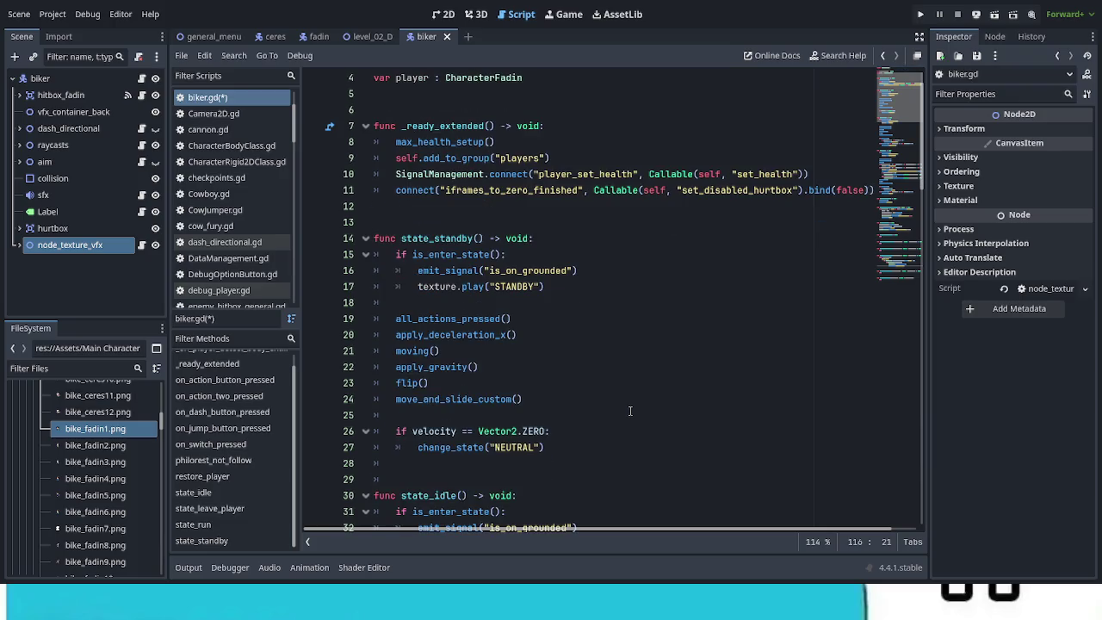
{"action": "scroll", "coordinate": [631, 412], "scroll_direction": "down", "scroll_amount": 2}
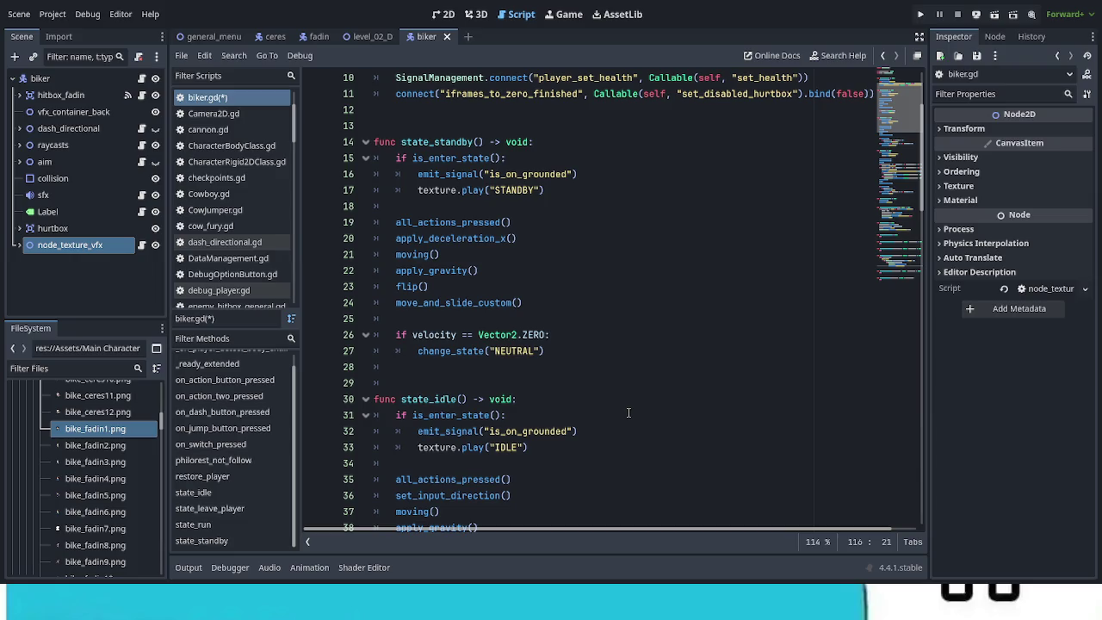
{"action": "scroll", "coordinate": [629, 413], "scroll_direction": "down", "scroll_amount": 7}
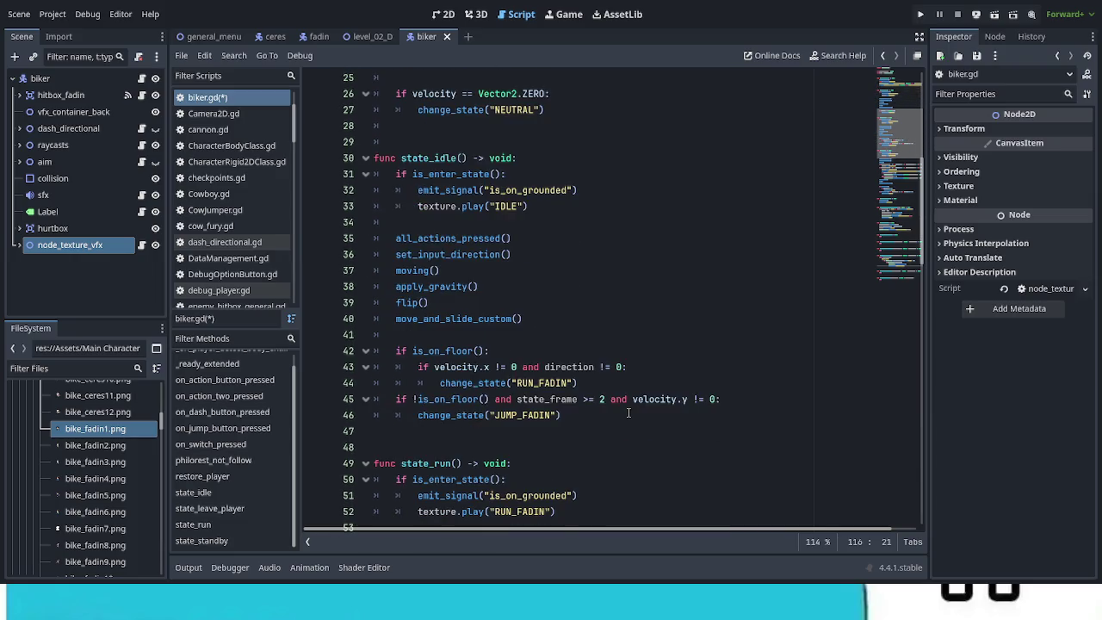
{"action": "scroll", "coordinate": [628, 414], "scroll_direction": "down", "scroll_amount": 2}
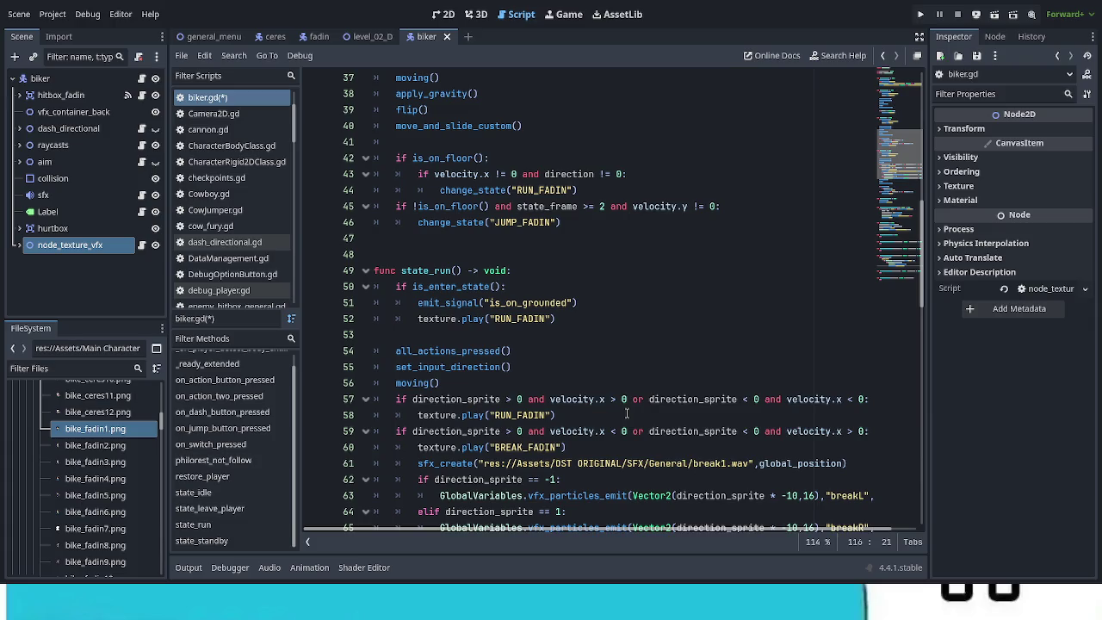
{"action": "scroll", "coordinate": [627, 414], "scroll_direction": "down", "scroll_amount": 6}
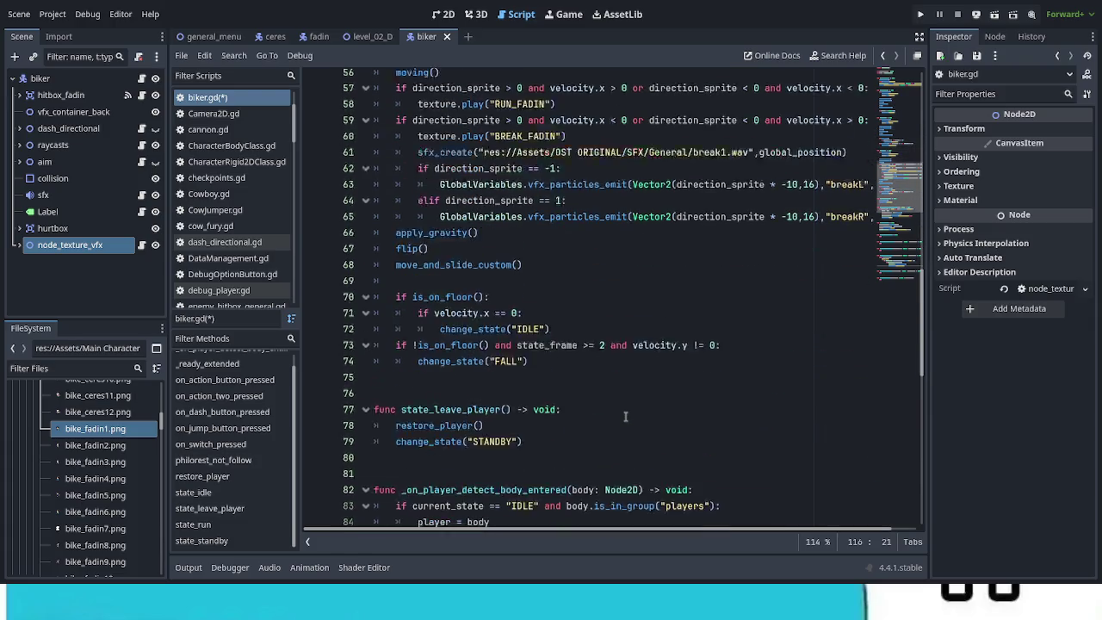
{"action": "scroll", "coordinate": [627, 416], "scroll_direction": "down", "scroll_amount": 2}
{"action": "scroll", "coordinate": [626, 415], "scroll_direction": "down", "scroll_amount": 1}
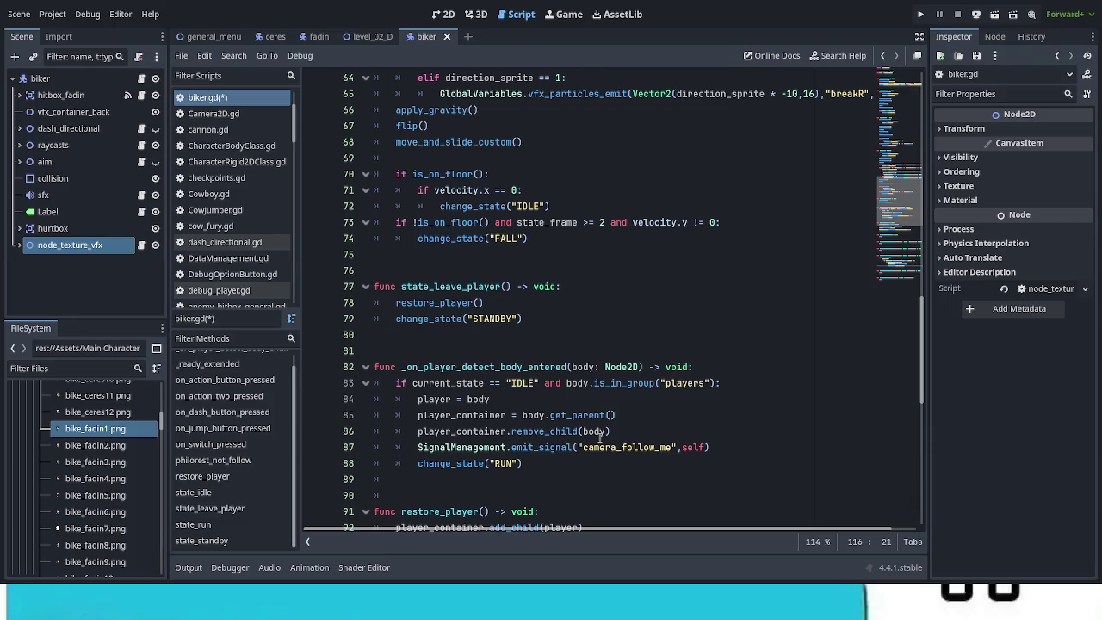
{"action": "scroll", "coordinate": [598, 447], "scroll_direction": "down", "scroll_amount": 6}
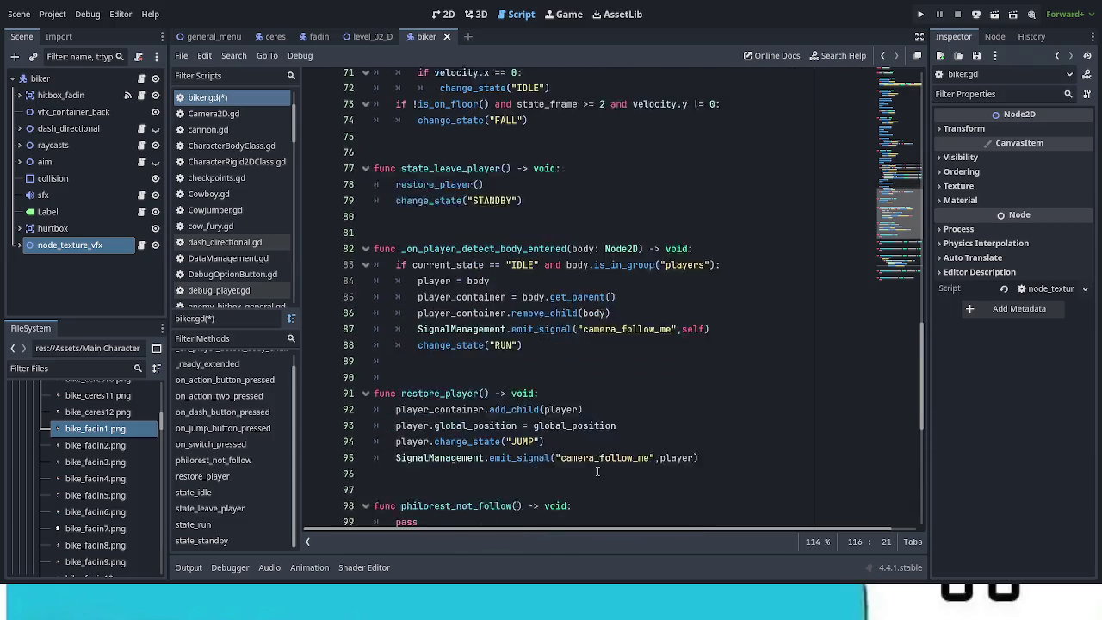
{"action": "scroll", "coordinate": [594, 470], "scroll_direction": "down", "scroll_amount": 3}
{"action": "scroll", "coordinate": [594, 469], "scroll_direction": "down", "scroll_amount": 3}
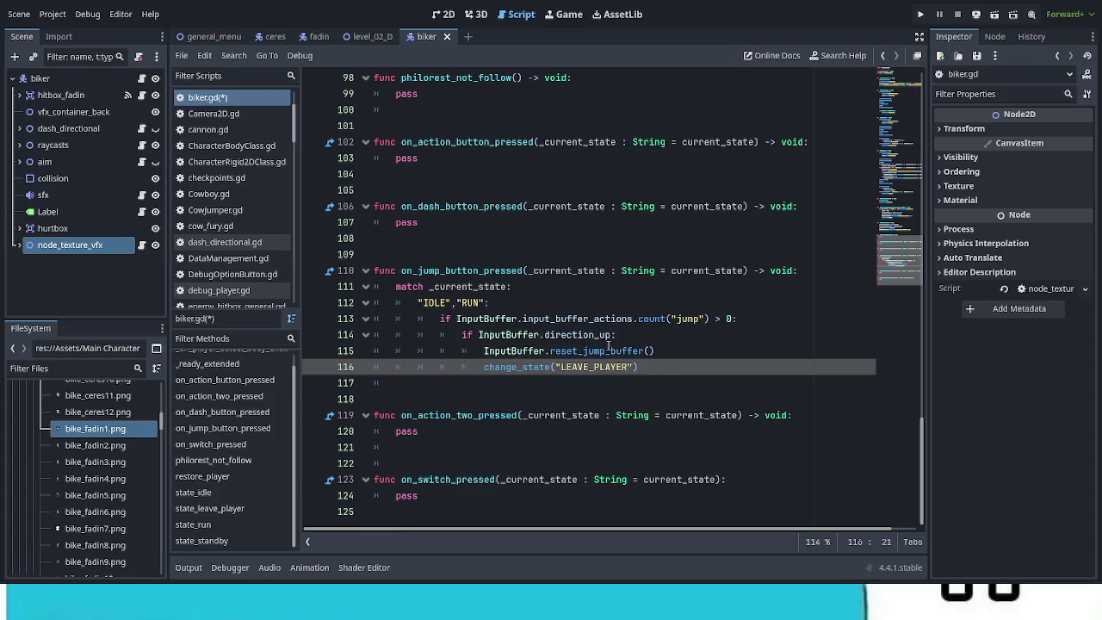
{"action": "left_click", "coordinate": [634, 367]}
Add an if !InputBuffer.direction_up: line below line 116, copied from the direction_up condition
{"action": "left_click_drag", "start_coordinate": [463, 335], "coordinate": [648, 338]}
{"action": "key", "text": "ctrl+c"}
{"action": "left_click", "coordinate": [651, 367]}
{"action": "key", "text": "Return"}
{"action": "key", "text": "BackSpace"}
{"action": "key", "text": "ctrl+v"}
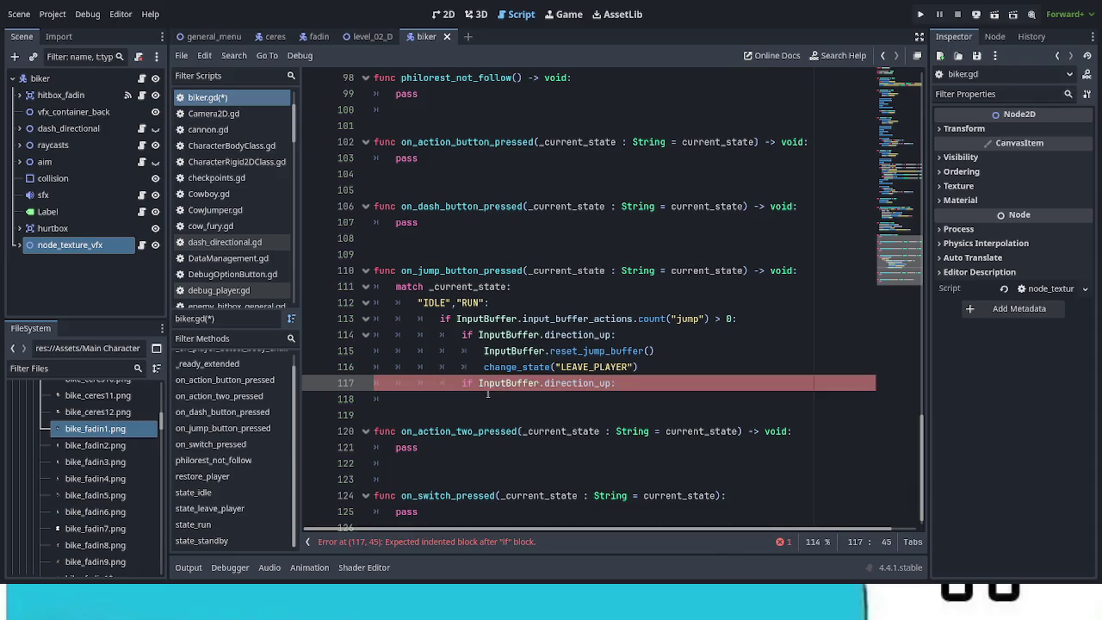
{"action": "key", "text": "Home"}
{"action": "key", "text": "Right"}
{"action": "key", "text": "Right"}
{"action": "key", "text": "Right"}
{"action": "type", "text": "!"}
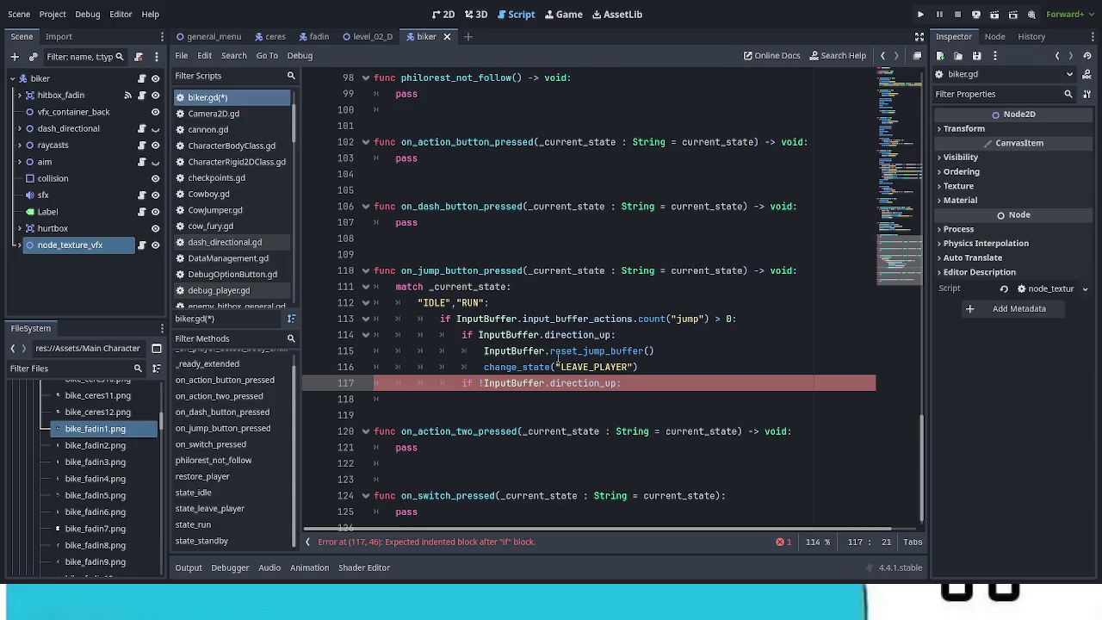
Under it, paste the reset_jump_buffer and change_state lines, changing LEAVE_PLAYER to JUMP
{"action": "left_click_drag", "start_coordinate": [484, 351], "coordinate": [655, 367]}
{"action": "key", "text": "ctrl+c"}
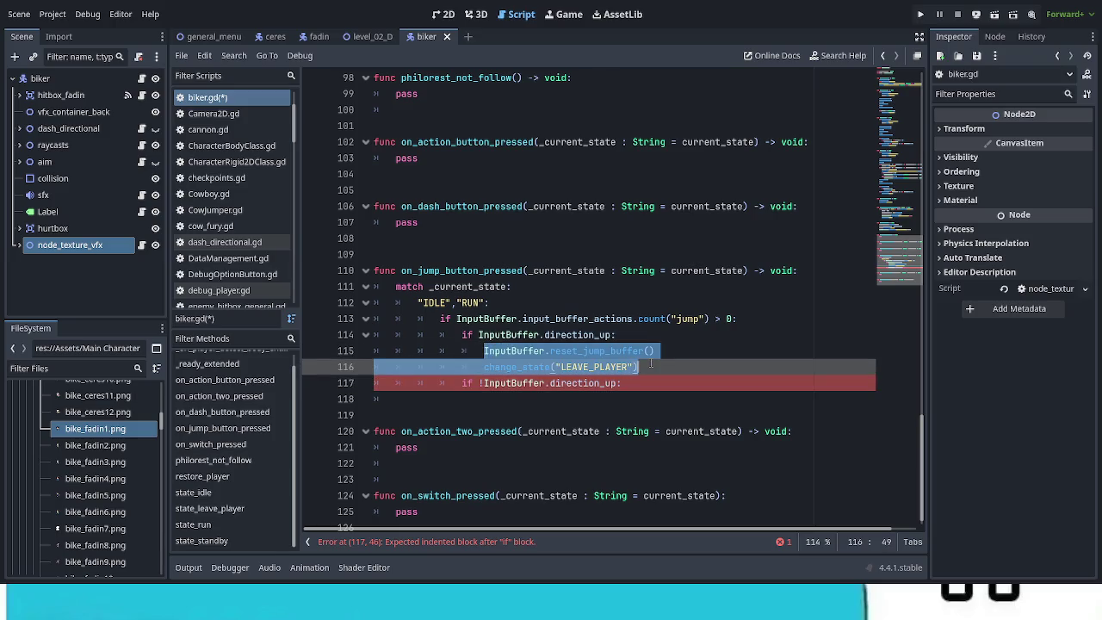
{"action": "left_click", "coordinate": [640, 384]}
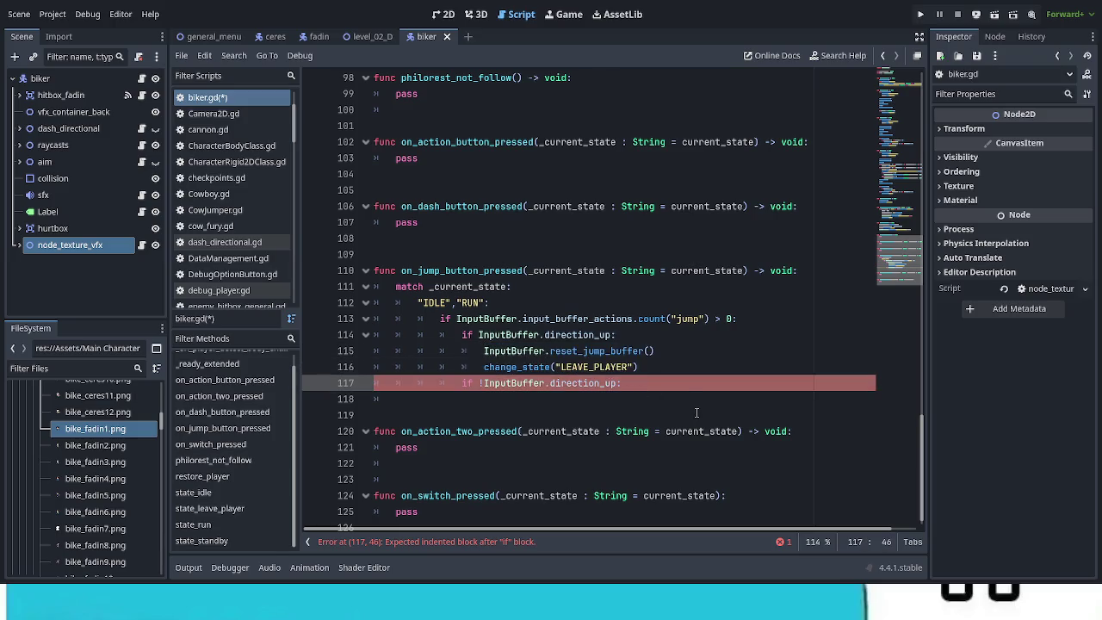
{"action": "key", "text": "Return"}
{"action": "key", "text": "ctrl+v"}
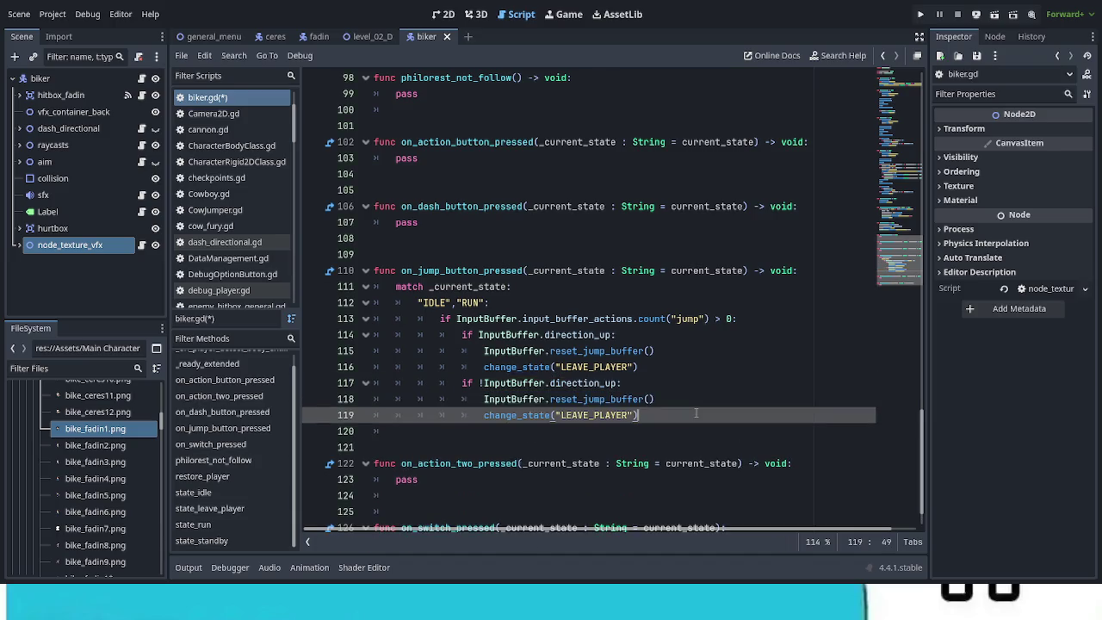
{"action": "double_click", "coordinate": [616, 401]}
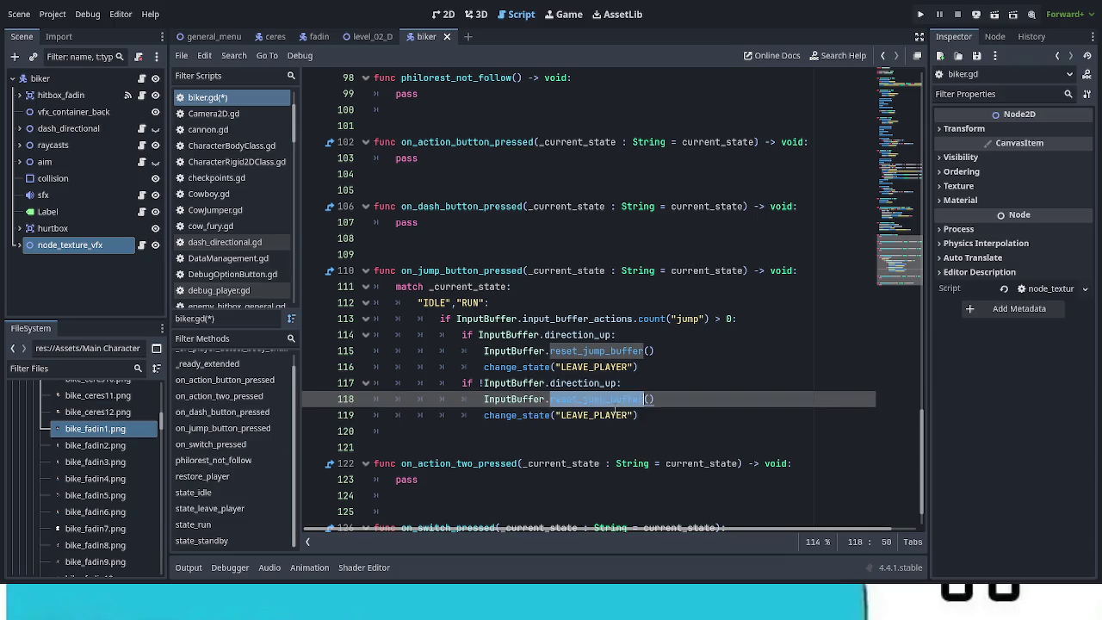
{"action": "double_click", "coordinate": [614, 415]}
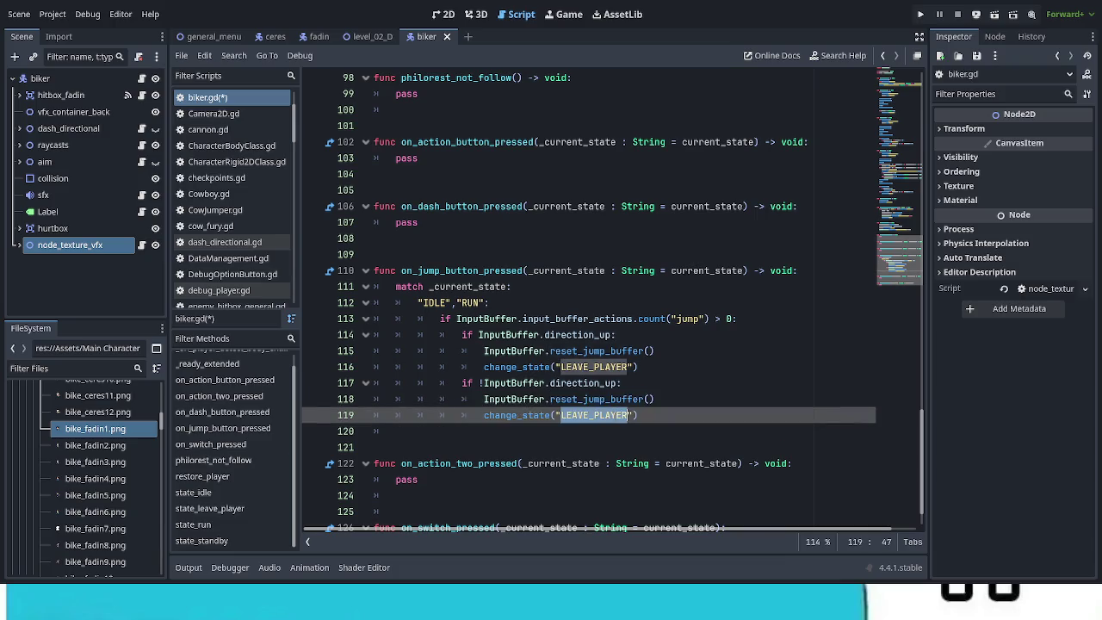
{"action": "type", "text": "JUMP"}
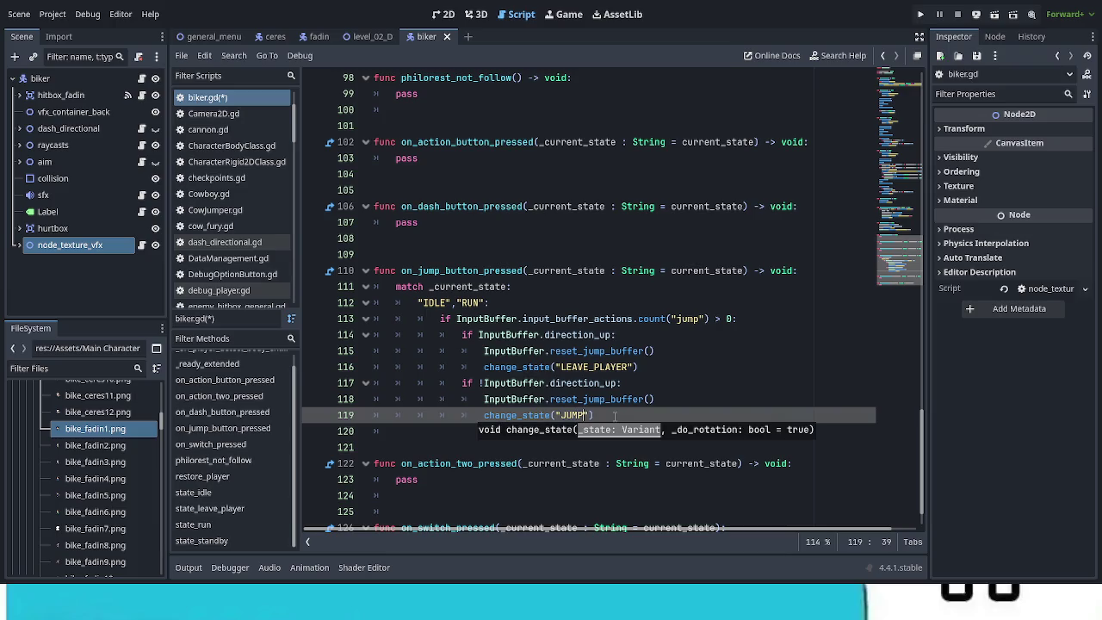
{"action": "left_click", "coordinate": [707, 399]}
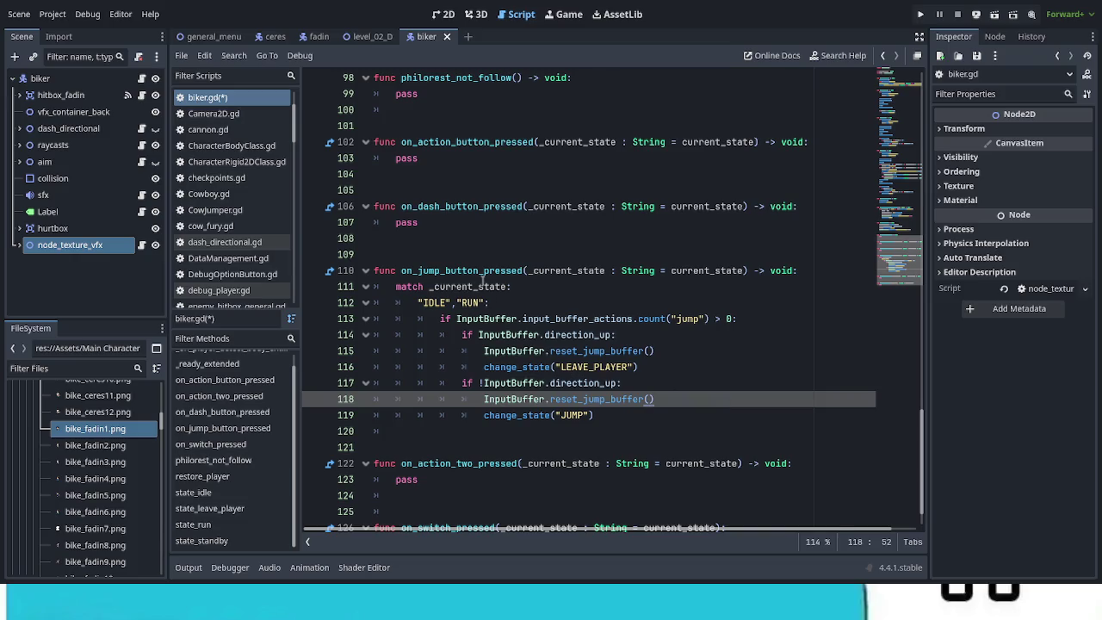
{"action": "left_click", "coordinate": [630, 446]}
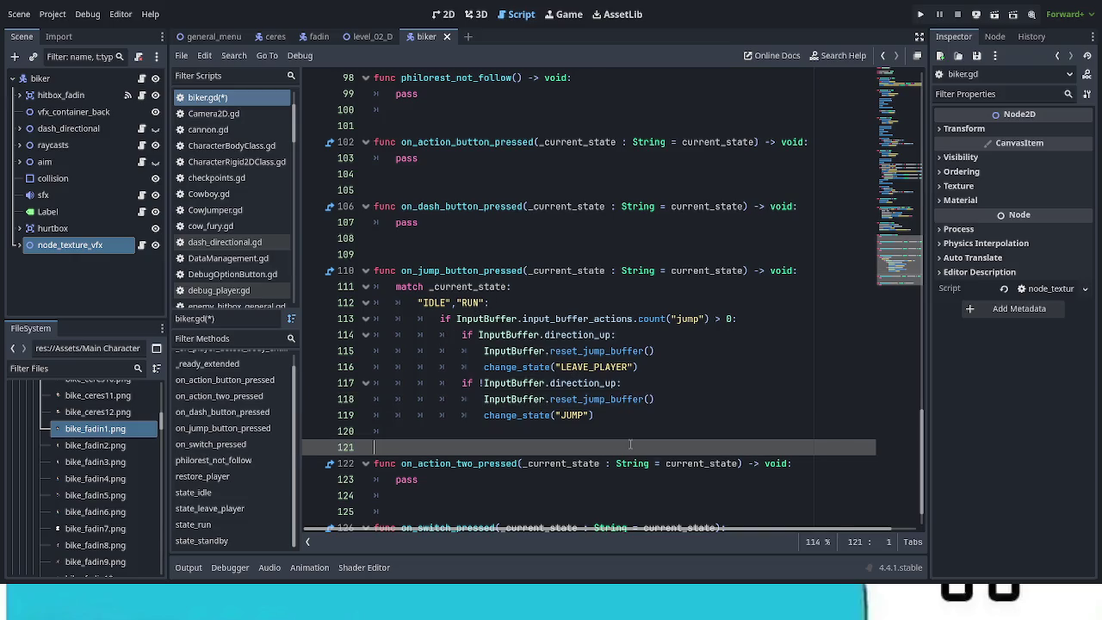
Add a JUMP: state_jump entry to the biker's States dictionary in the Inspector
{"action": "left_click", "coordinate": [103, 80]}
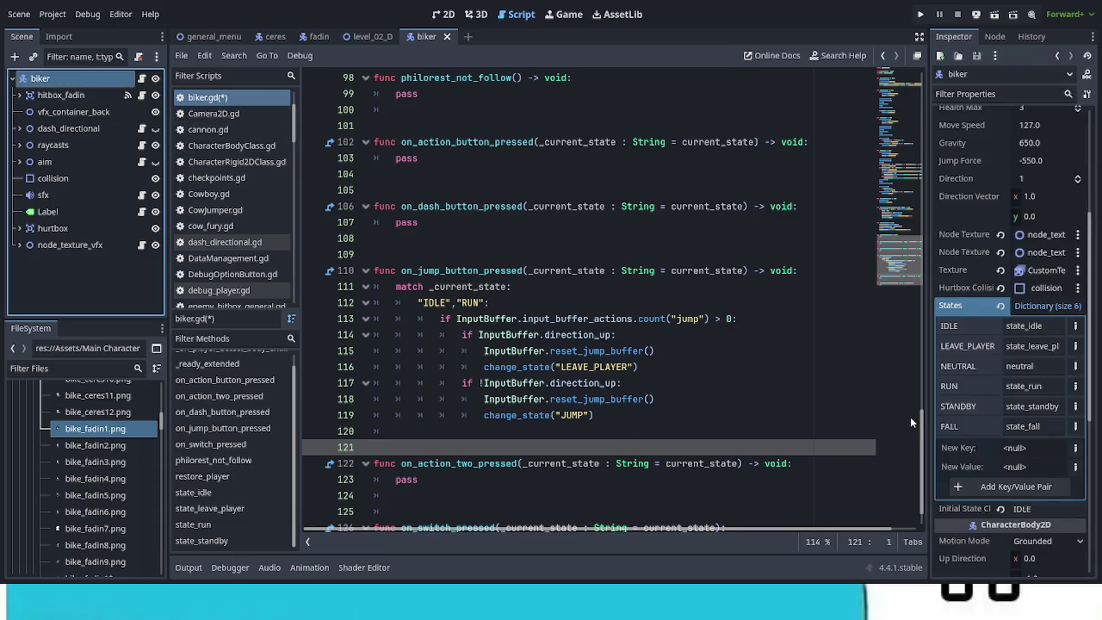
{"action": "left_click", "coordinate": [1074, 448]}
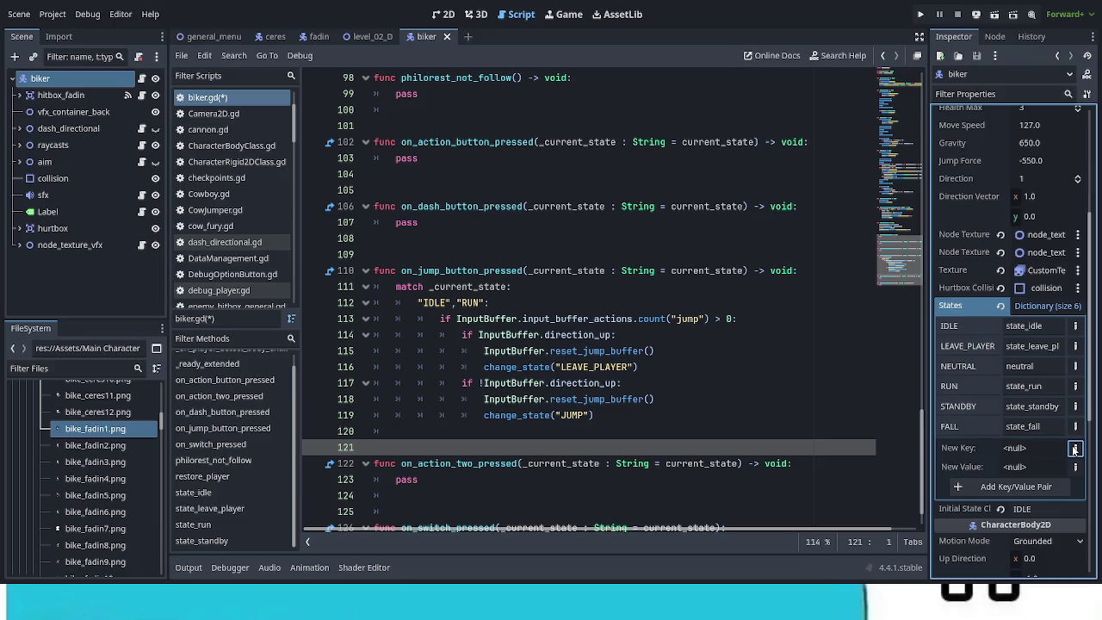
{"action": "left_click", "coordinate": [1034, 448]}
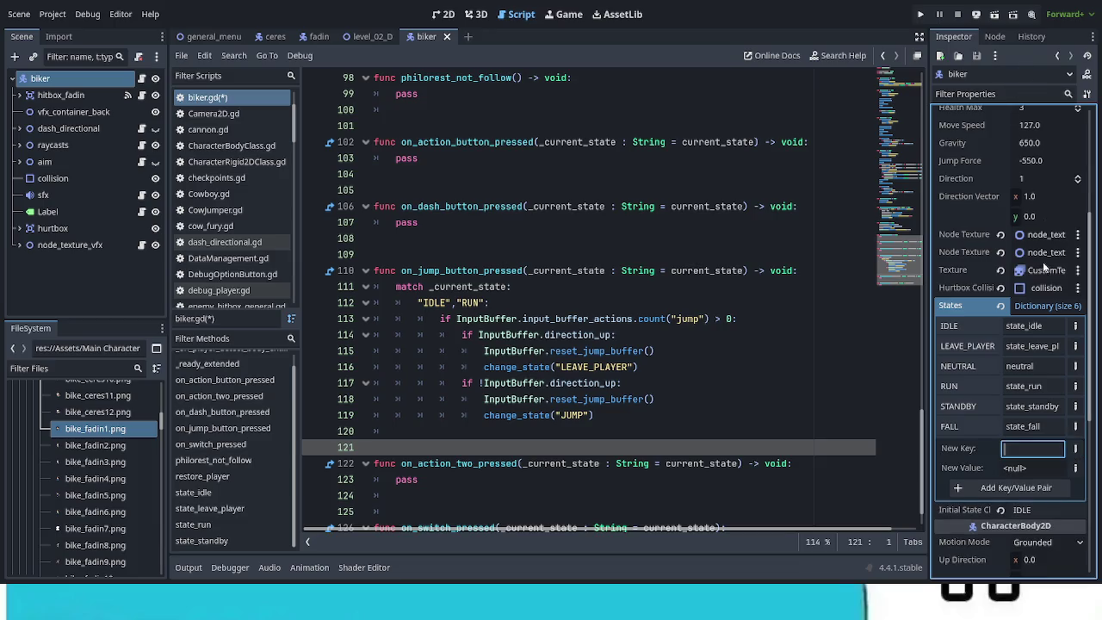
{"action": "type", "text": "JUMP"}
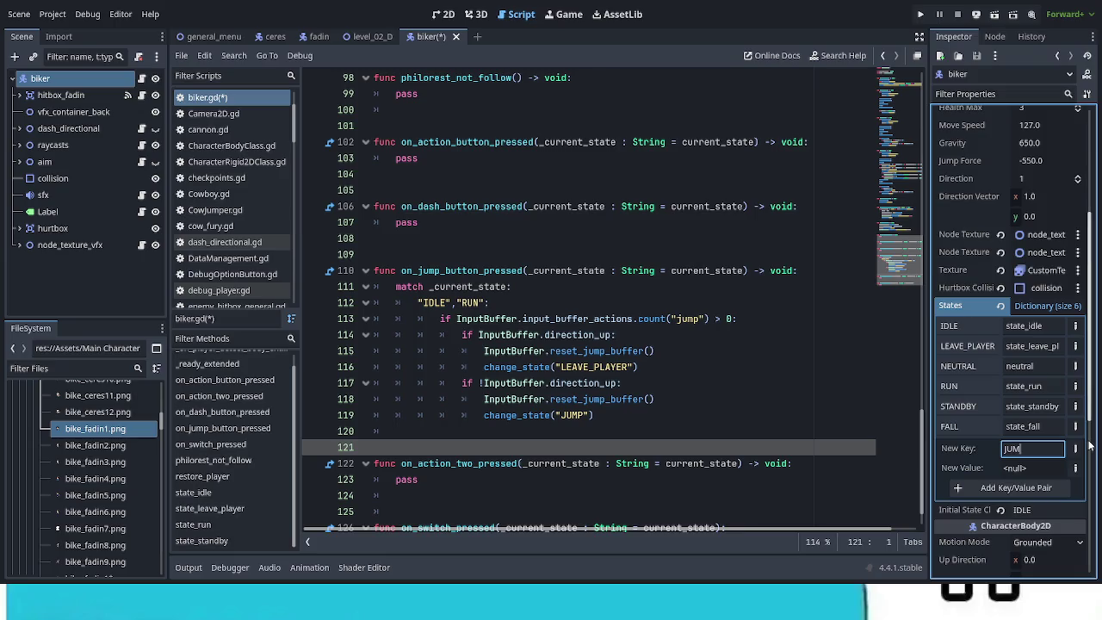
{"action": "key", "text": "Return"}
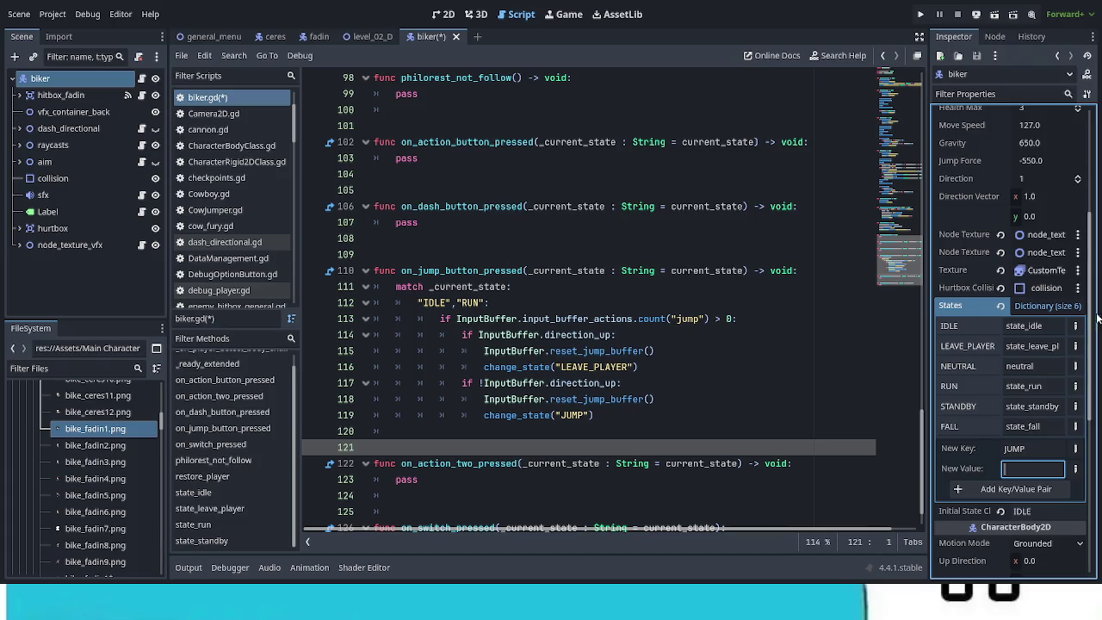
{"action": "type", "text": "state_"}
{"action": "type", "text": "ju"}
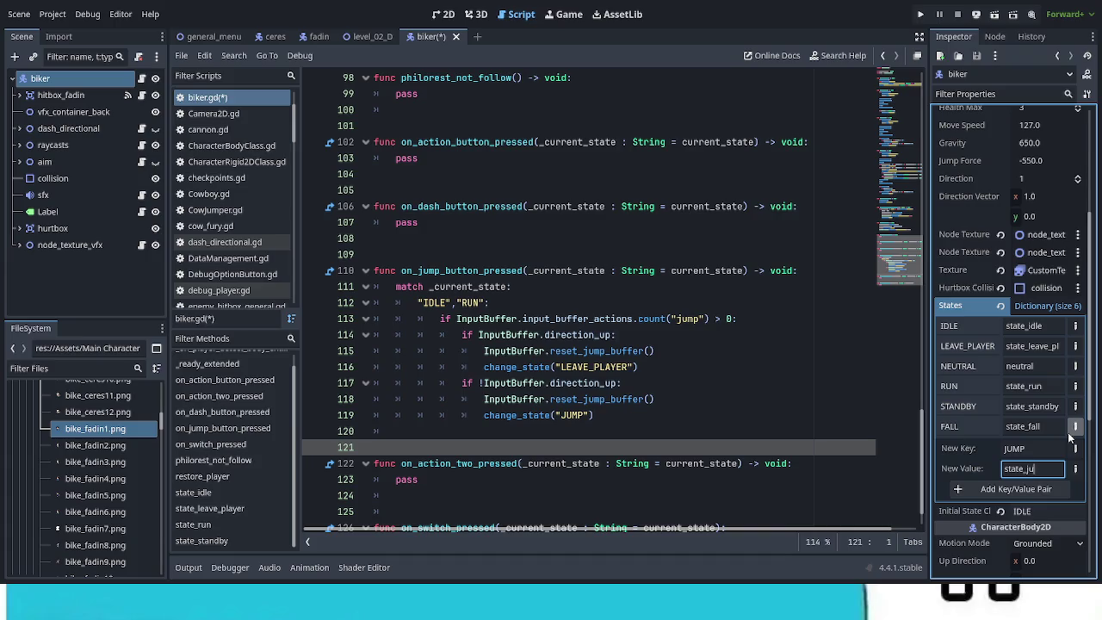
{"action": "type", "text": "mp"}
{"action": "left_click", "coordinate": [1037, 495]}
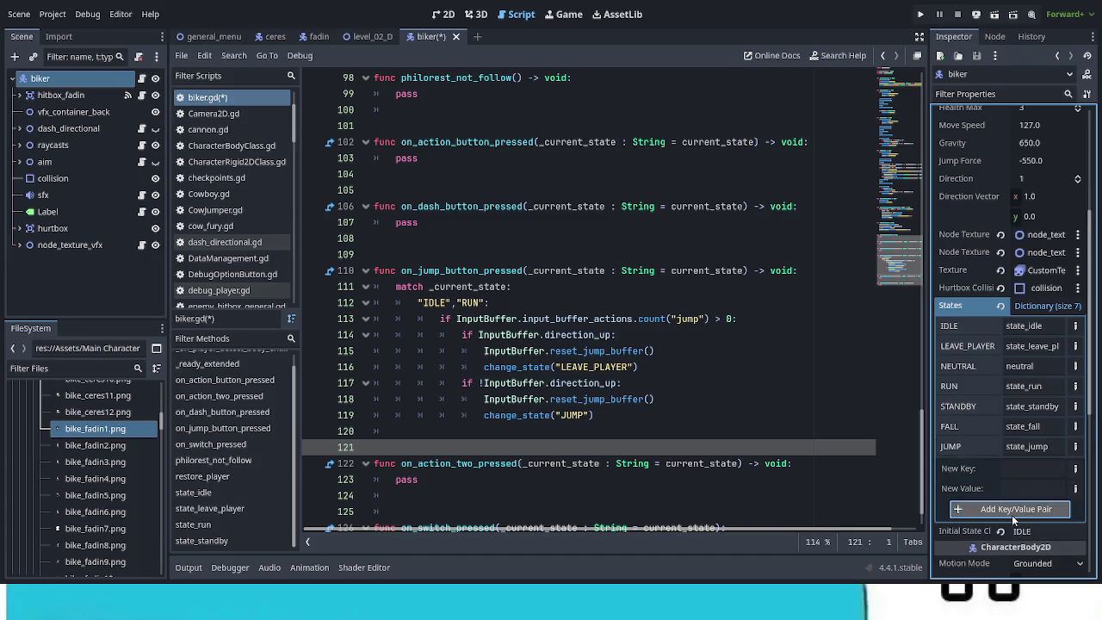
Add a second States entry HIT: state_hit, bringing the dictionary to size 8
{"action": "type", "text": "HIT"}
{"action": "left_click", "coordinate": [1034, 488]}
{"action": "type", "text": "state_"}
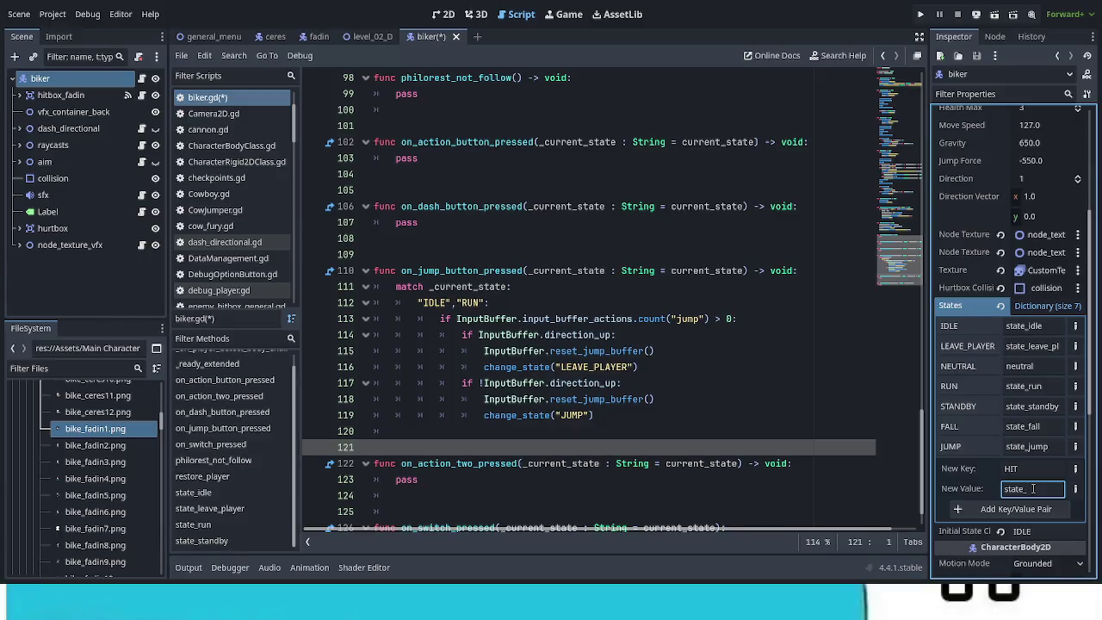
{"action": "type", "text": "hit"}
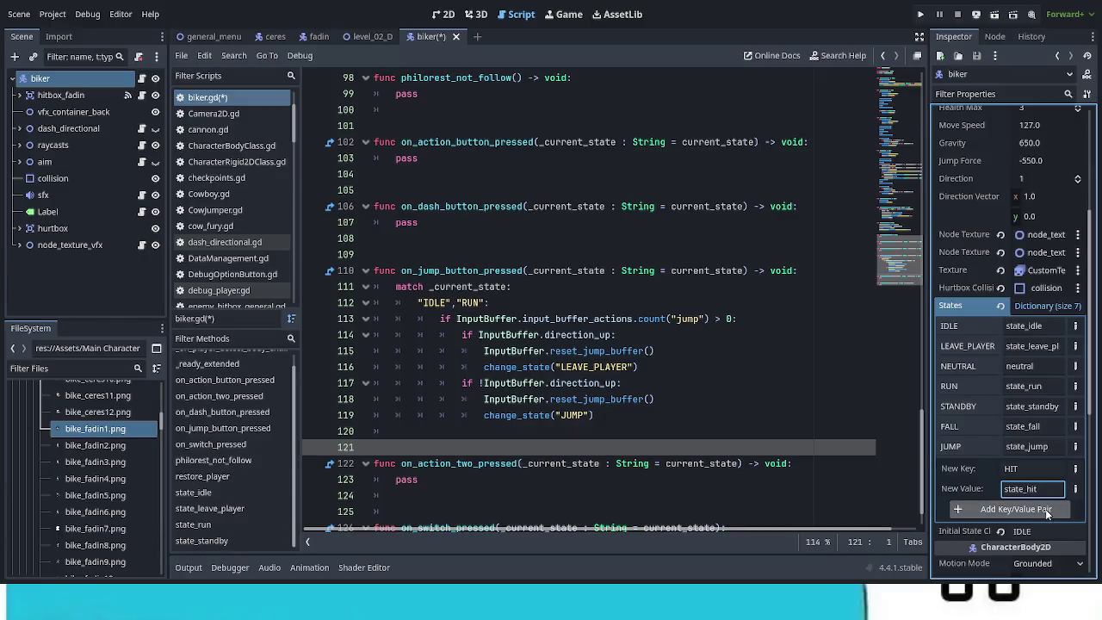
{"action": "left_click", "coordinate": [1033, 509]}
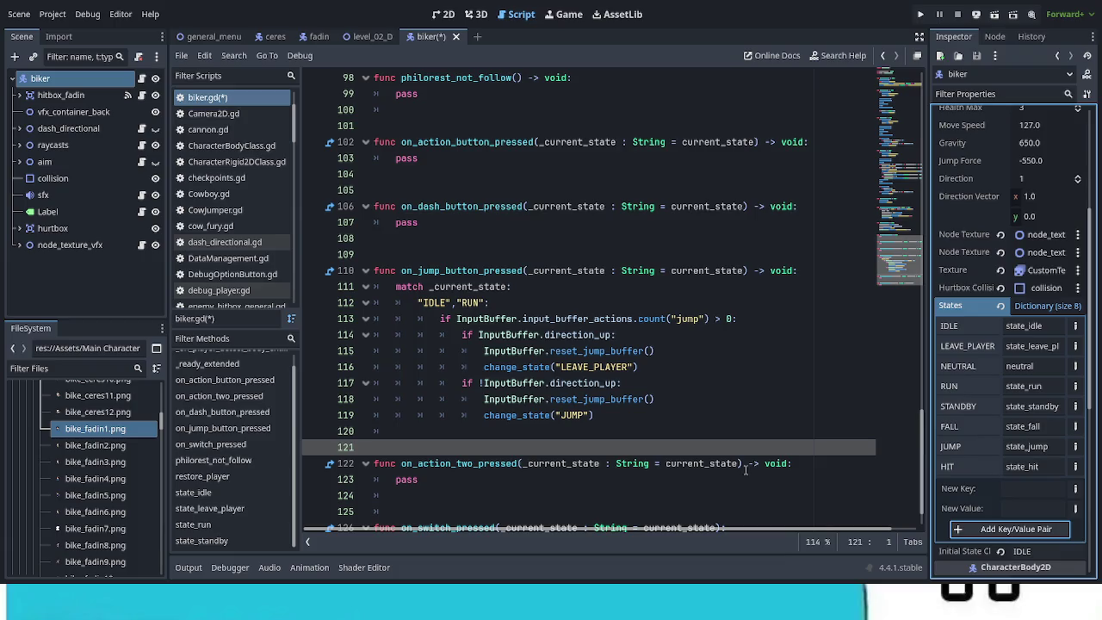
{"action": "scroll", "coordinate": [666, 455], "scroll_direction": "down", "scroll_amount": 1}
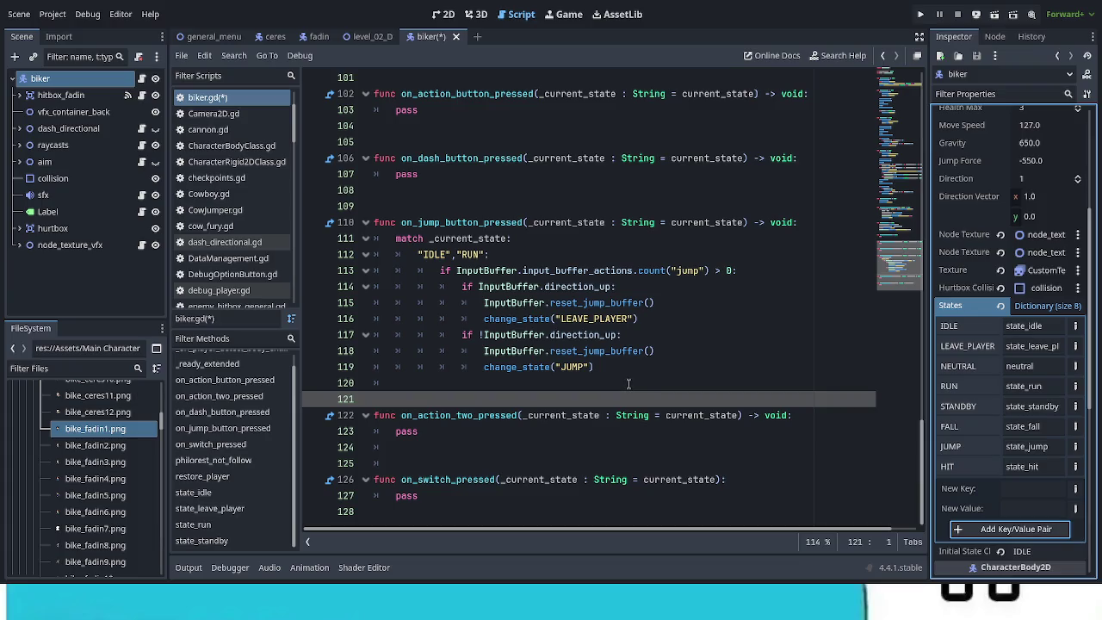
{"action": "left_click", "coordinate": [610, 366]}
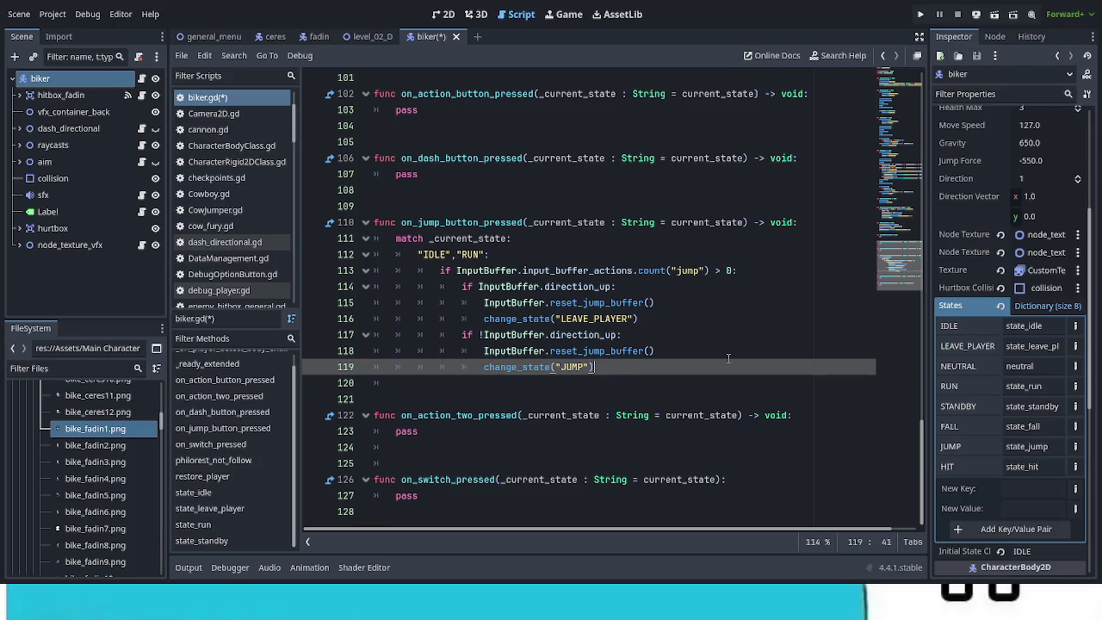
{"action": "scroll", "coordinate": [726, 358], "scroll_direction": "up", "scroll_amount": 7}
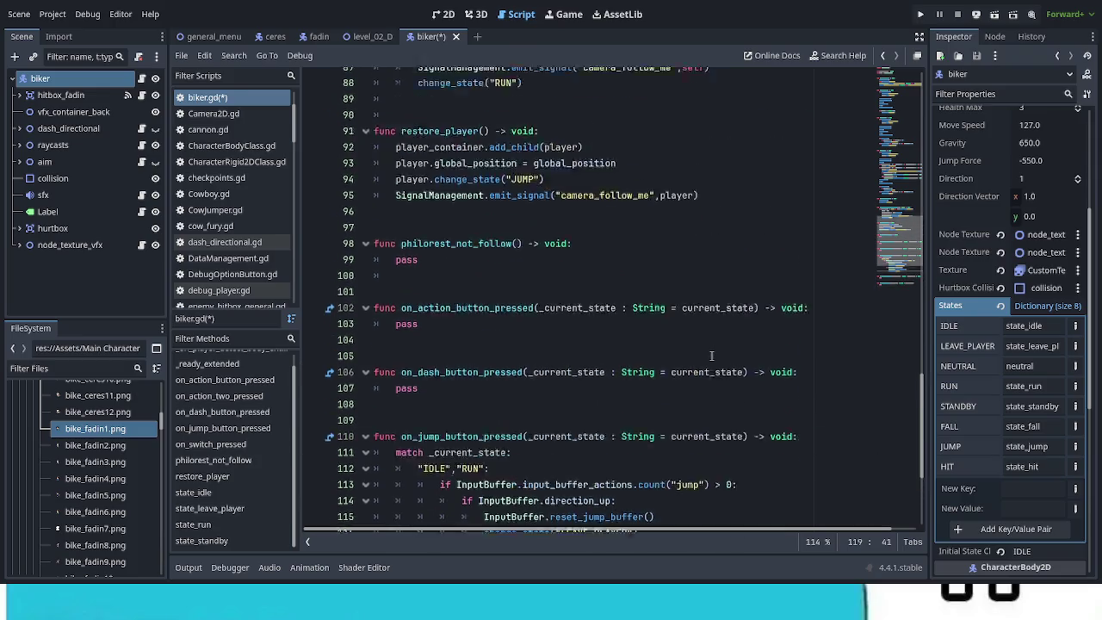
{"action": "scroll", "coordinate": [711, 356], "scroll_direction": "up", "scroll_amount": 3}
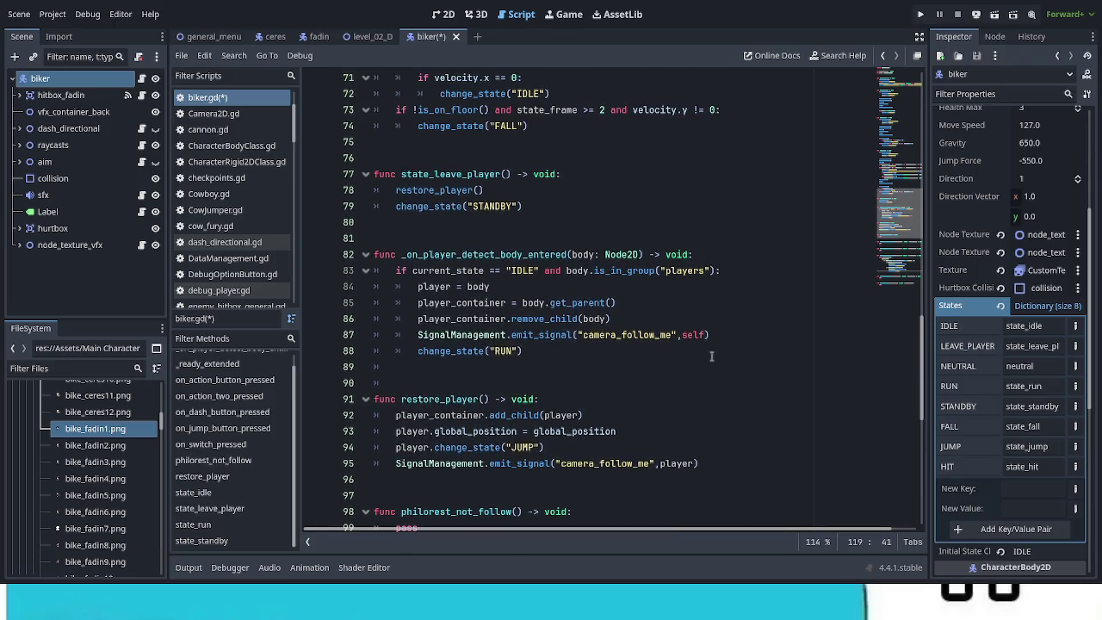
{"action": "scroll", "coordinate": [712, 356], "scroll_direction": "up", "scroll_amount": 5}
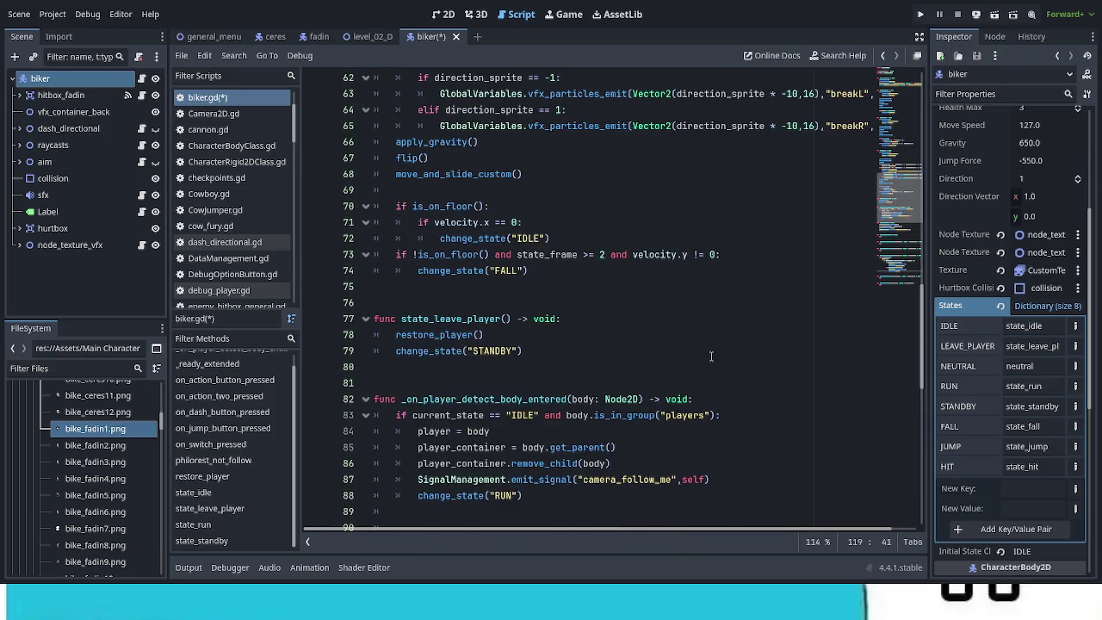
{"action": "scroll", "coordinate": [711, 356], "scroll_direction": "up", "scroll_amount": 2}
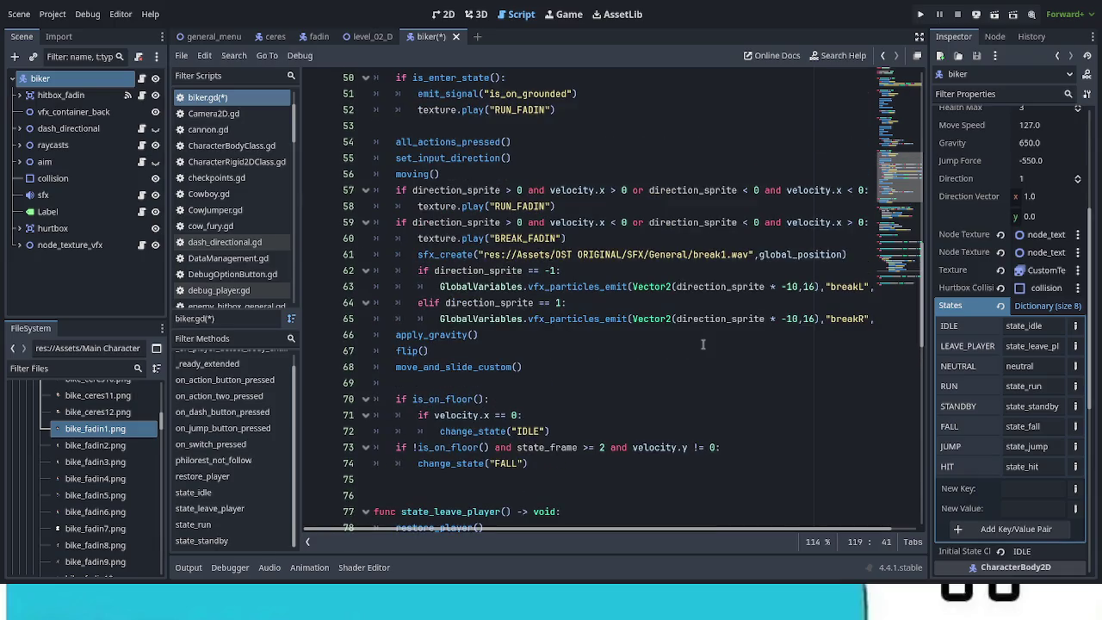
{"action": "scroll", "coordinate": [704, 343], "scroll_direction": "up", "scroll_amount": 2}
{"action": "scroll", "coordinate": [704, 343], "scroll_direction": "down", "scroll_amount": 8}
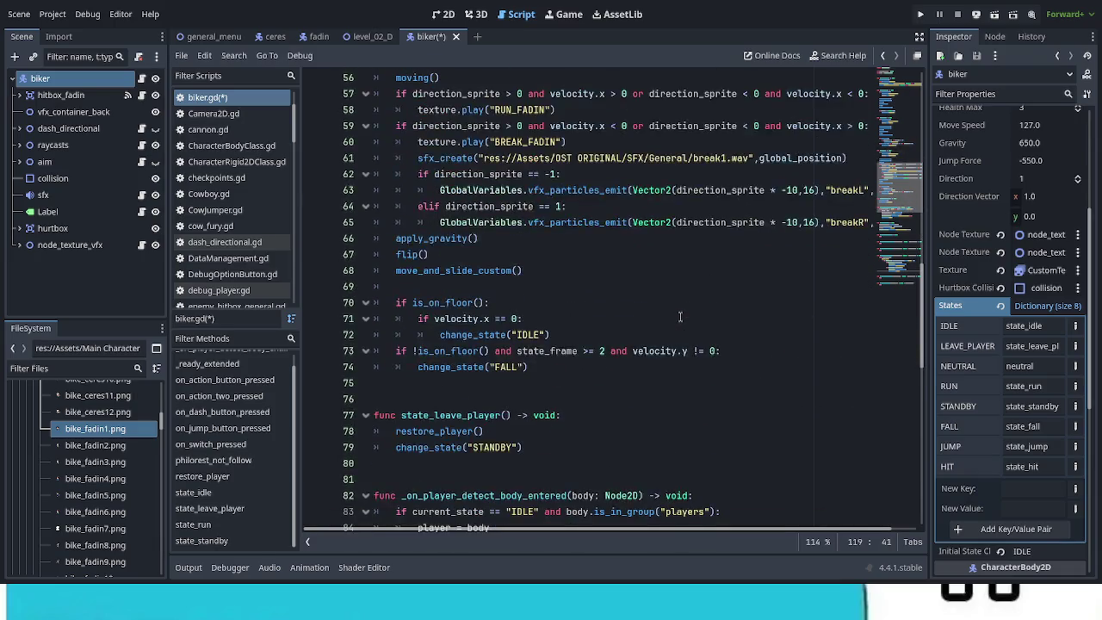
{"action": "scroll", "coordinate": [674, 318], "scroll_direction": "down", "scroll_amount": 11}
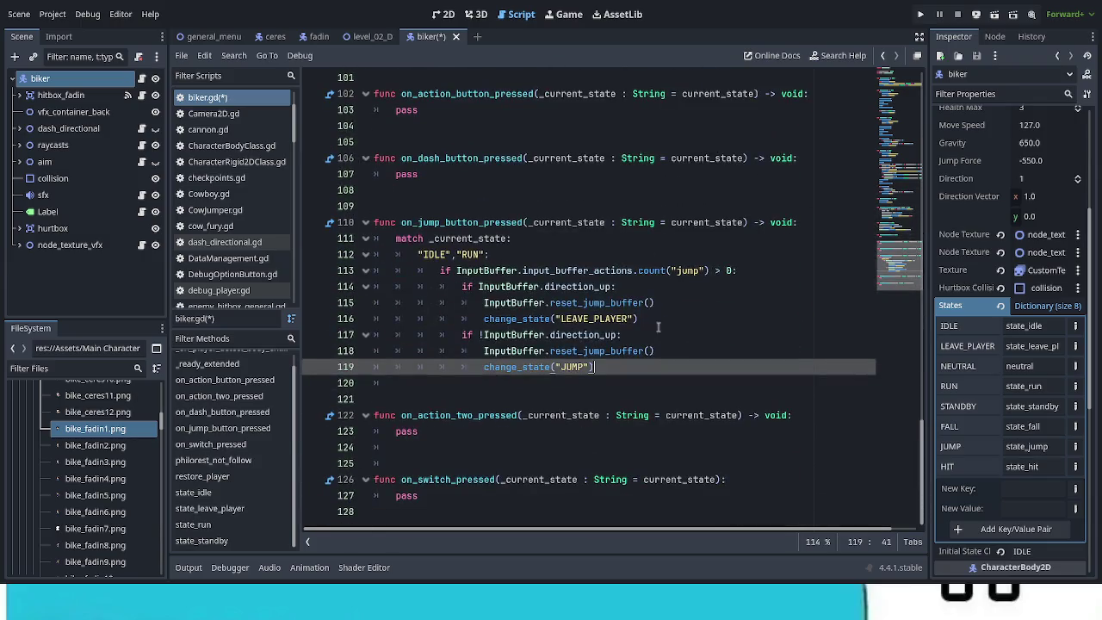
{"action": "scroll", "coordinate": [652, 372], "scroll_direction": "up", "scroll_amount": 2}
{"action": "scroll", "coordinate": [652, 372], "scroll_direction": "down", "scroll_amount": 2}
{"action": "scroll", "coordinate": [671, 410], "scroll_direction": "up", "scroll_amount": 1}
{"action": "scroll", "coordinate": [670, 408], "scroll_direction": "down", "scroll_amount": 1}
Put the insertion point at the end of line 118 in on_jump_button_pressed
{"action": "left_click", "coordinate": [706, 350]}
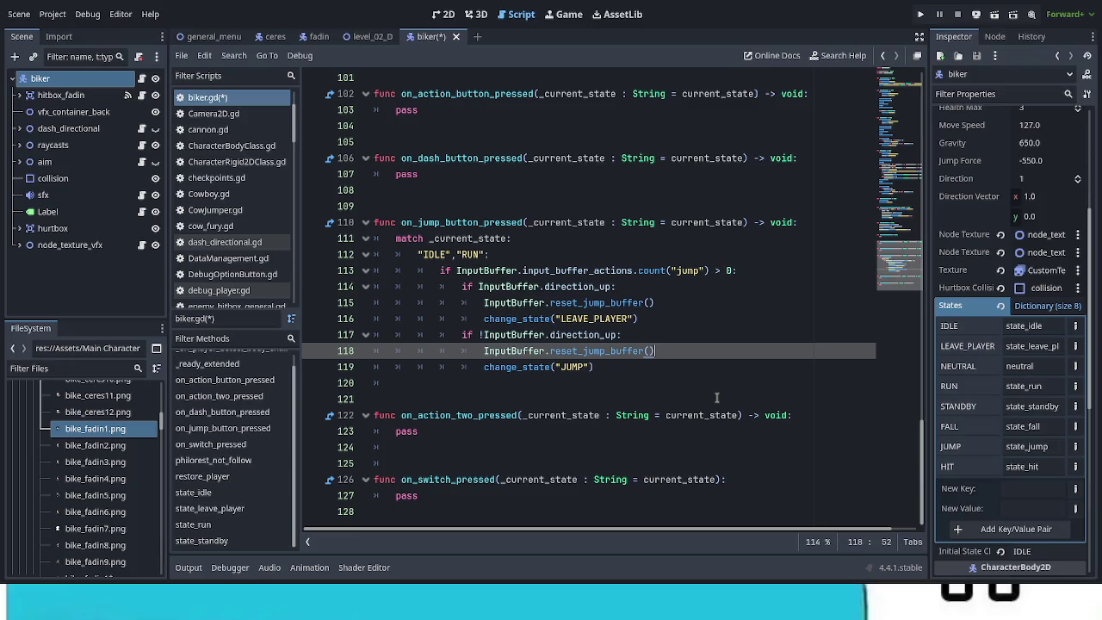
{"action": "scroll", "coordinate": [717, 397], "scroll_direction": "up", "scroll_amount": 1}
{"action": "scroll", "coordinate": [716, 397], "scroll_direction": "up", "scroll_amount": 6}
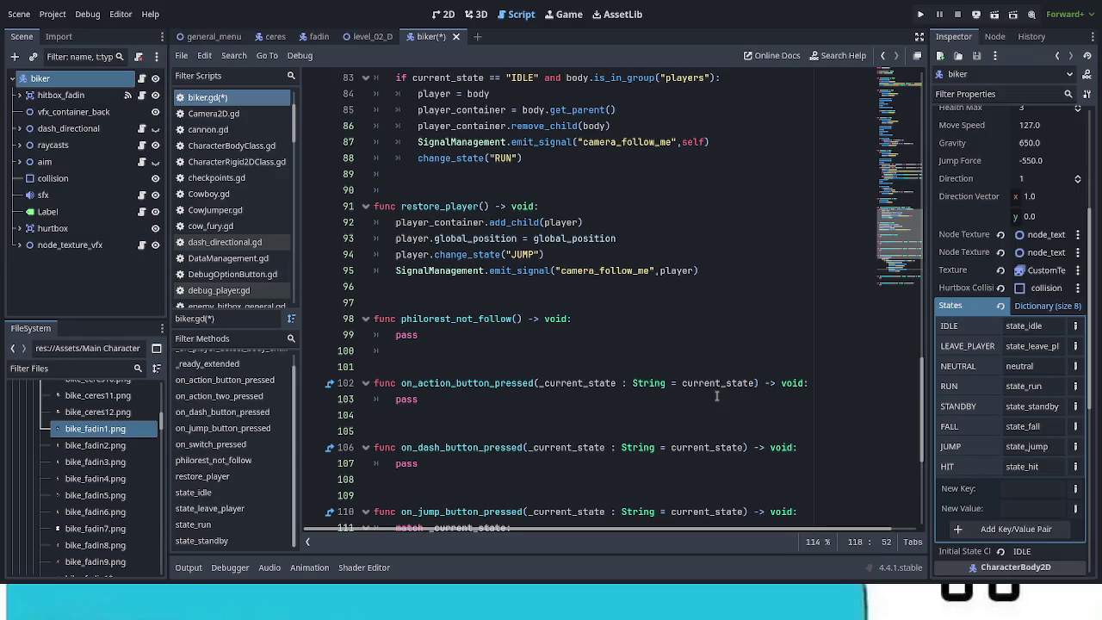
{"action": "scroll", "coordinate": [717, 397], "scroll_direction": "up", "scroll_amount": 2}
{"action": "scroll", "coordinate": [716, 396], "scroll_direction": "up", "scroll_amount": 2}
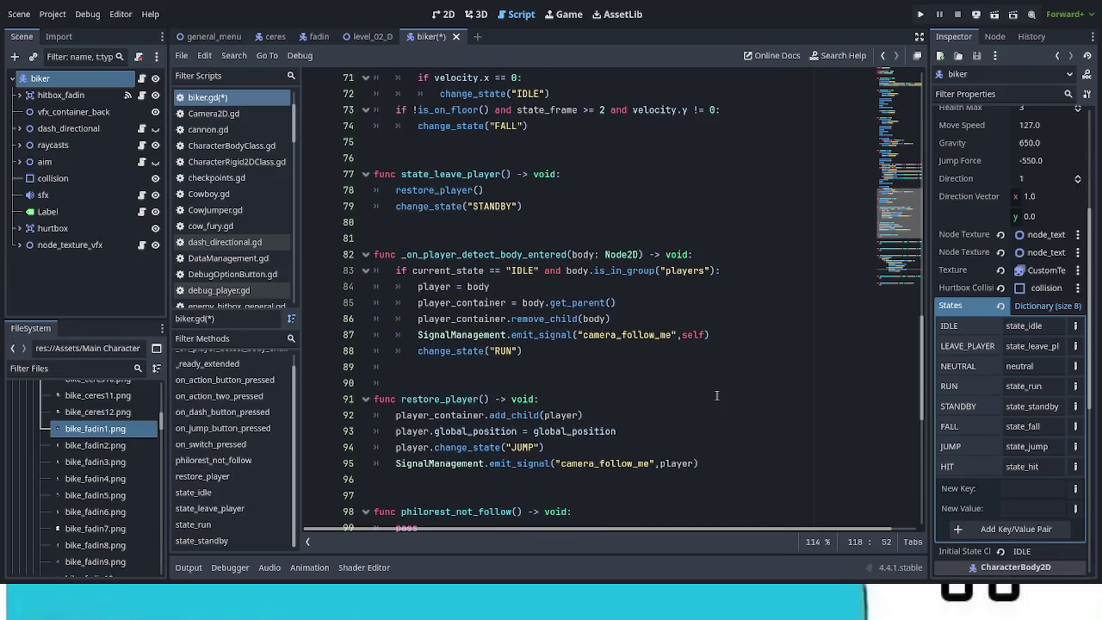
{"action": "scroll", "coordinate": [716, 396], "scroll_direction": "up", "scroll_amount": 3}
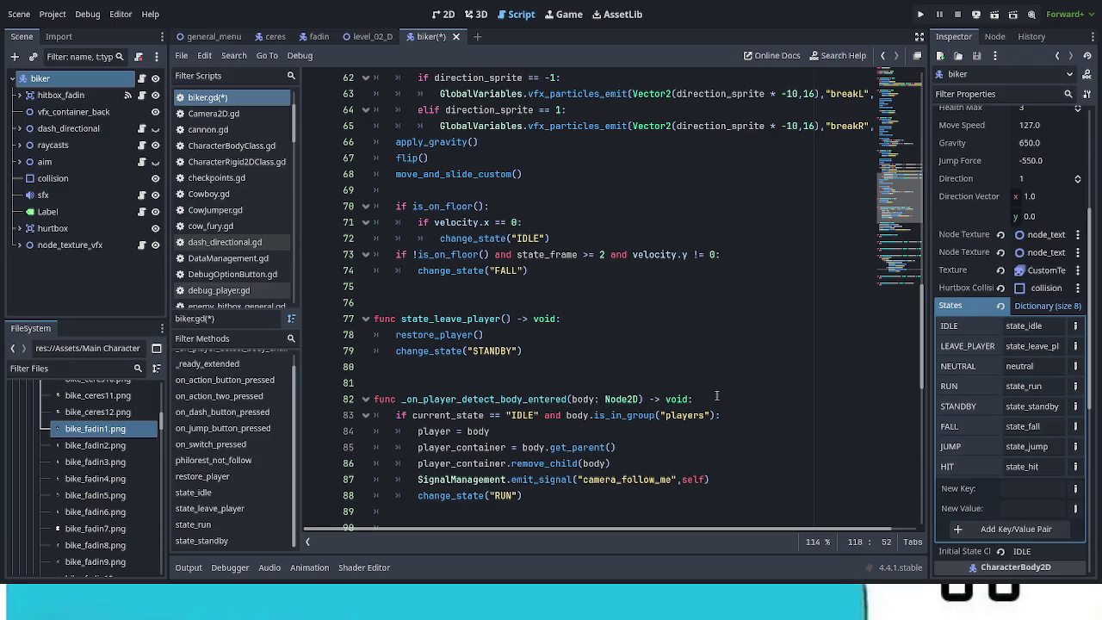
{"action": "scroll", "coordinate": [717, 397], "scroll_direction": "up", "scroll_amount": 2}
{"action": "scroll", "coordinate": [717, 395], "scroll_direction": "up", "scroll_amount": 2}
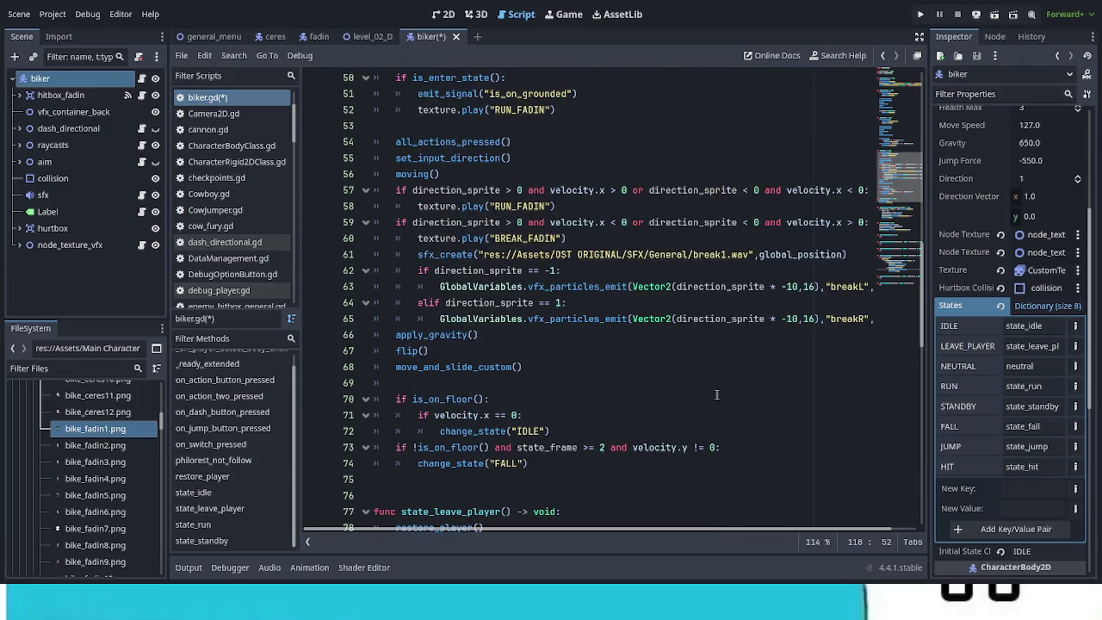
{"action": "scroll", "coordinate": [716, 394], "scroll_direction": "up", "scroll_amount": 3}
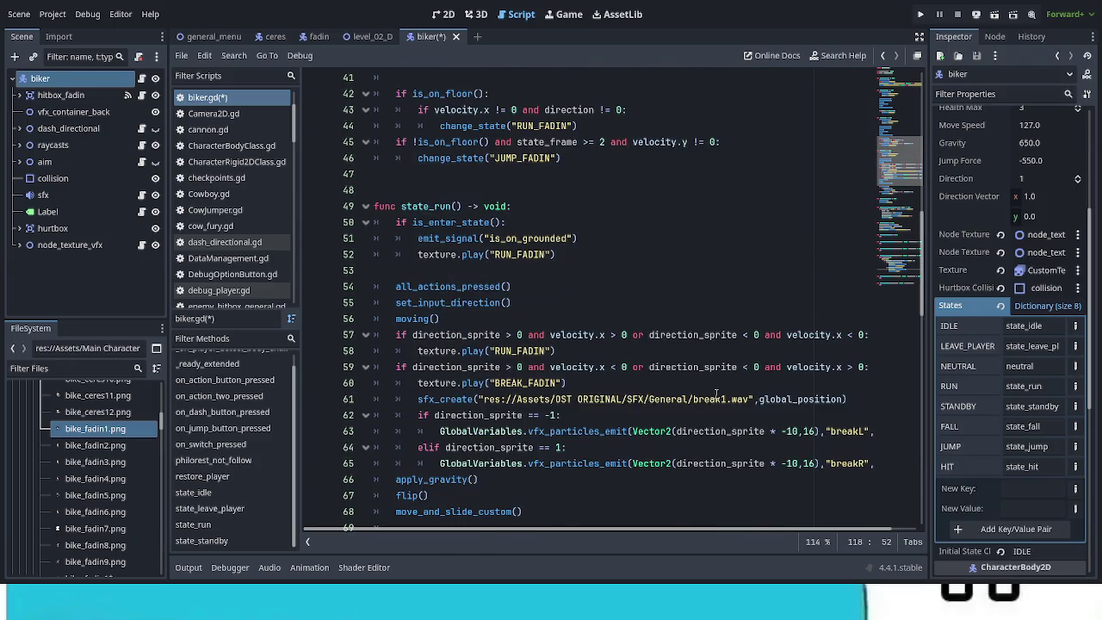
{"action": "scroll", "coordinate": [717, 394], "scroll_direction": "up", "scroll_amount": 3}
{"action": "scroll", "coordinate": [716, 394], "scroll_direction": "up", "scroll_amount": 2}
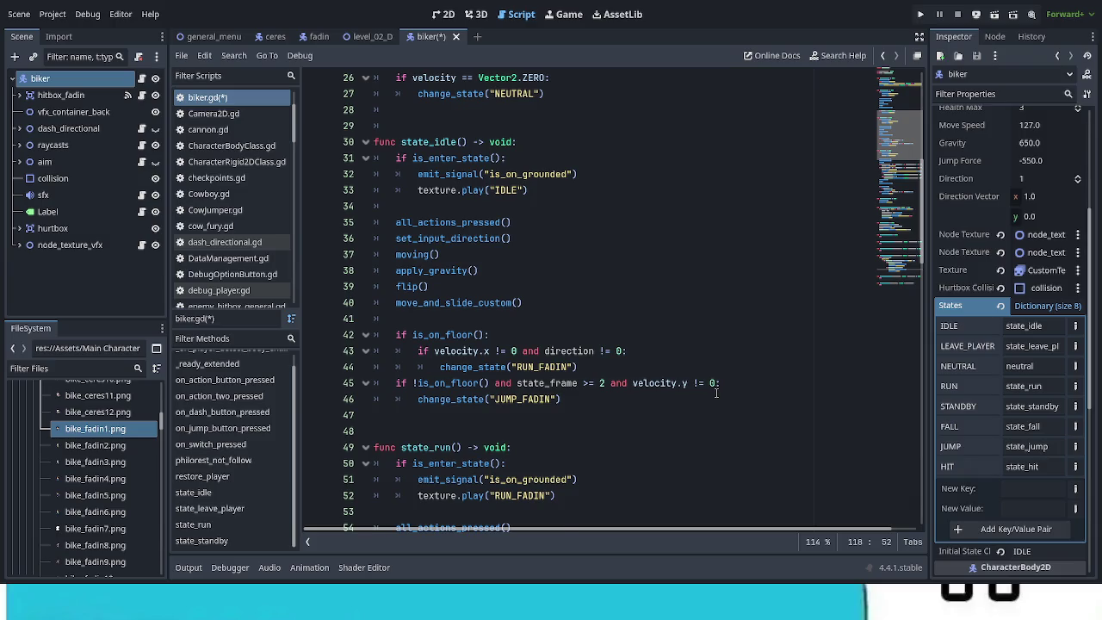
{"action": "scroll", "coordinate": [716, 395], "scroll_direction": "down", "scroll_amount": 12}
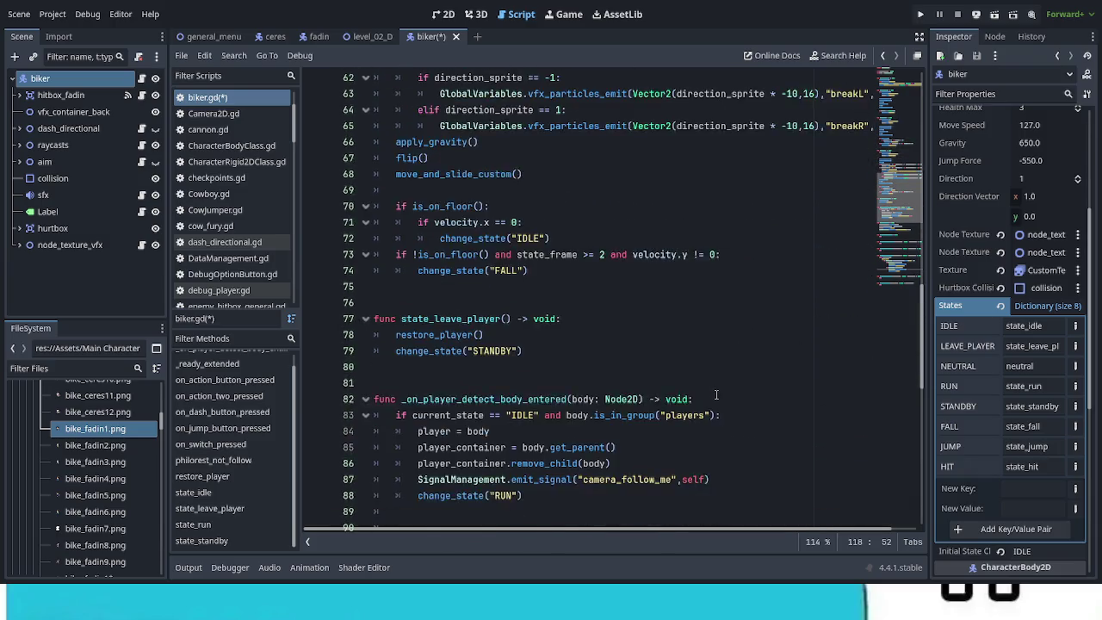
{"action": "scroll", "coordinate": [716, 395], "scroll_direction": "down", "scroll_amount": 13}
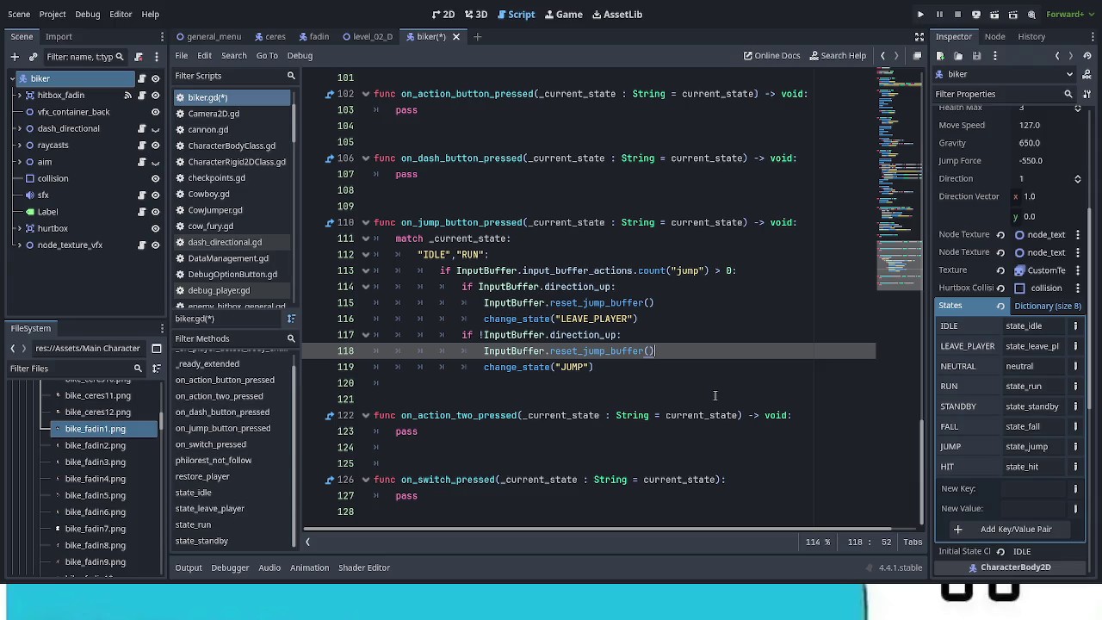
{"action": "scroll", "coordinate": [715, 395], "scroll_direction": "up", "scroll_amount": 3}
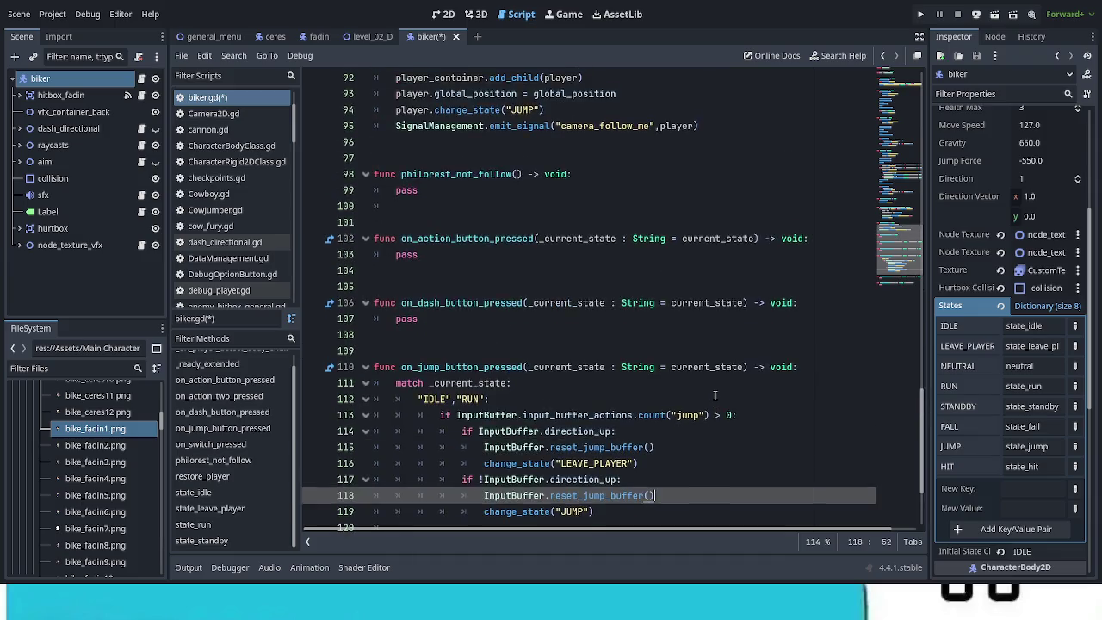
{"action": "scroll", "coordinate": [715, 395], "scroll_direction": "up", "scroll_amount": 4}
{"action": "scroll", "coordinate": [715, 395], "scroll_direction": "up", "scroll_amount": 3}
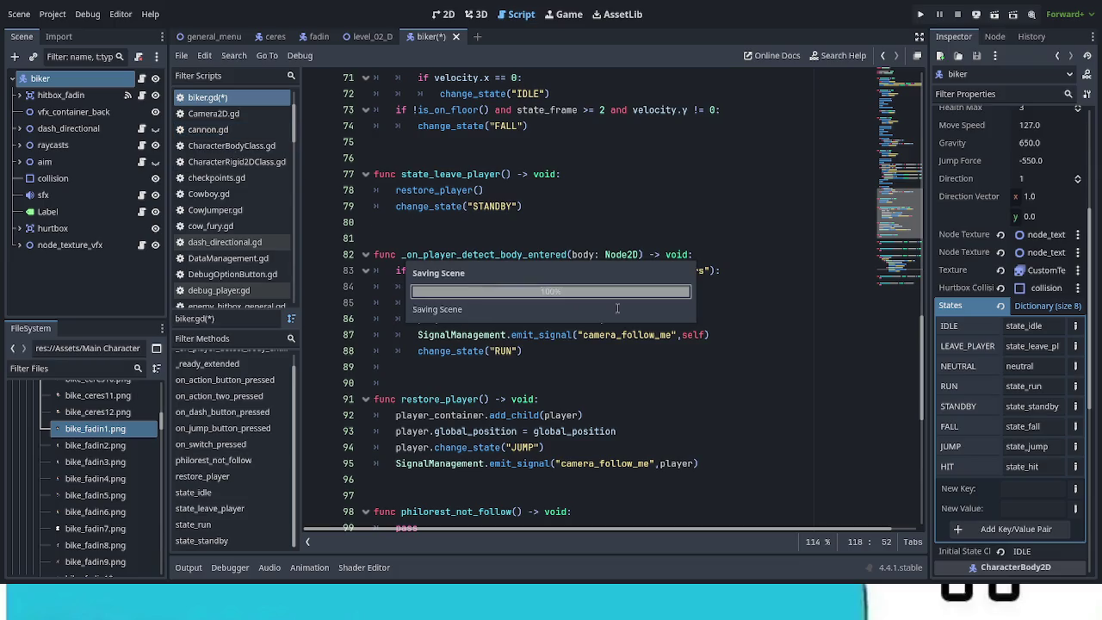
Save biker.gd and add an Area2D child named player_detect under biker
{"action": "key", "text": "ctrl+s"}
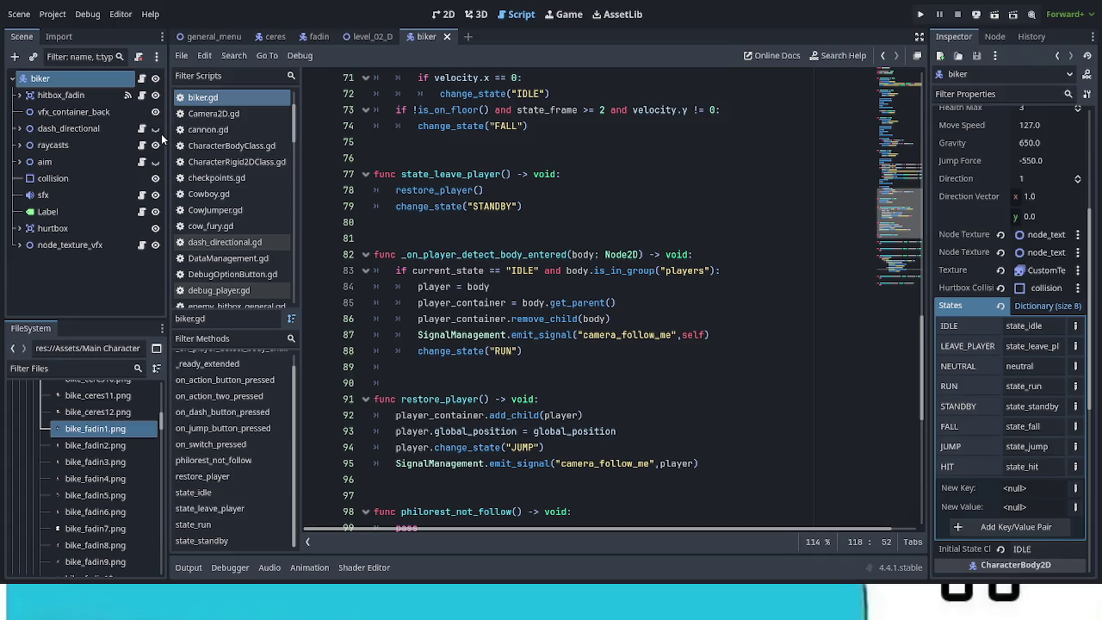
{"action": "key", "text": "ctrl+v"}
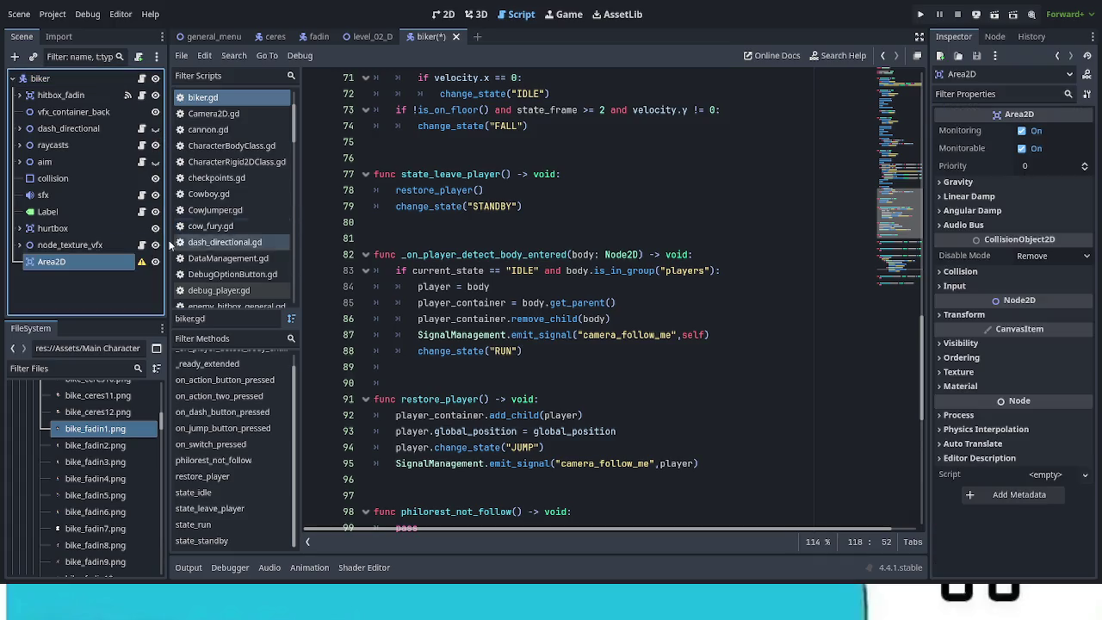
{"action": "double_click", "coordinate": [57, 264]}
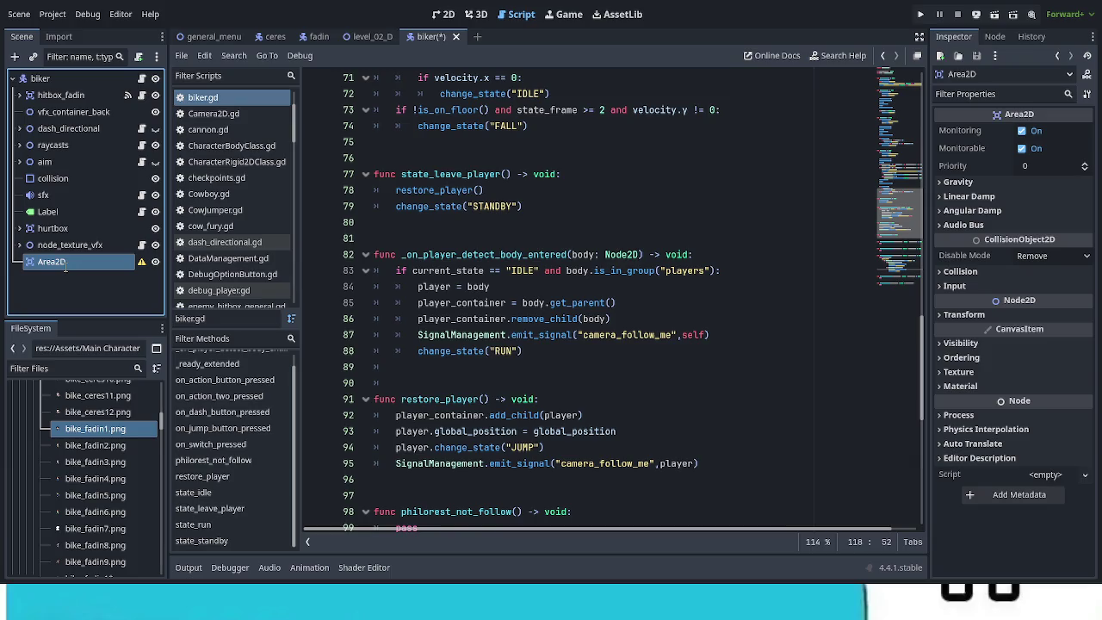
{"action": "type", "text": "player_detect"}
{"action": "key", "text": "Return"}
Give player_detect a CollisionShape2D child named collision with a new RectangleShape2D
{"action": "key", "text": "ctrl+v"}
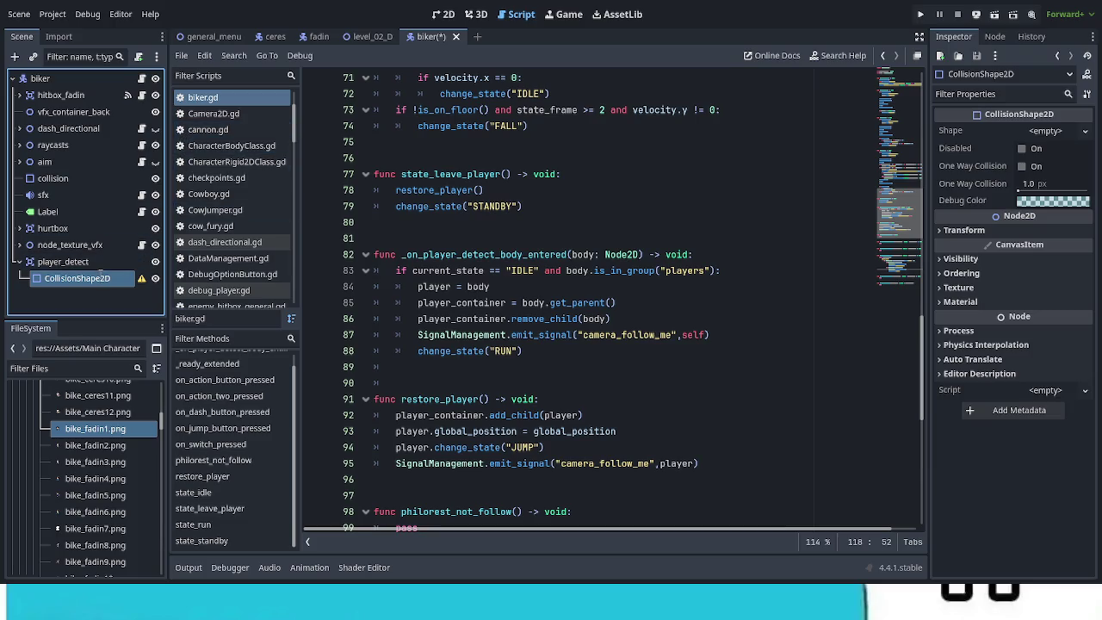
{"action": "type", "text": "collision"}
{"action": "key", "text": "Return"}
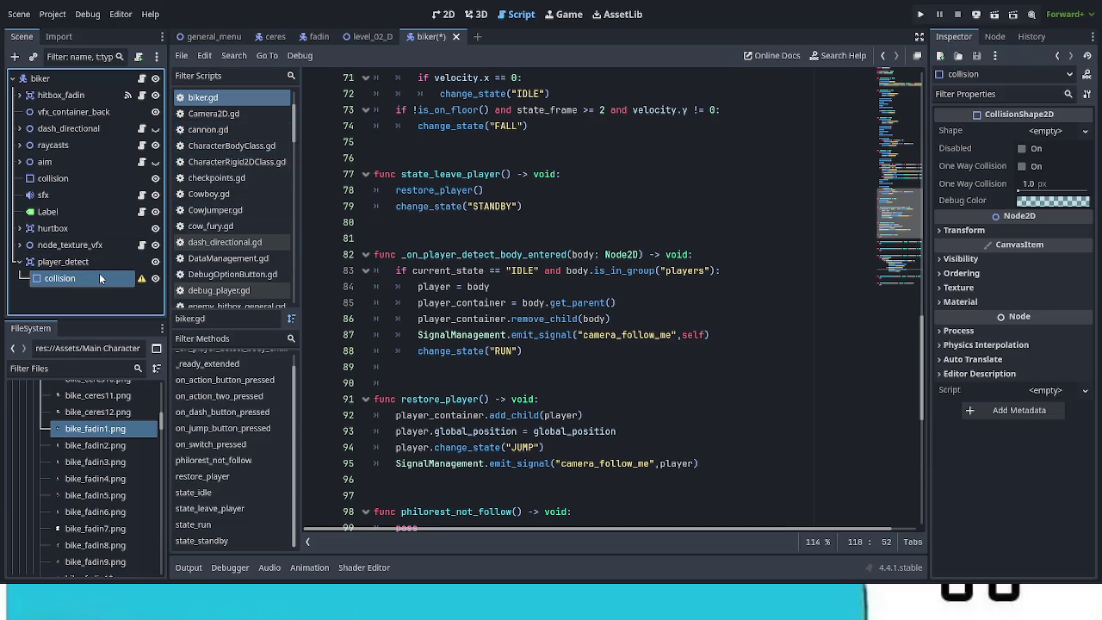
{"action": "left_click", "coordinate": [1052, 137]}
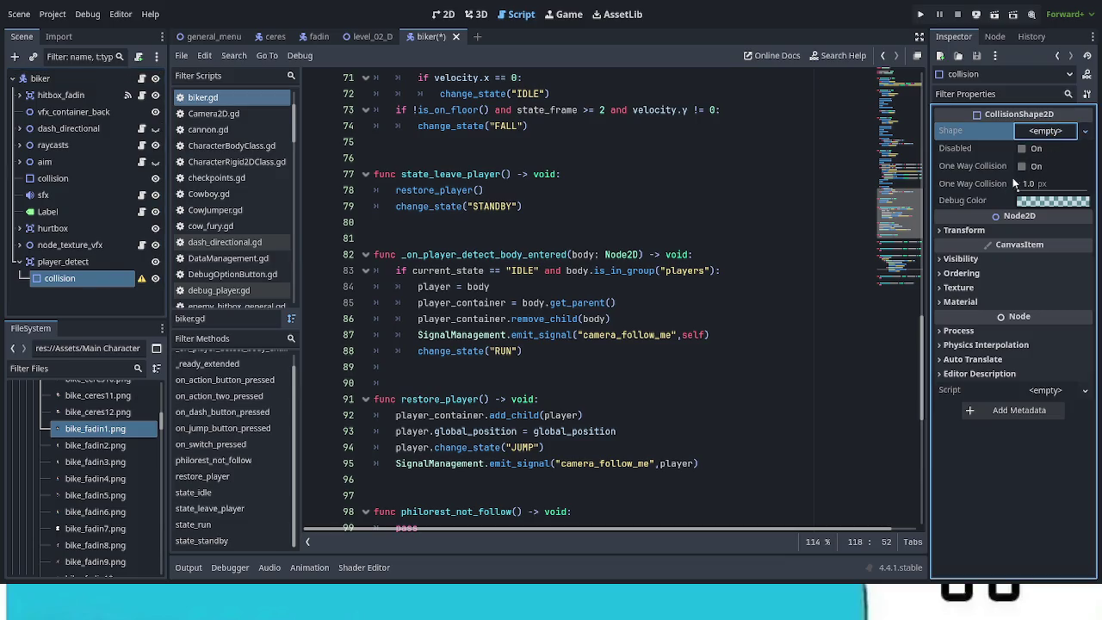
{"action": "left_click", "coordinate": [1000, 218]}
{"action": "left_click", "coordinate": [453, 15]}
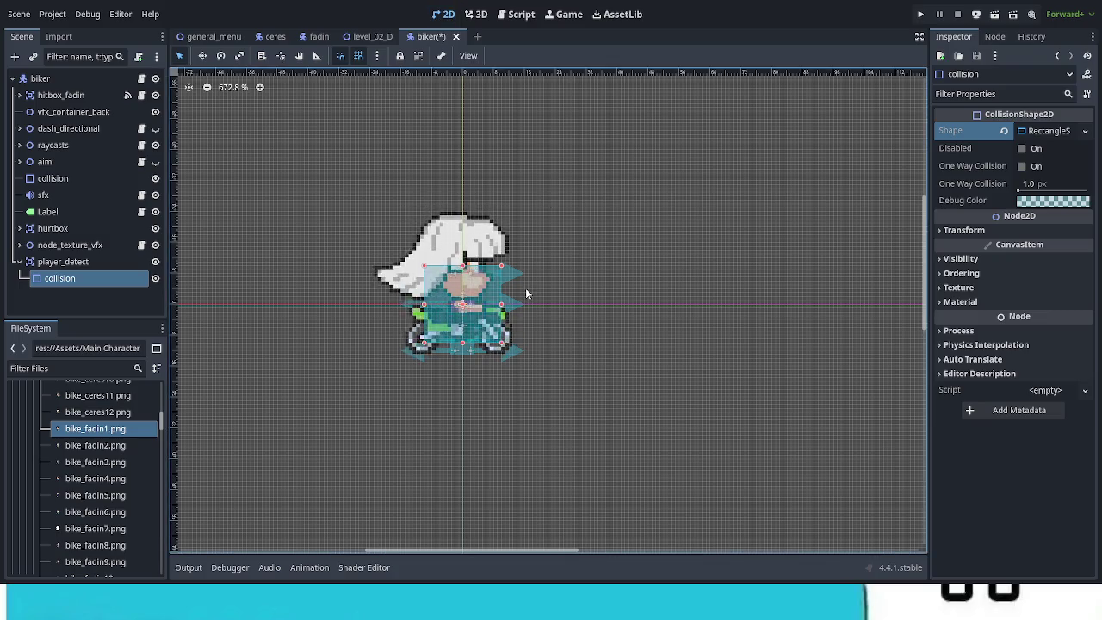
Stretch the collision rectangle's bottom edge down to cover the biker's bike
{"action": "scroll", "coordinate": [469, 358], "scroll_direction": "up", "scroll_amount": 2}
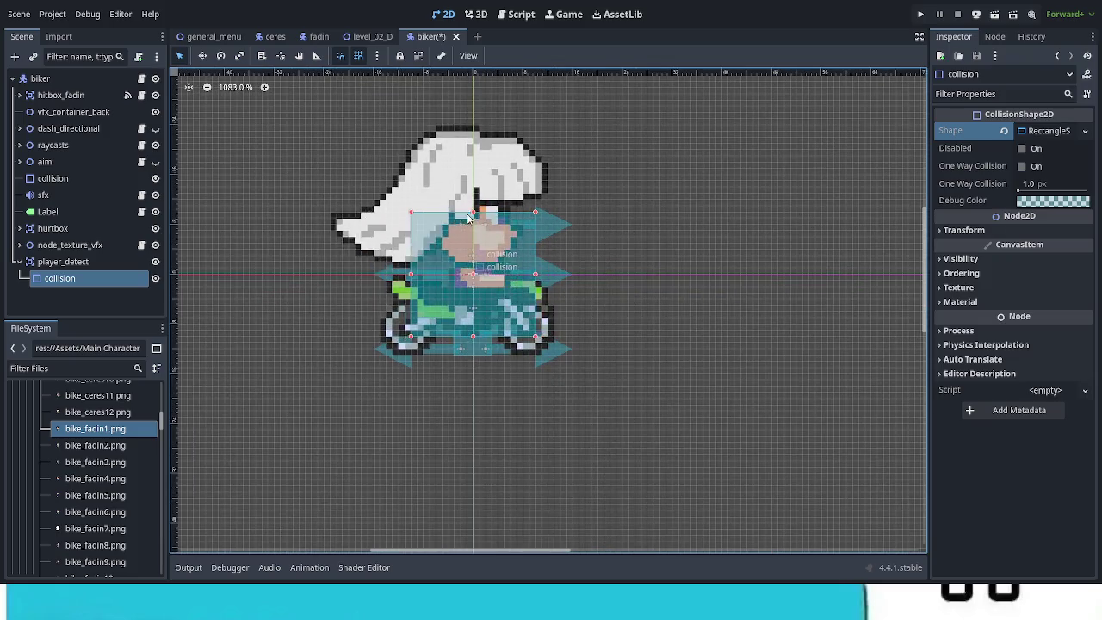
{"action": "left_click_drag", "start_coordinate": [479, 337], "coordinate": [481, 359]}
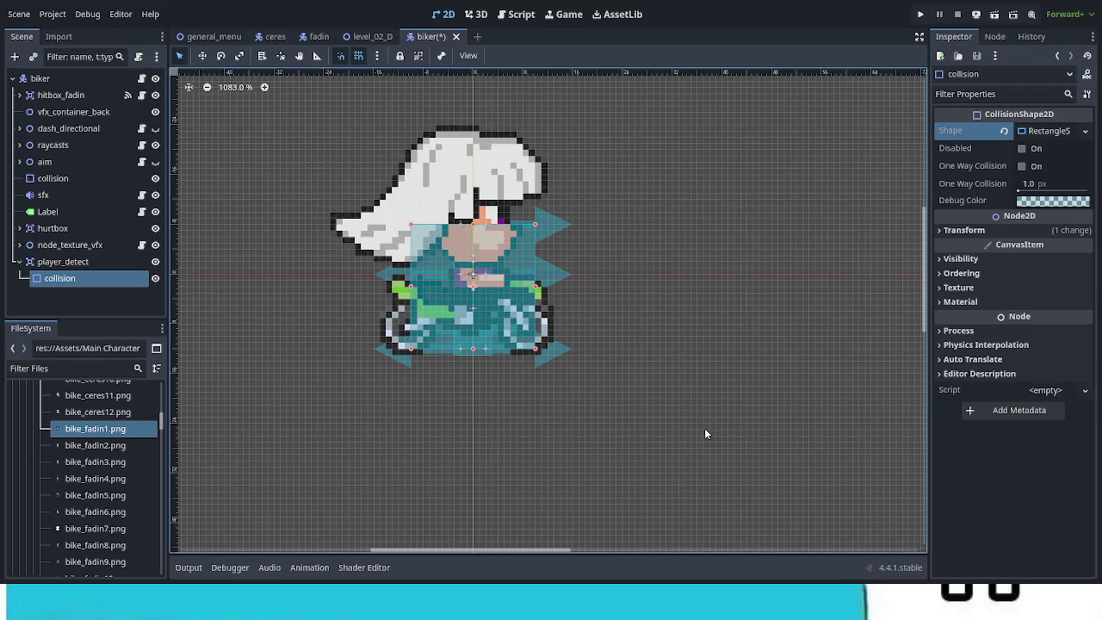
{"action": "left_click", "coordinate": [705, 428]}
Save the biker scene, select player_detect, and show its Area2D signals in the Node dock
{"action": "key", "text": "ctrl+s"}
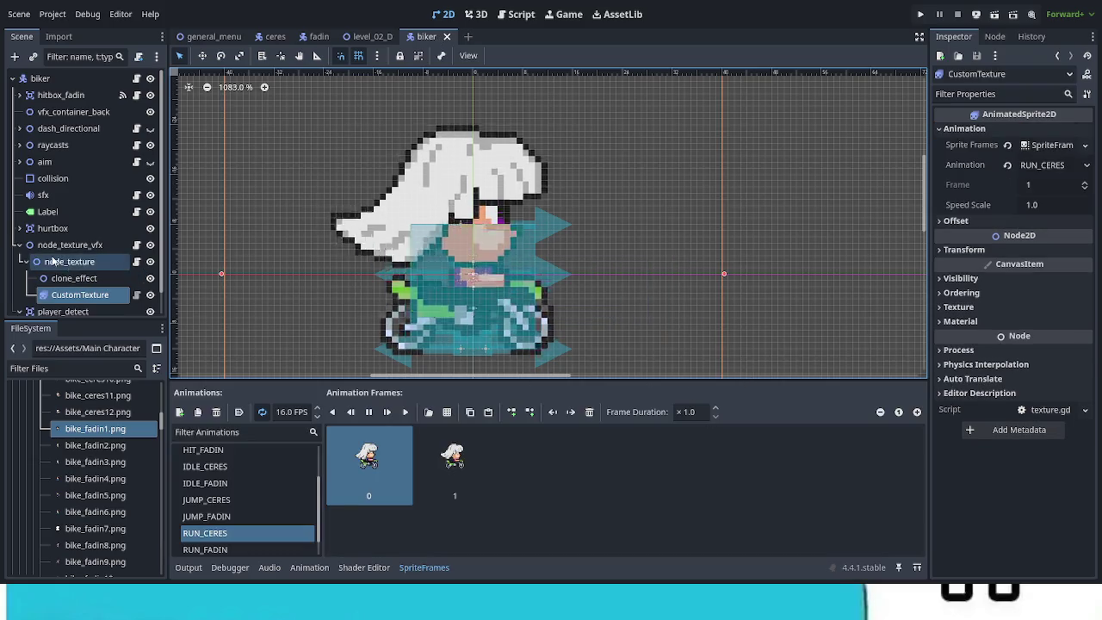
{"action": "left_click", "coordinate": [51, 245]}
{"action": "left_click", "coordinate": [20, 245]}
{"action": "left_click", "coordinate": [60, 278]}
{"action": "left_click", "coordinate": [85, 266]}
{"action": "left_click", "coordinate": [85, 269]}
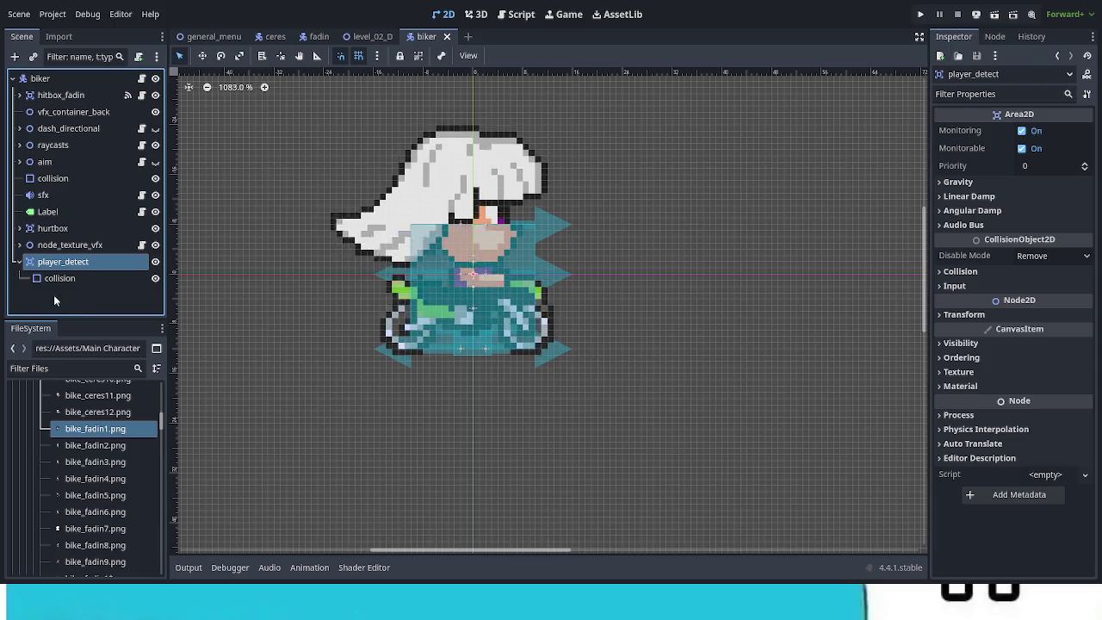
{"action": "left_click", "coordinate": [997, 37]}
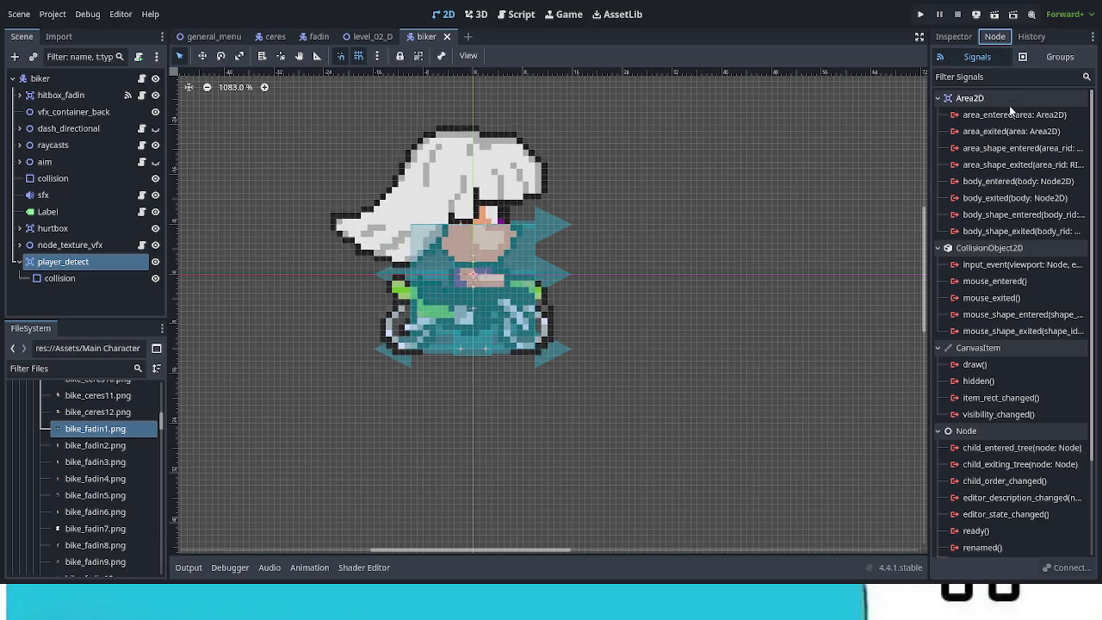
Connect player_detect's body_entered signal to _on_player_detect_body_entered in biker.gd and save the script
{"action": "left_click", "coordinate": [1029, 184]}
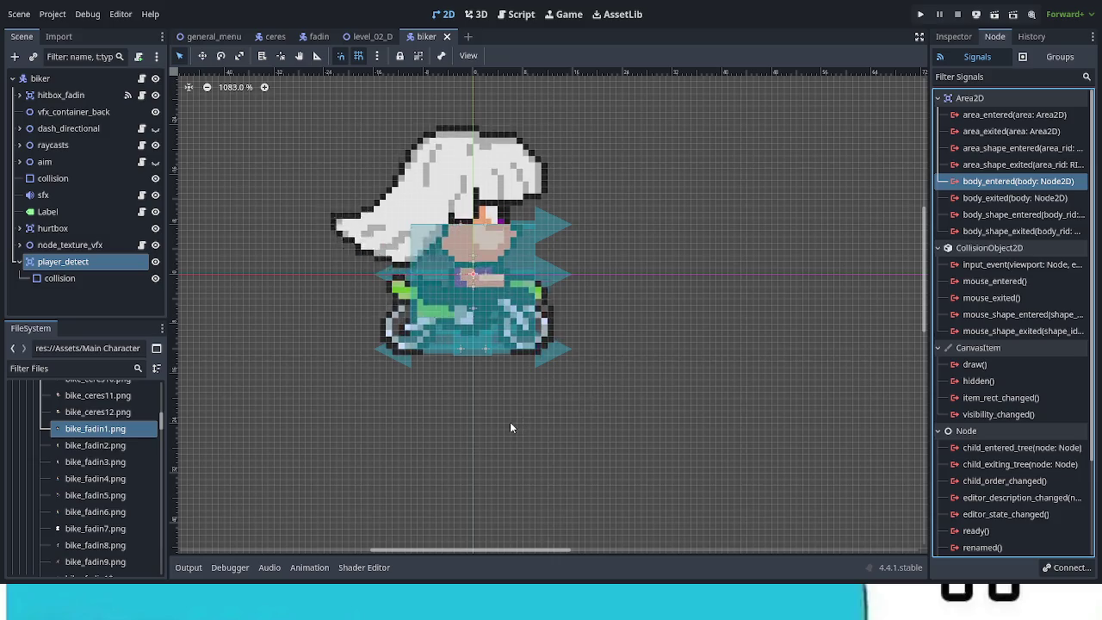
{"action": "key", "text": "Return"}
{"action": "key", "text": "Return"}
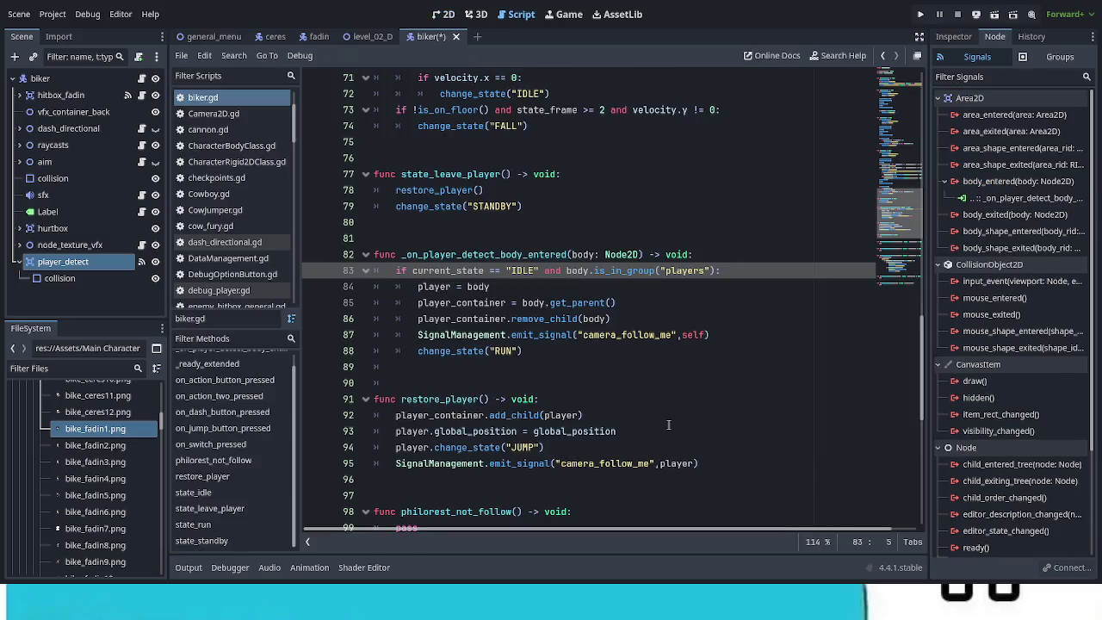
{"action": "scroll", "coordinate": [681, 441], "scroll_direction": "down", "scroll_amount": 5}
{"action": "scroll", "coordinate": [681, 440], "scroll_direction": "down", "scroll_amount": 5}
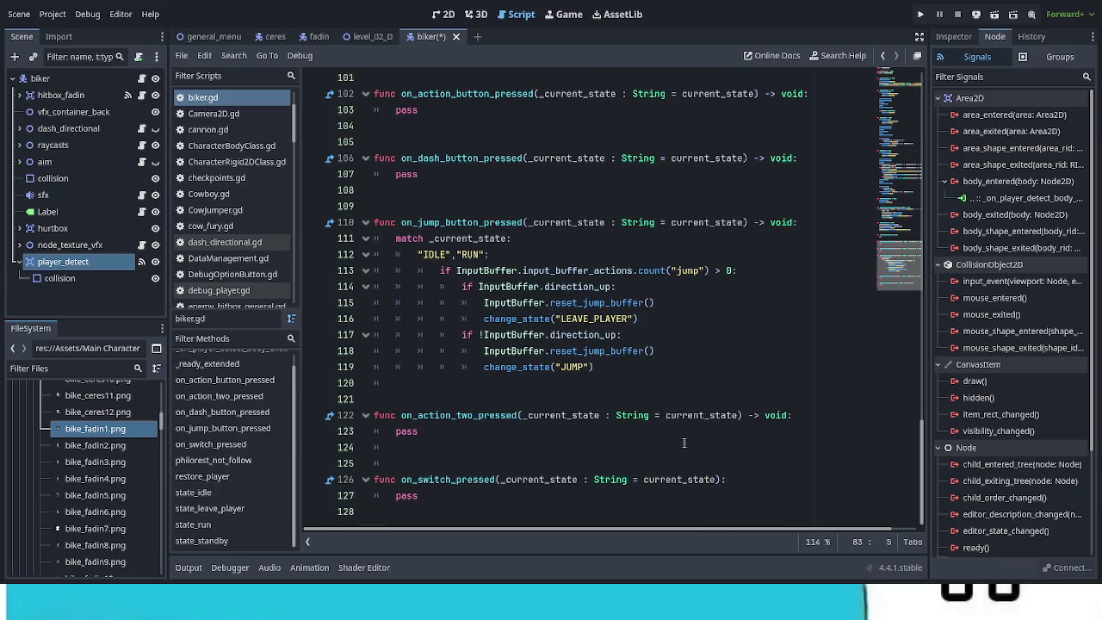
{"action": "scroll", "coordinate": [682, 441], "scroll_direction": "up", "scroll_amount": 10}
{"action": "key", "text": "ctrl+s"}
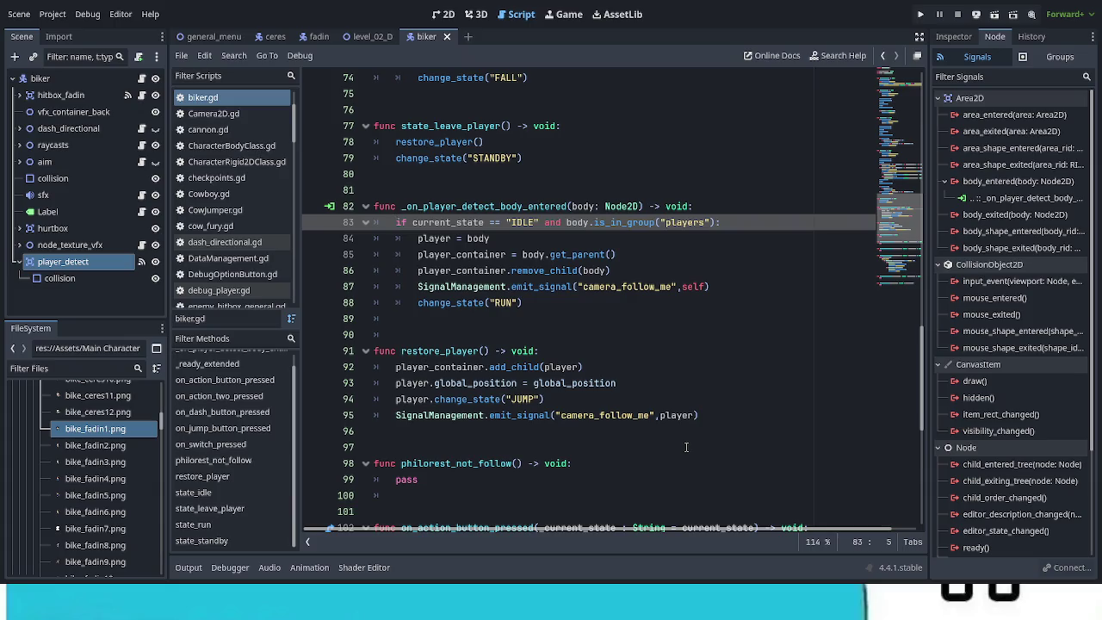
{"action": "double_click", "coordinate": [525, 222]}
Restore the state check on line 83 to "IDLE" and save the script
{"action": "type", "text": "ST"}
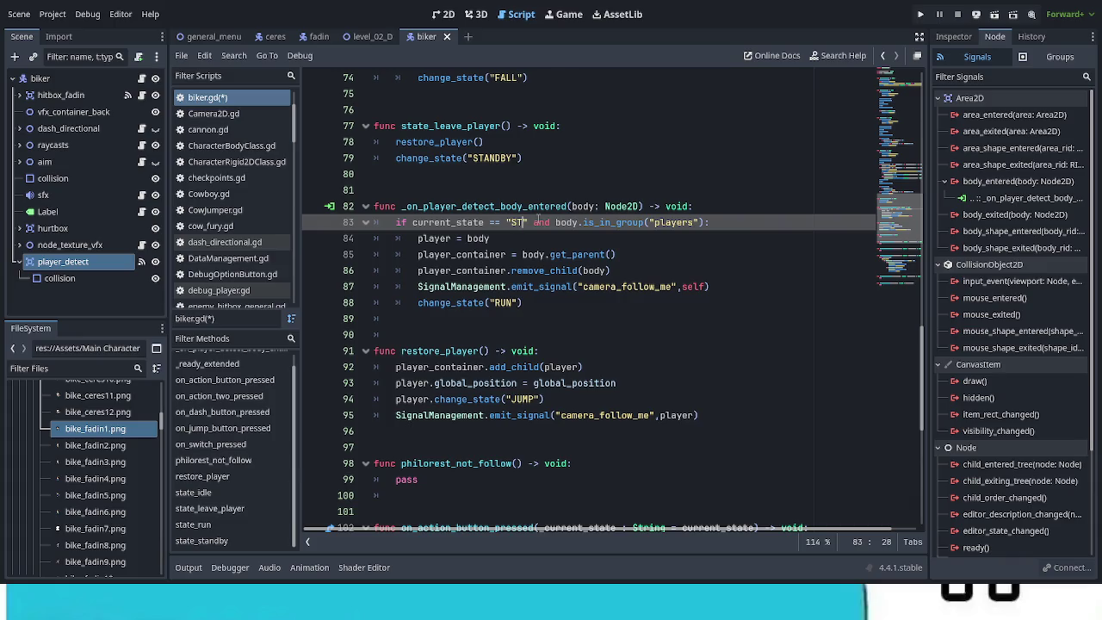
{"action": "double_click", "coordinate": [517, 222]}
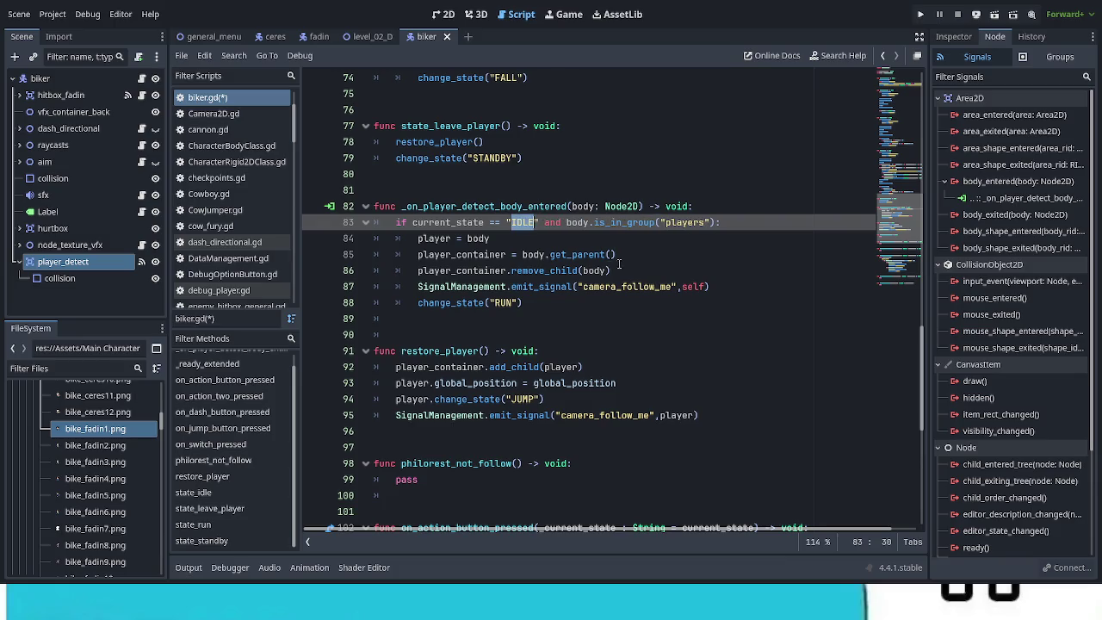
{"action": "type", "text": "IDLE"}
{"action": "left_click", "coordinate": [730, 206]}
{"action": "key", "text": "ctrl+s"}
Add a new handler line declaring var _states : Array = ["NEUTRAL","IDLE"]
{"action": "key", "text": "Return"}
{"action": "type", "text": "var _states_"}
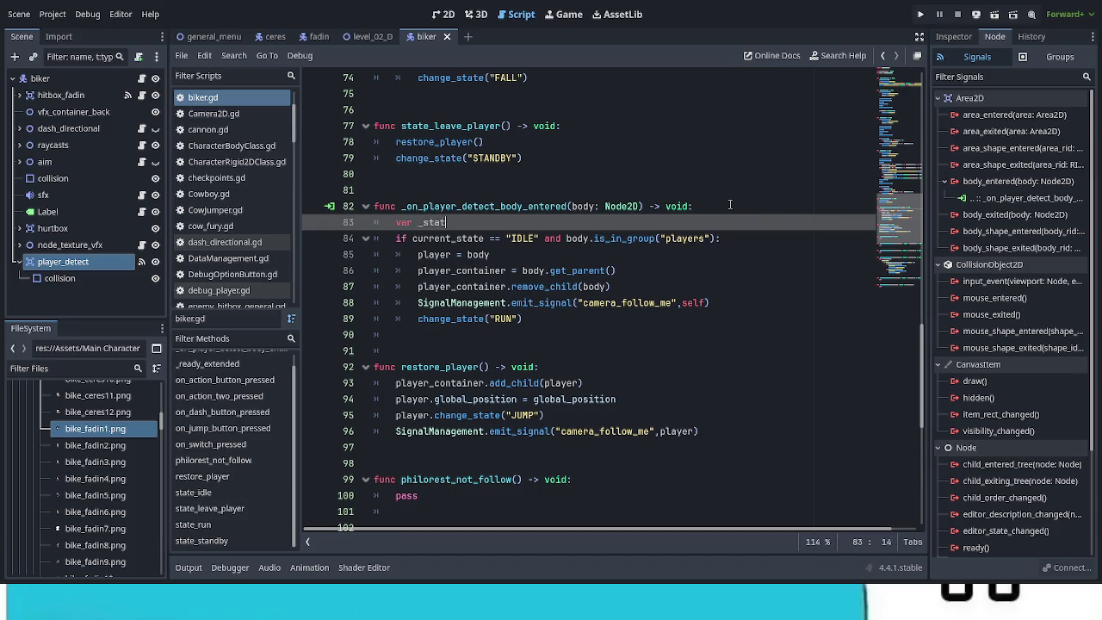
{"action": "key", "text": "BackSpace"}
{"action": "type", "text": ": Array"}
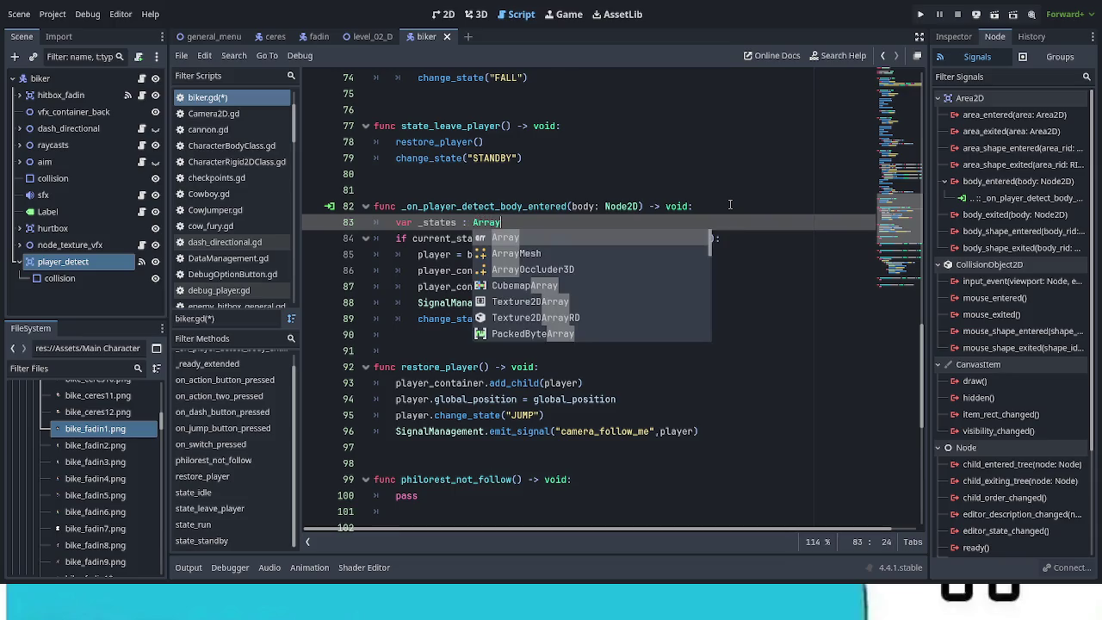
{"action": "type", "text": " = "}
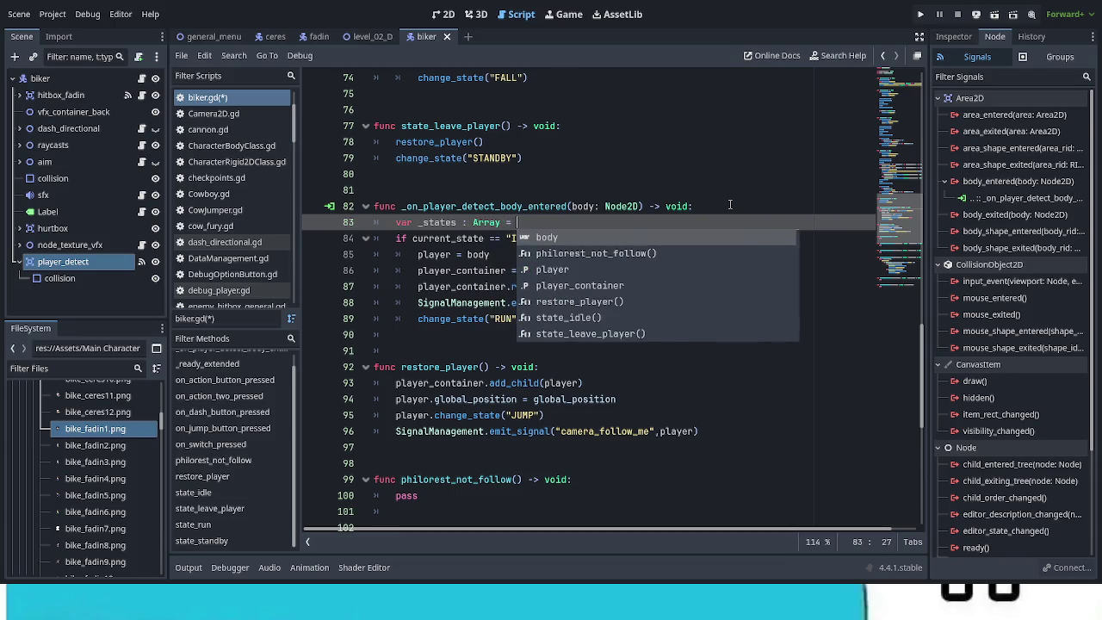
{"action": "type", "text": "["}
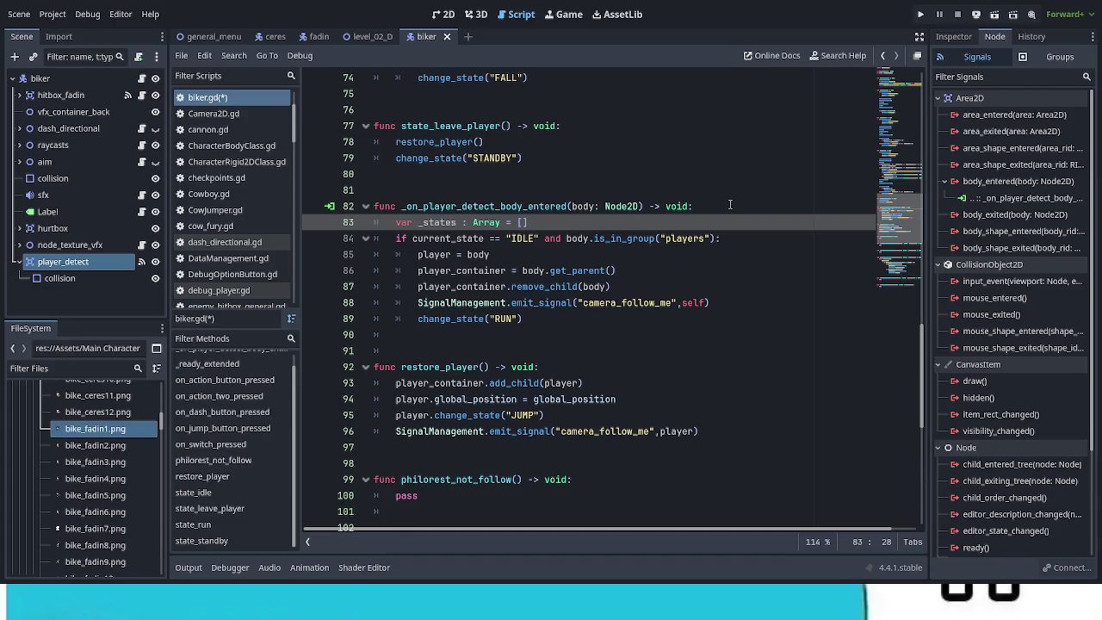
{"action": "type", "text": "\"NEUTRA"}
{"action": "type", "text": "L\""}
{"action": "type", "text": ",\"ID"}
{"action": "type", "text": "LE"}
Change the second _states array entry from "IDLE" to "STANDBY"
{"action": "key", "text": "BackSpace"}
{"action": "key", "text": "BackSpace"}
{"action": "key", "text": "BackSpace"}
{"action": "type", "text": "STANDBY"}
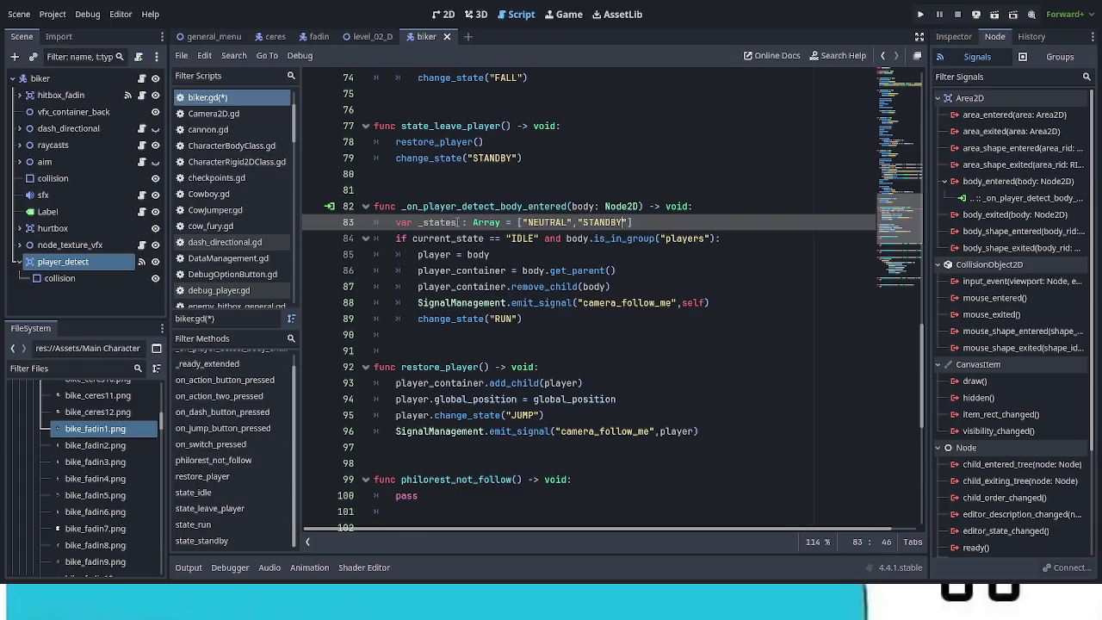
{"action": "double_click", "coordinate": [440, 222]}
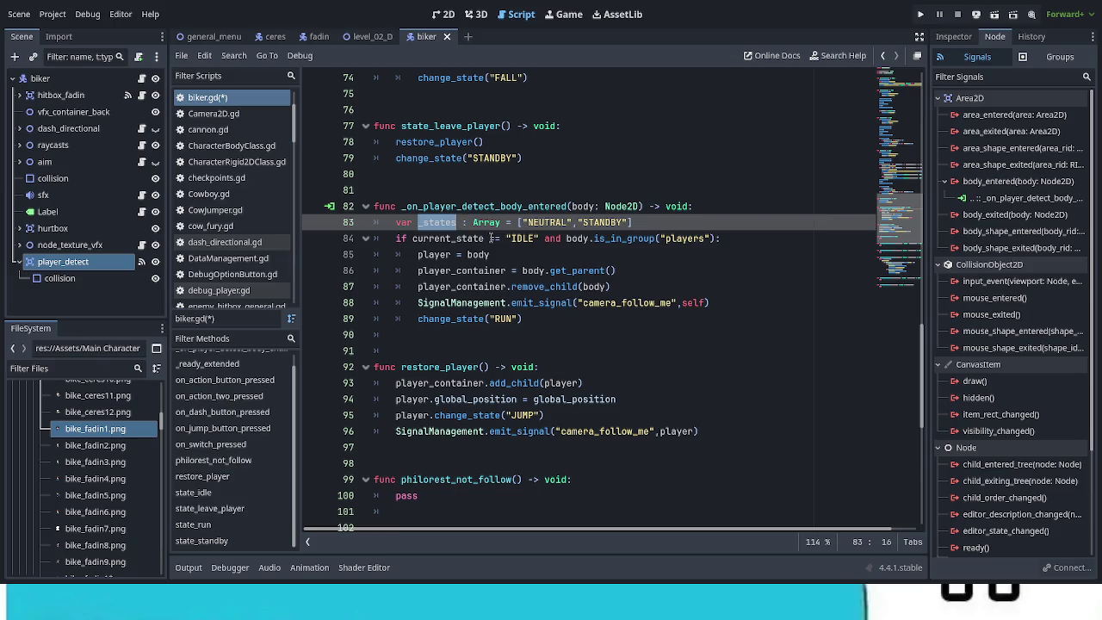
Rewrite the if-condition to test current_state in _states instead of == "IDLE"
{"action": "double_click", "coordinate": [492, 238]}
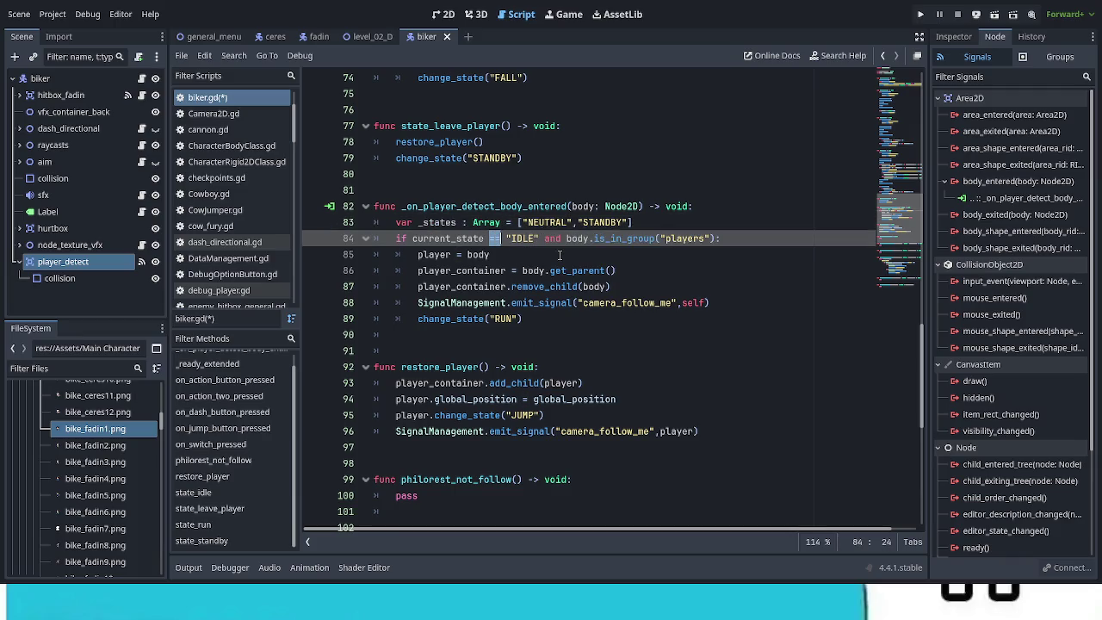
{"action": "type", "text": "is in"}
{"action": "key", "text": "Right"}
{"action": "key", "text": "Right"}
{"action": "key", "text": "Right"}
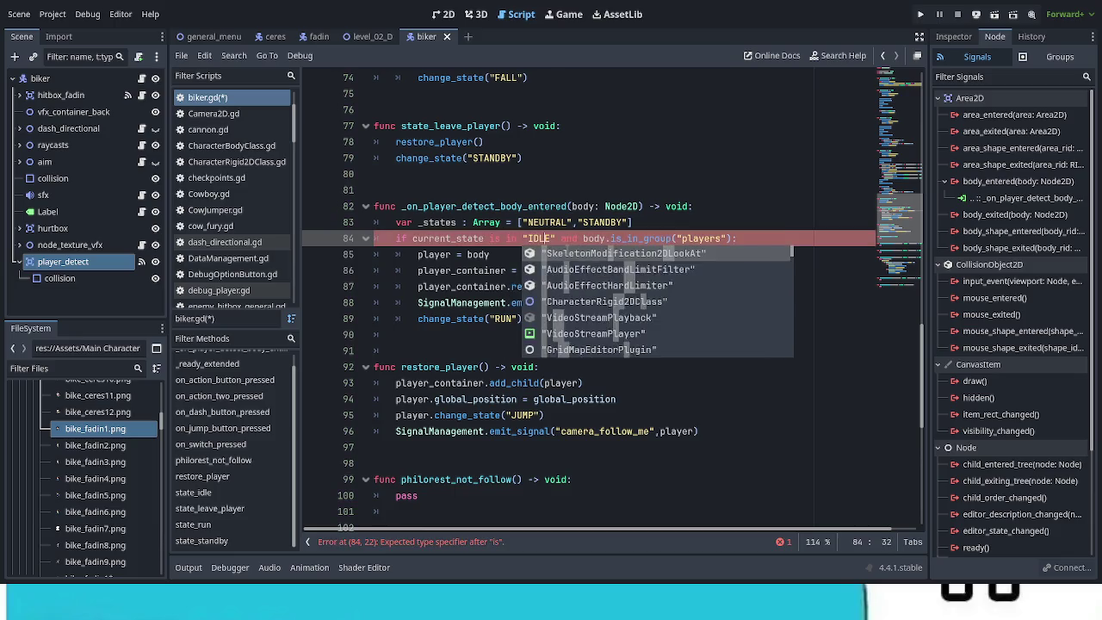
{"action": "key", "text": "Escape"}
{"action": "key", "text": "Delete"}
{"action": "key", "text": "Delete"}
{"action": "key", "text": "BackSpace"}
{"action": "key", "text": "BackSpace"}
{"action": "key", "text": "BackSpace"}
{"action": "key", "text": "BackSpace"}
{"action": "type", "text": "_states"}
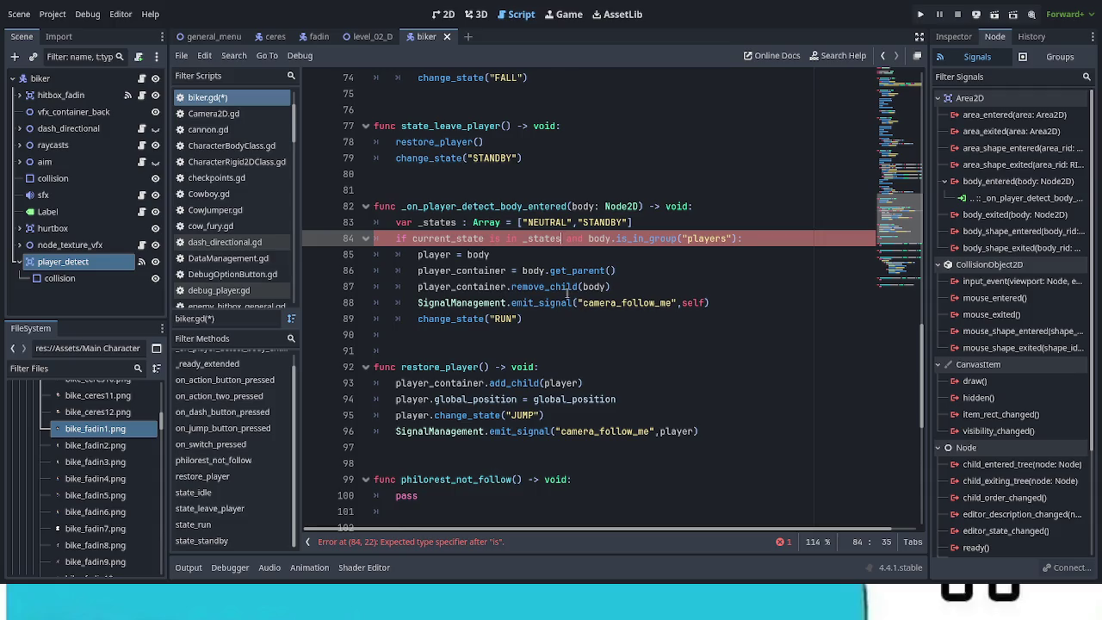
{"action": "key", "text": "BackSpace"}
{"action": "key", "text": "BackSpace"}
{"action": "key", "text": "BackSpace"}
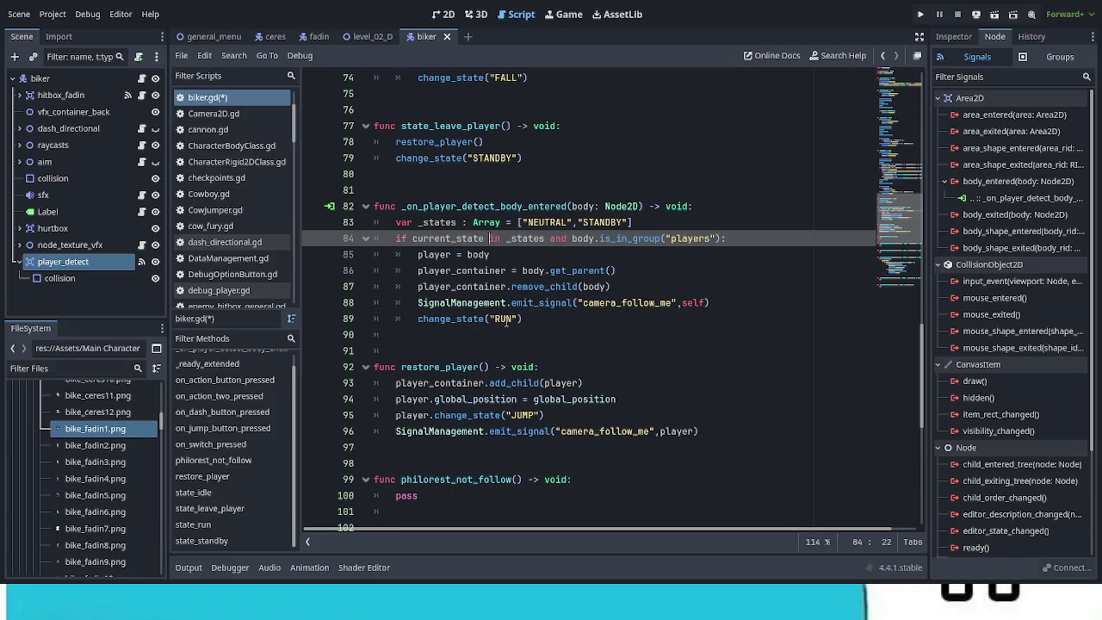
Make the handler's change_state call switch to IDLE instead of RUN, and save
{"action": "double_click", "coordinate": [504, 319]}
{"action": "type", "text": "IDLE"}
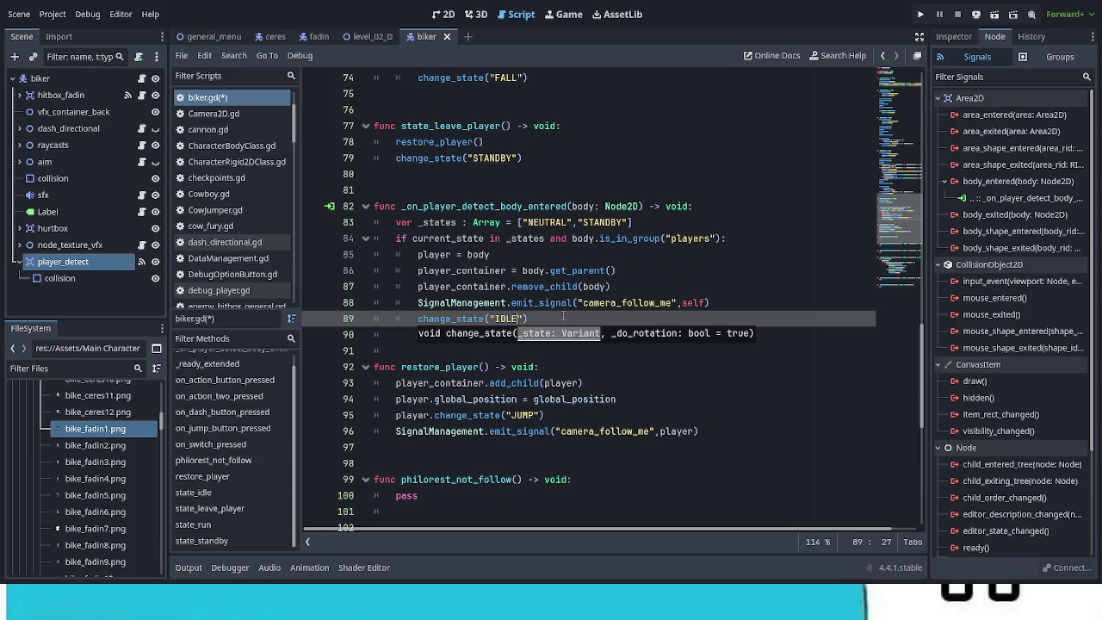
{"action": "left_click", "coordinate": [601, 303]}
{"action": "key", "text": "ctrl+s"}
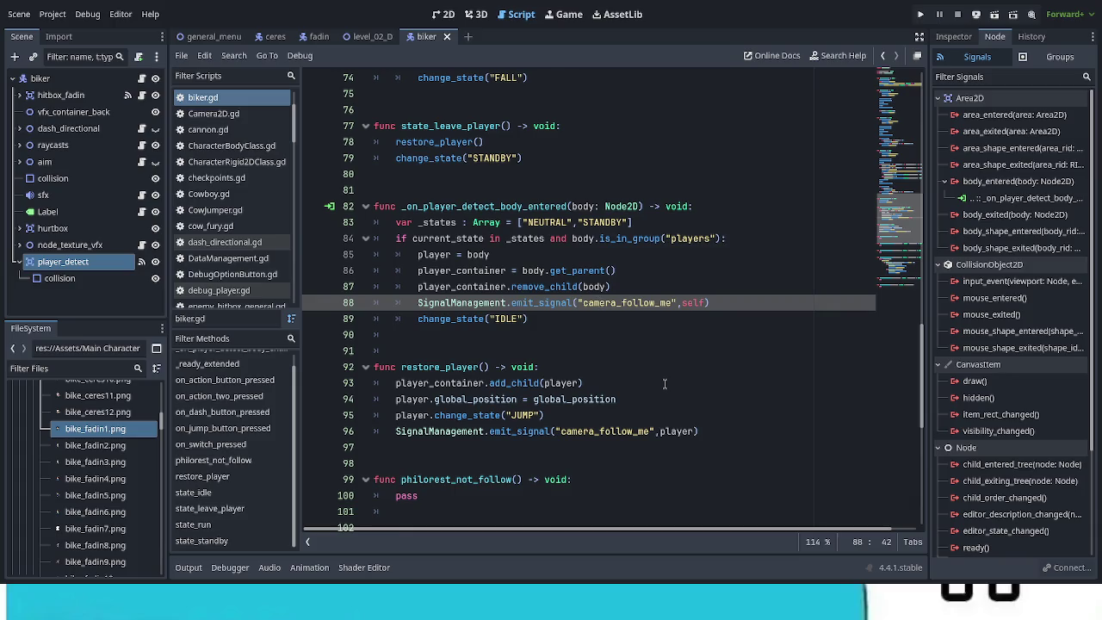
Review the script, then show player_detect's Area2D properties in the Inspector
{"action": "scroll", "coordinate": [664, 383], "scroll_direction": "down", "scroll_amount": 3}
{"action": "scroll", "coordinate": [672, 403], "scroll_direction": "down", "scroll_amount": 3}
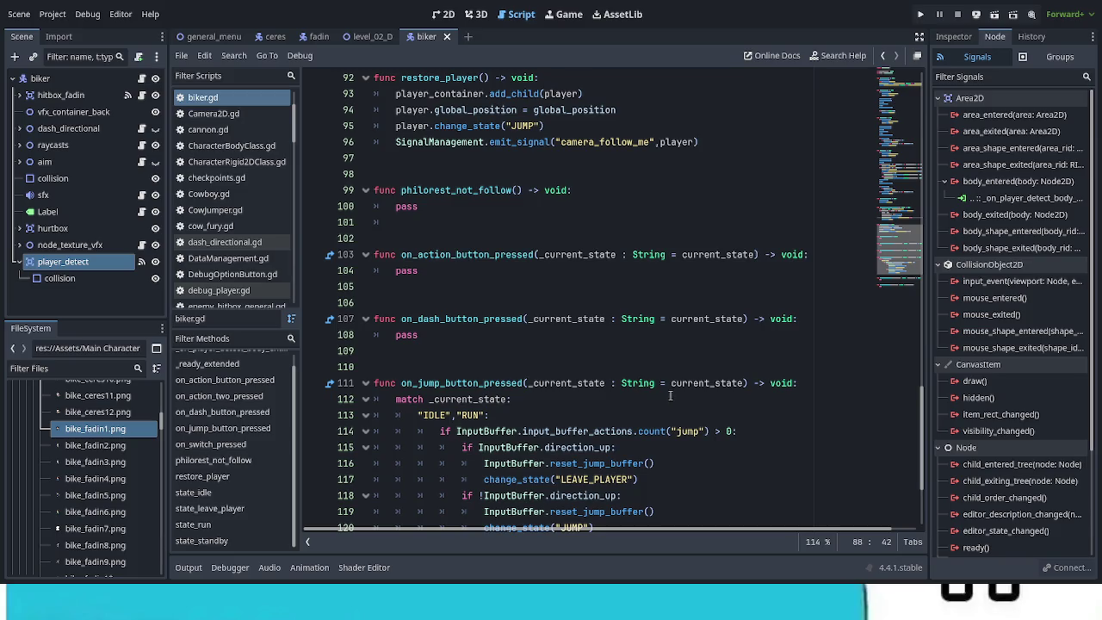
{"action": "scroll", "coordinate": [668, 395], "scroll_direction": "up", "scroll_amount": 1}
{"action": "scroll", "coordinate": [667, 395], "scroll_direction": "up", "scroll_amount": 1}
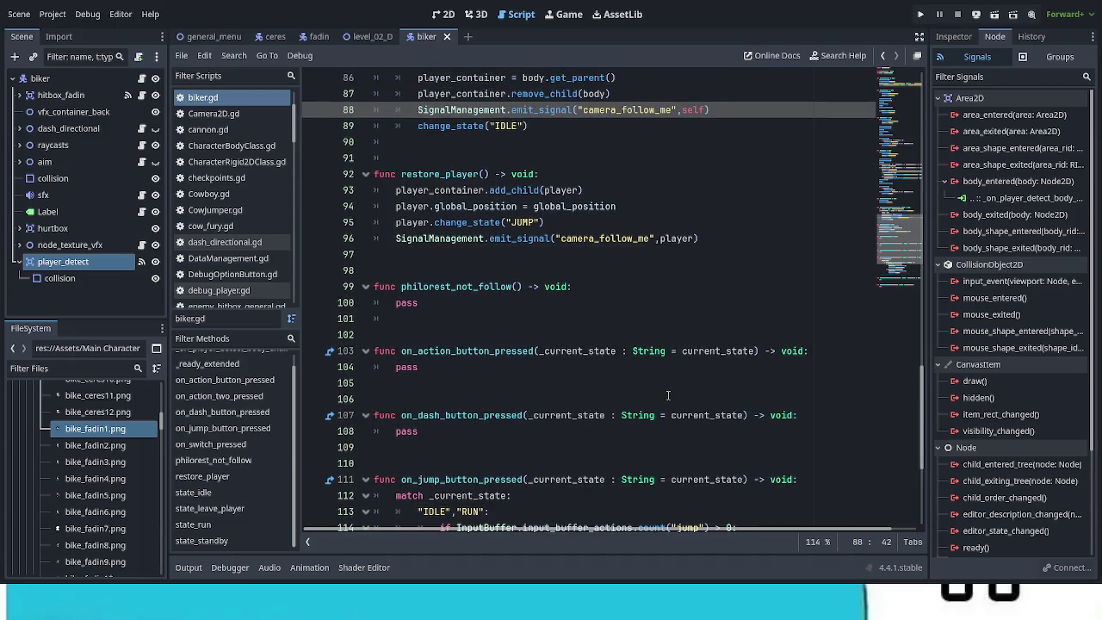
{"action": "scroll", "coordinate": [665, 397], "scroll_direction": "down", "scroll_amount": 5}
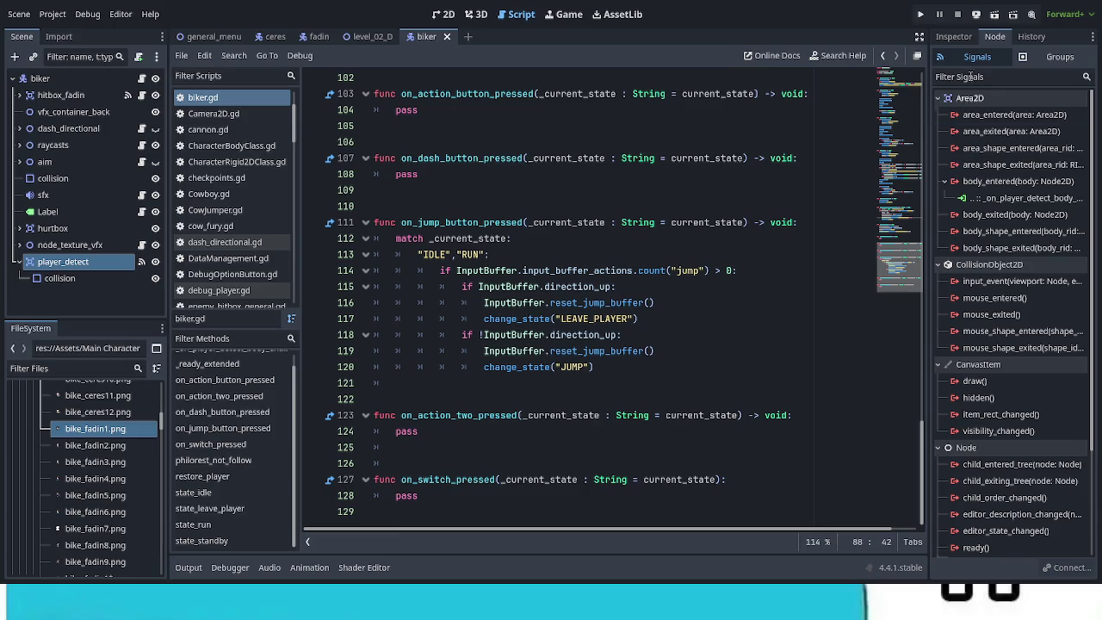
{"action": "left_click", "coordinate": [963, 36]}
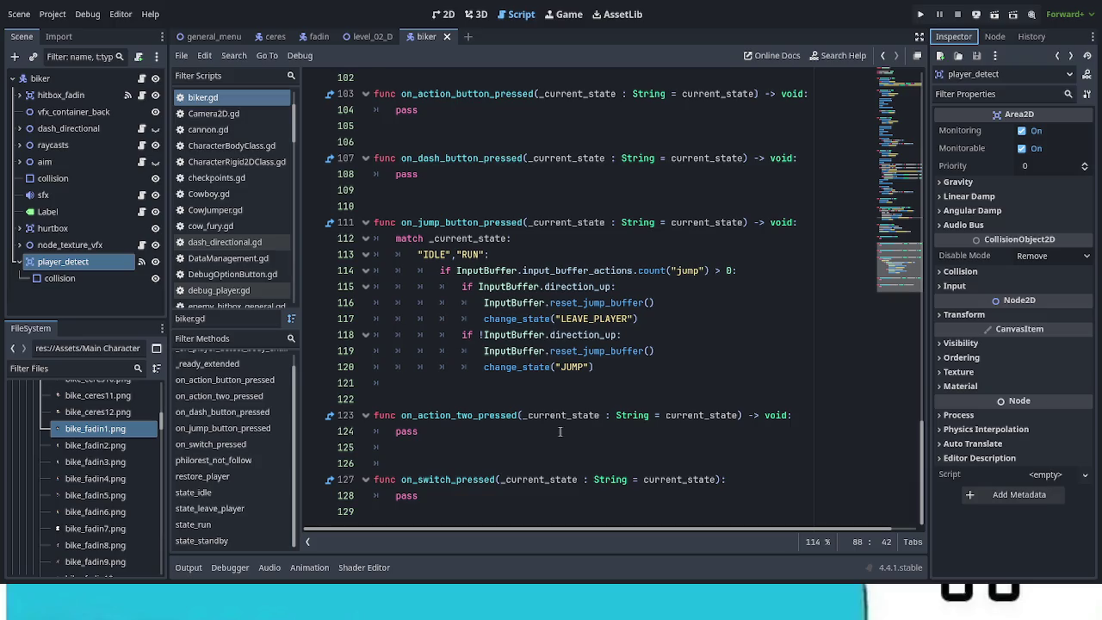
Declare var player_unit_name : String below the player variable, then open the CharacterFadin class script
{"action": "scroll", "coordinate": [560, 431], "scroll_direction": "up", "scroll_amount": 4}
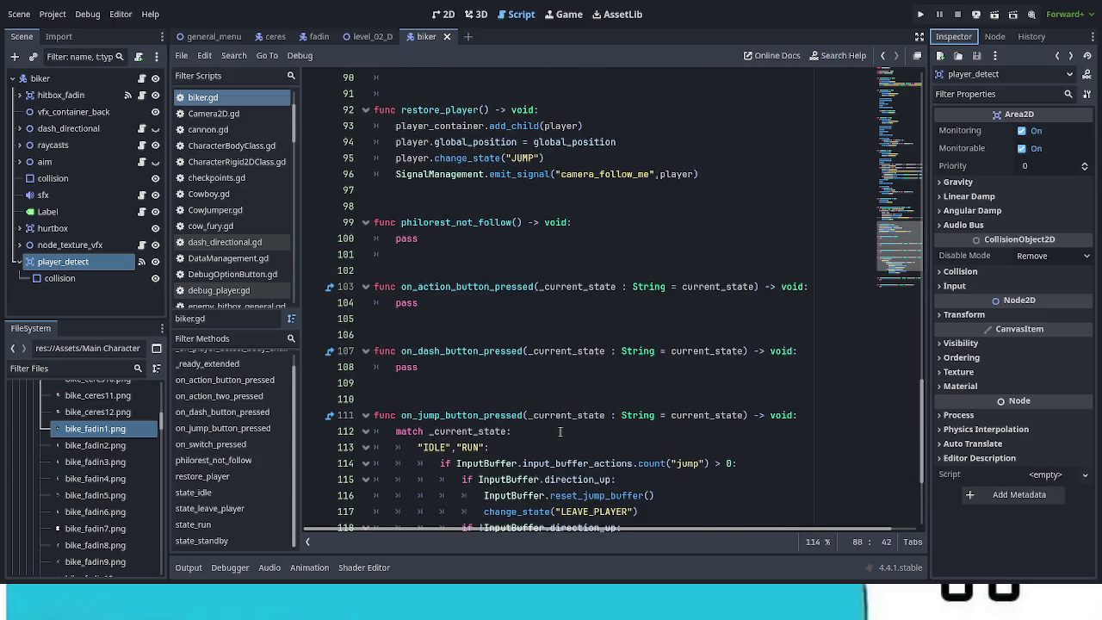
{"action": "scroll", "coordinate": [559, 431], "scroll_direction": "up", "scroll_amount": 4}
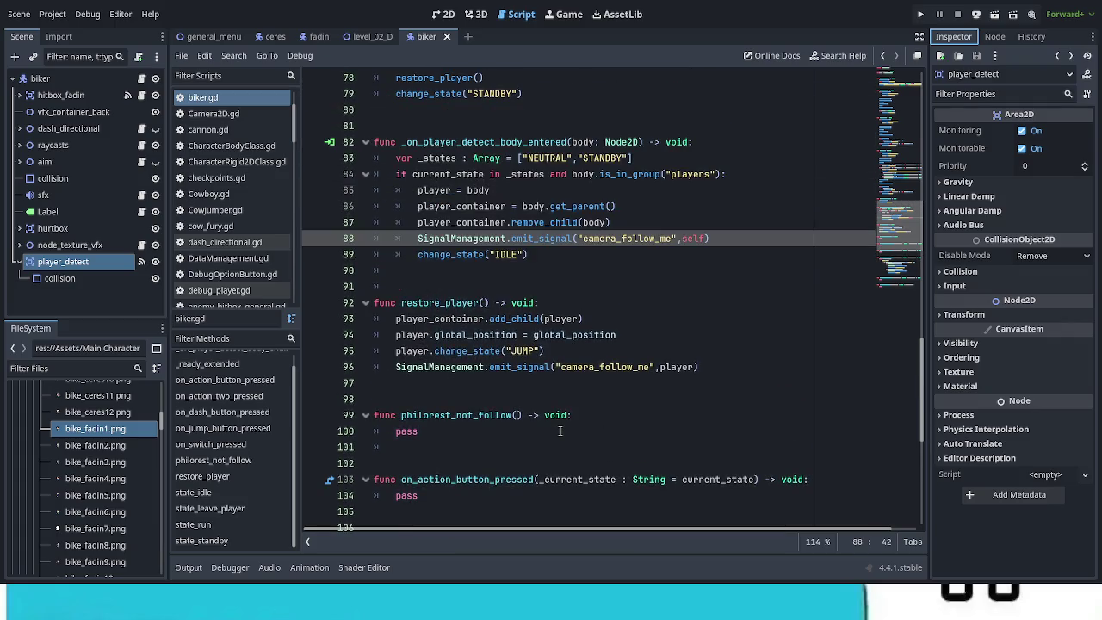
{"action": "scroll", "coordinate": [560, 430], "scroll_direction": "up", "scroll_amount": 3}
{"action": "scroll", "coordinate": [560, 431], "scroll_direction": "up", "scroll_amount": 8}
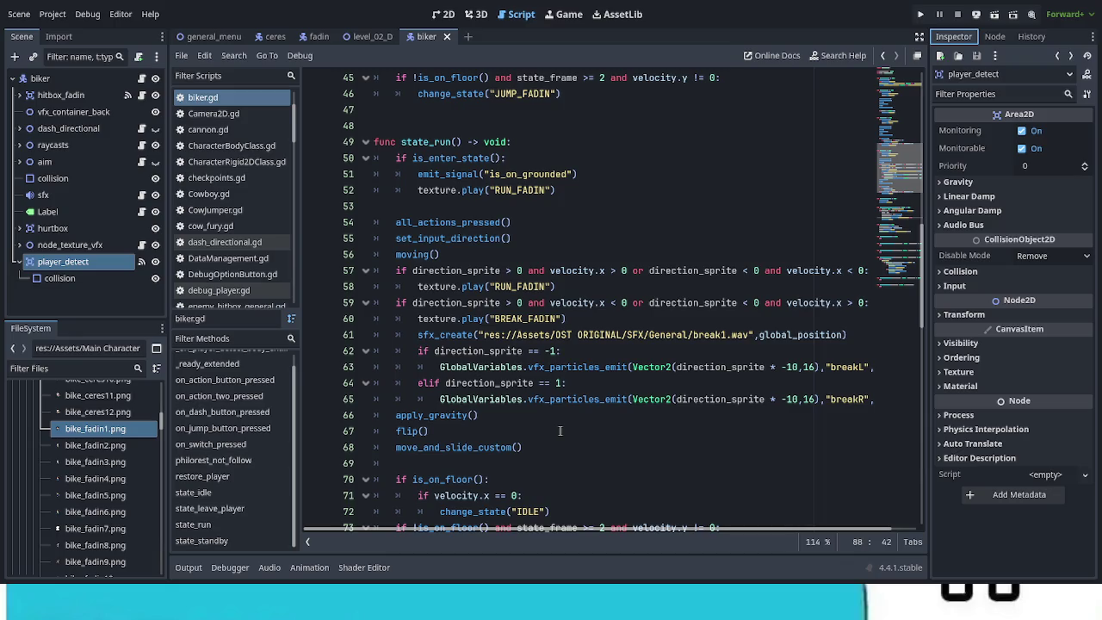
{"action": "scroll", "coordinate": [560, 431], "scroll_direction": "down", "scroll_amount": 9}
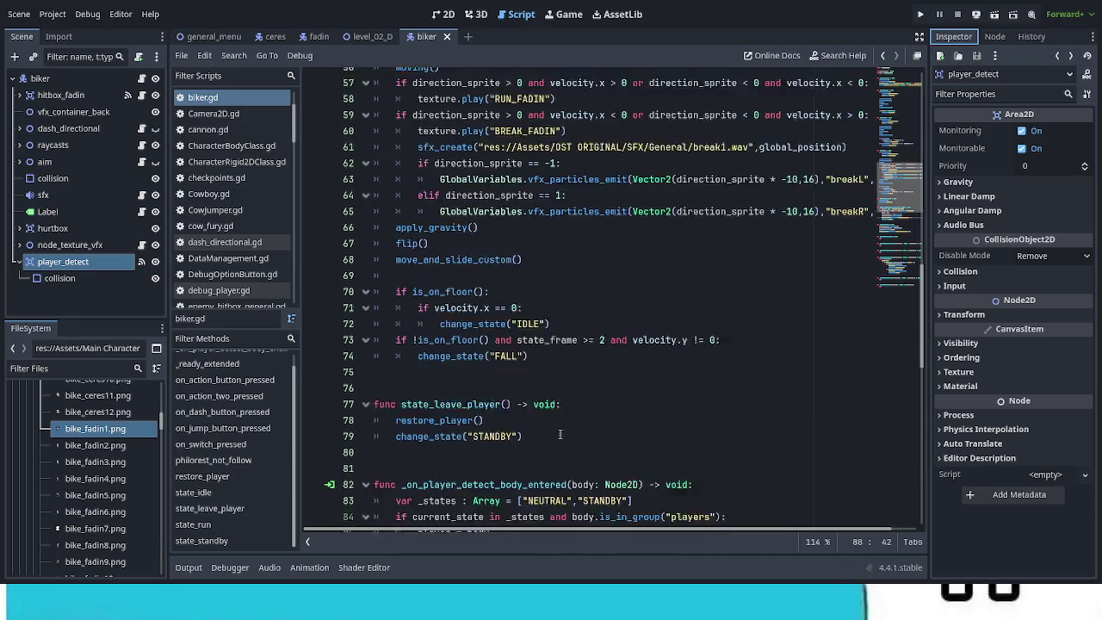
{"action": "scroll", "coordinate": [560, 437], "scroll_direction": "down", "scroll_amount": 3}
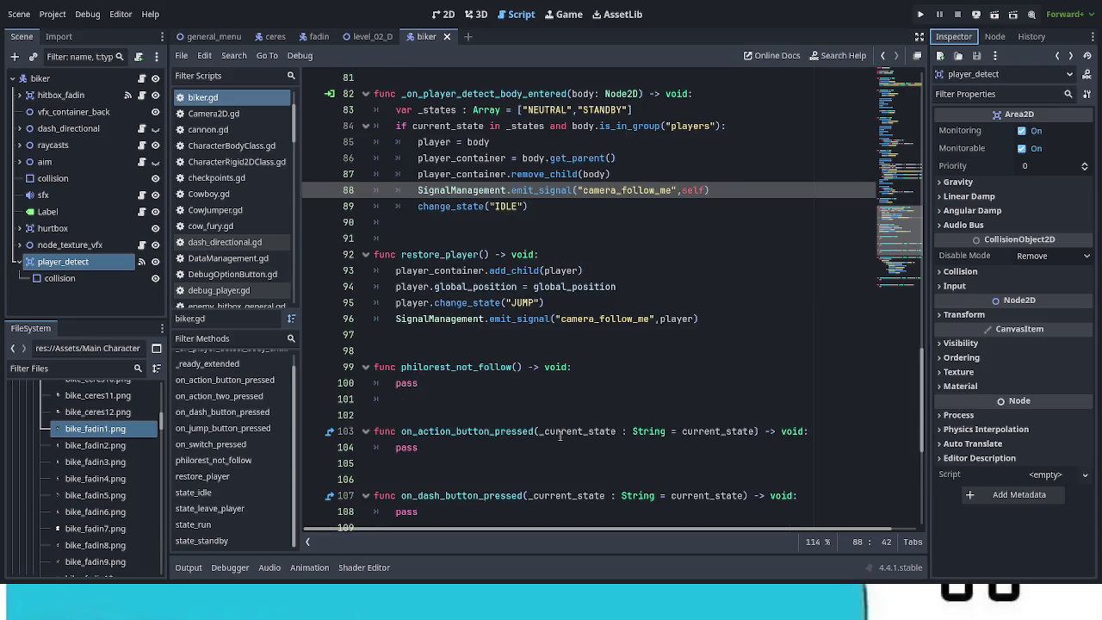
{"action": "scroll", "coordinate": [560, 437], "scroll_direction": "down", "scroll_amount": 7}
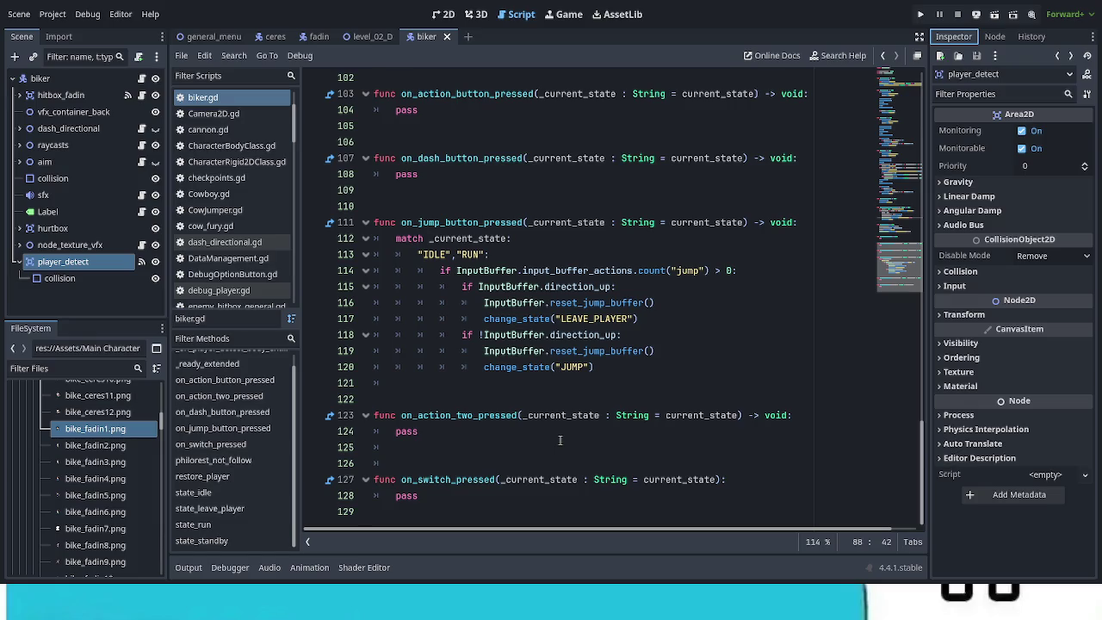
{"action": "scroll", "coordinate": [560, 440], "scroll_direction": "up", "scroll_amount": 6}
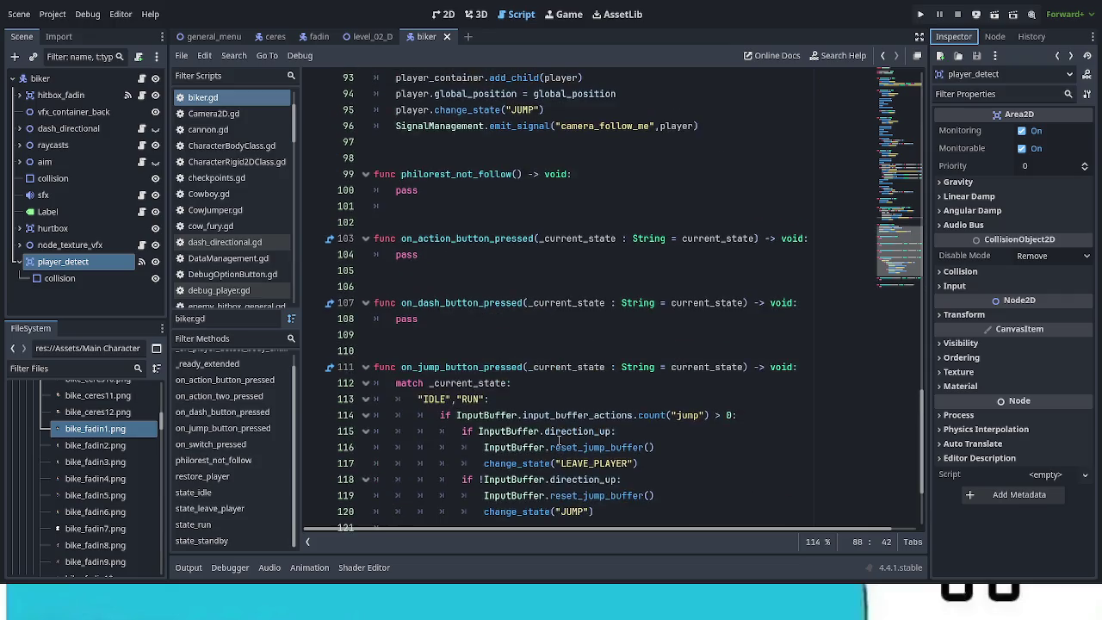
{"action": "scroll", "coordinate": [559, 440], "scroll_direction": "up", "scroll_amount": 2}
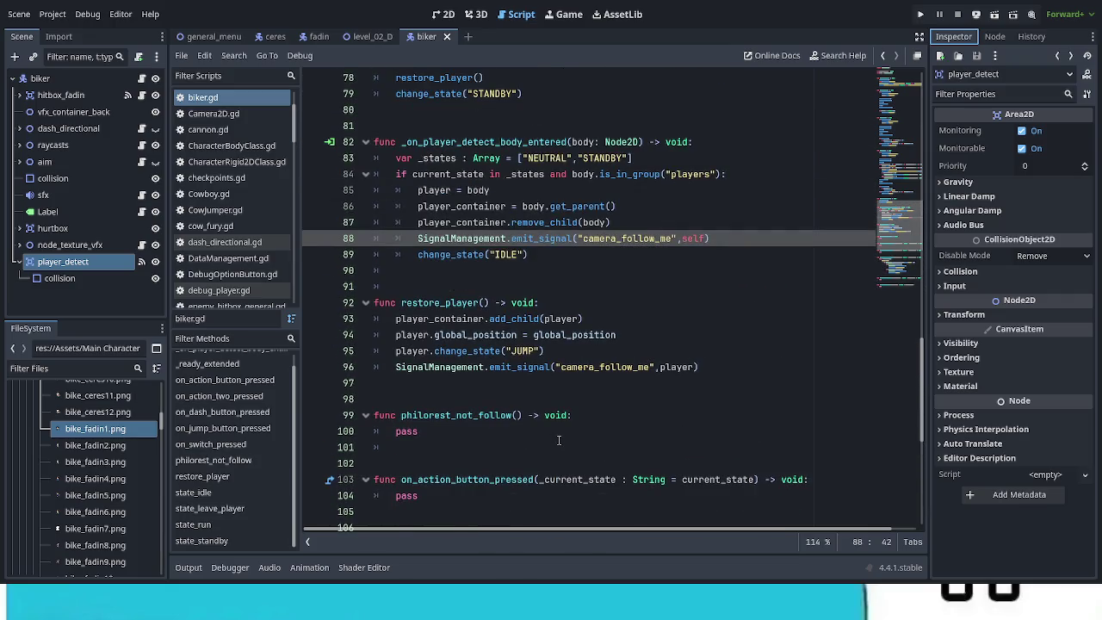
{"action": "scroll", "coordinate": [559, 440], "scroll_direction": "up", "scroll_amount": 3}
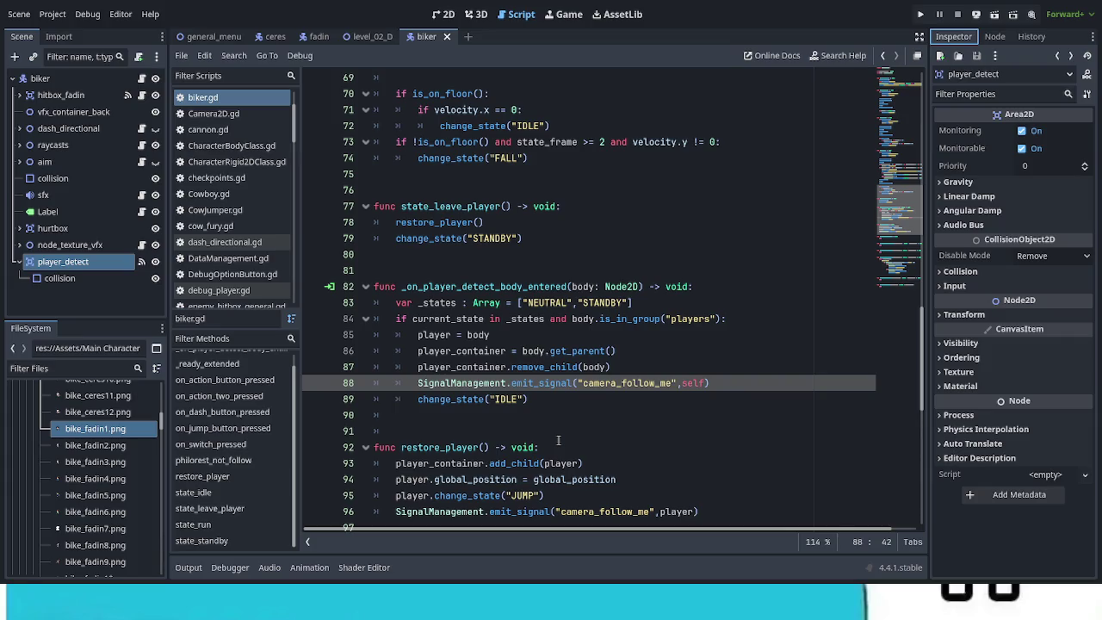
{"action": "scroll", "coordinate": [558, 440], "scroll_direction": "up", "scroll_amount": 8}
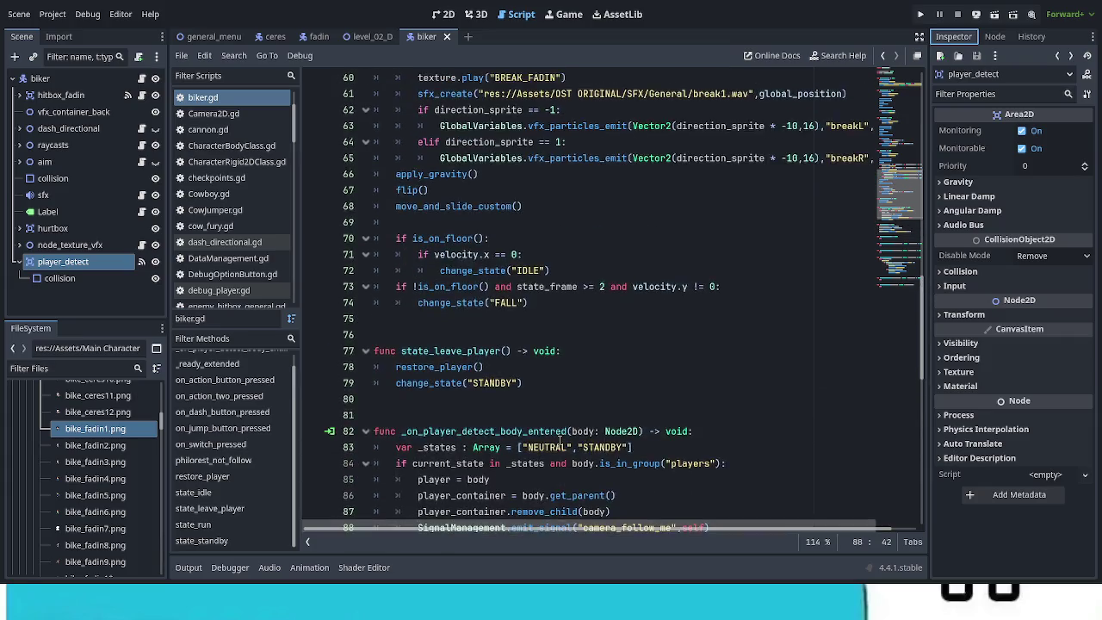
{"action": "scroll", "coordinate": [559, 440], "scroll_direction": "up", "scroll_amount": 15}
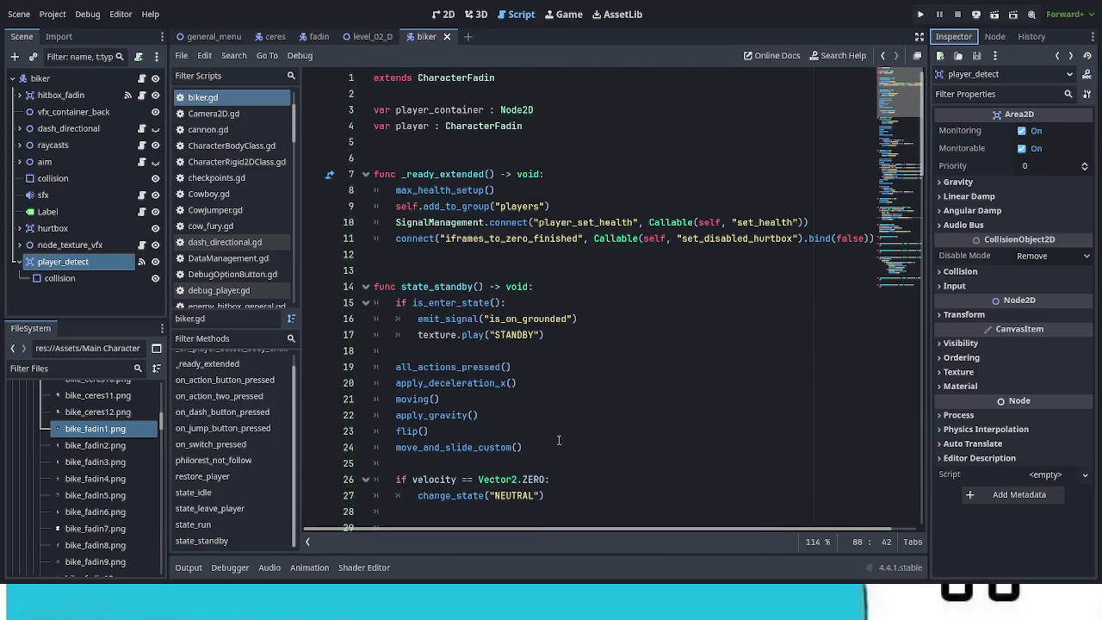
{"action": "left_click", "coordinate": [556, 128]}
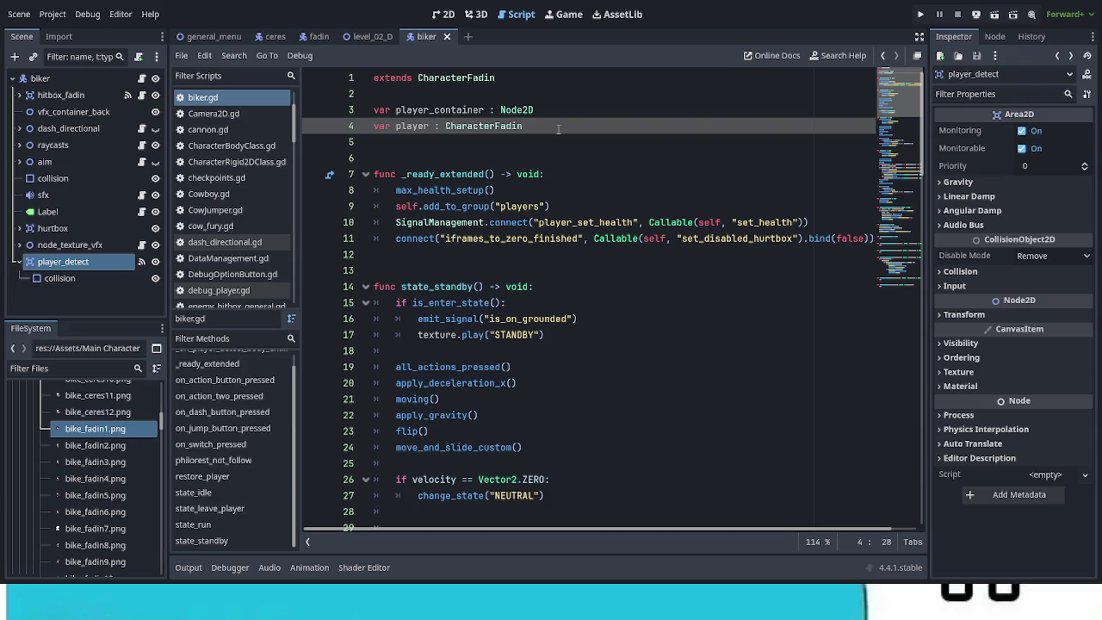
{"action": "key", "text": "Return"}
{"action": "type", "text": "var "}
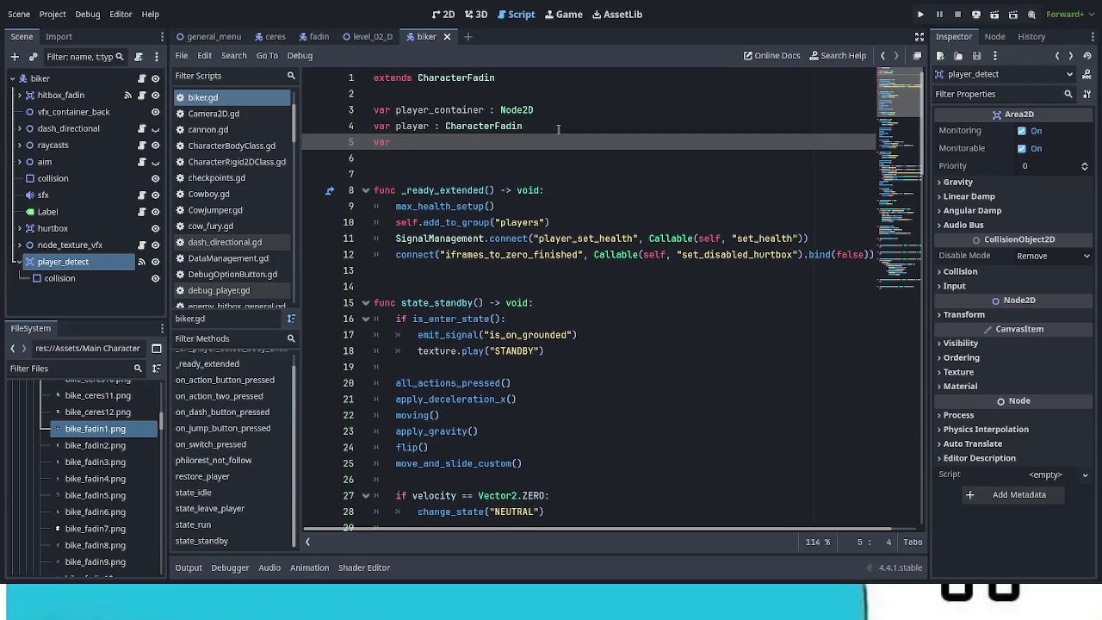
{"action": "type", "text": "unit_name : String = \"\""}
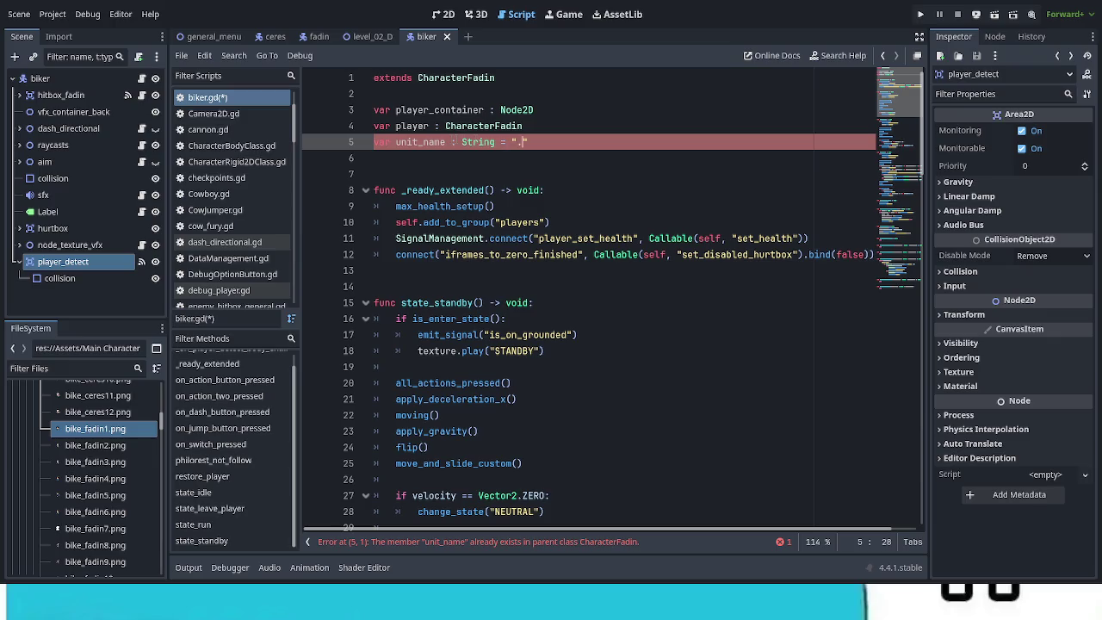
{"action": "left_click", "coordinate": [396, 142]}
{"action": "type", "text": "player"}
{"action": "type", "text": "_"}
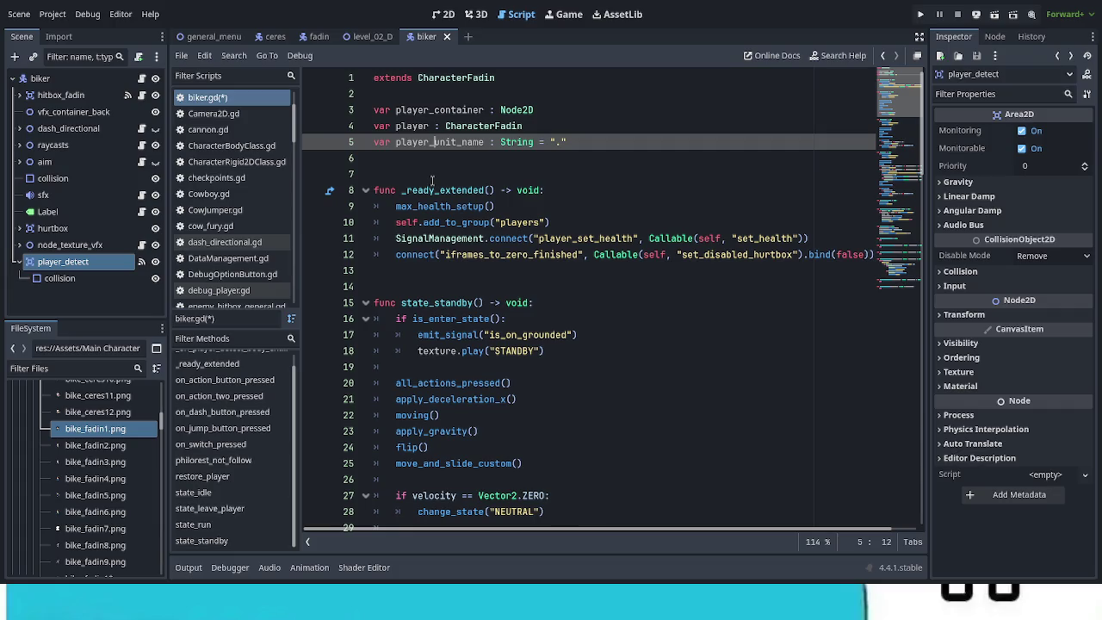
{"action": "left_click", "coordinate": [482, 126], "text": "ctrl"}
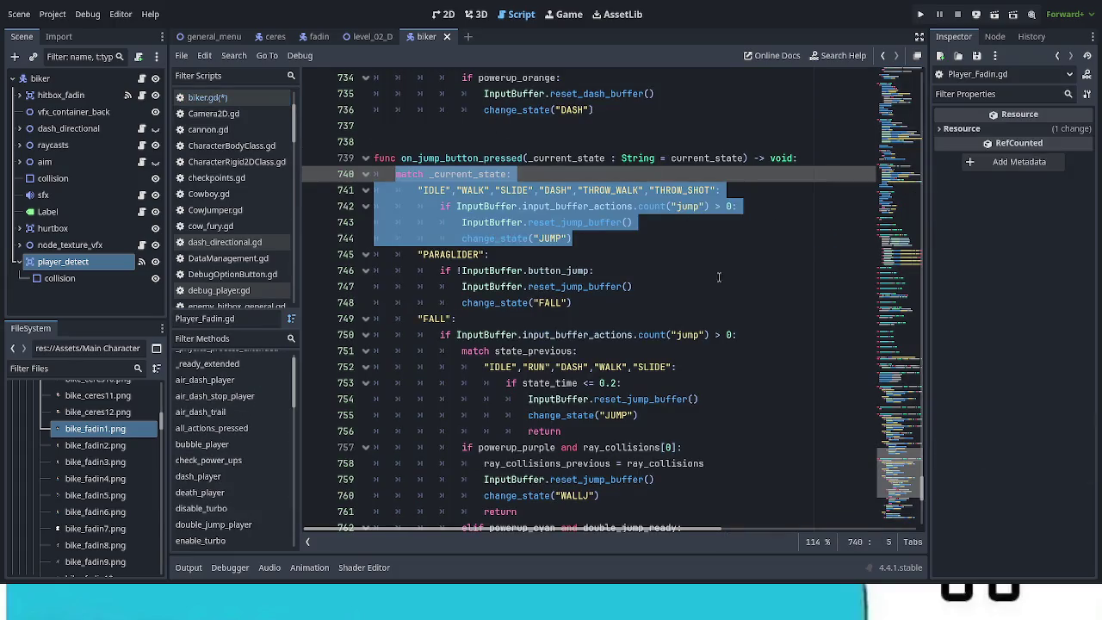
Inspect the variable declarations in the CharacterBody2DClass parent script
{"action": "left_click_drag", "start_coordinate": [900, 470], "coordinate": [918, 70]}
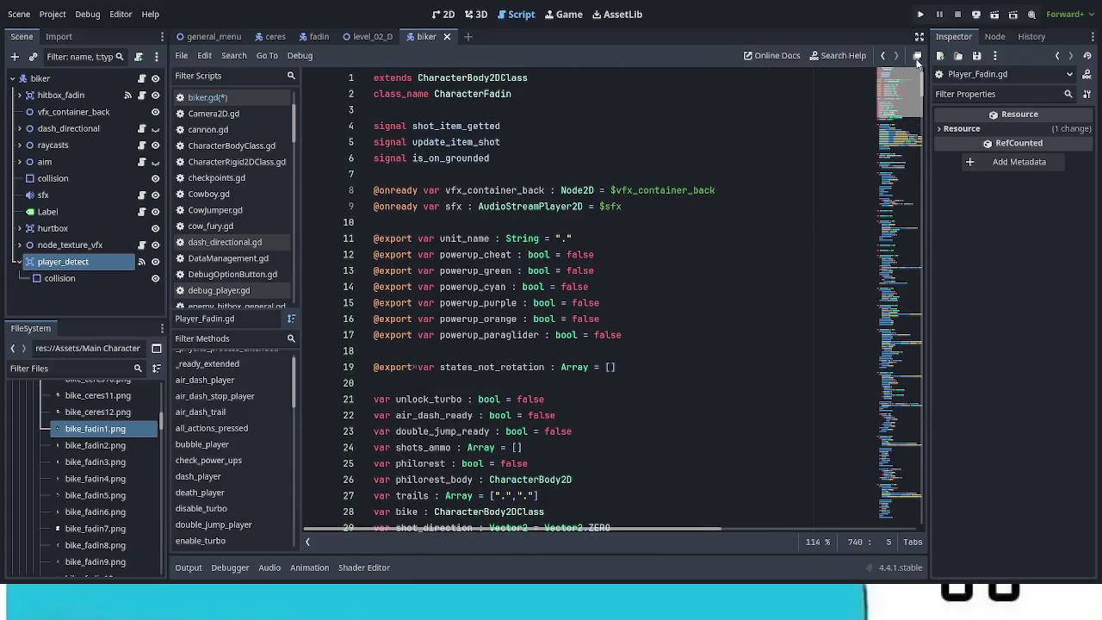
{"action": "left_click", "coordinate": [513, 77], "text": "ctrl"}
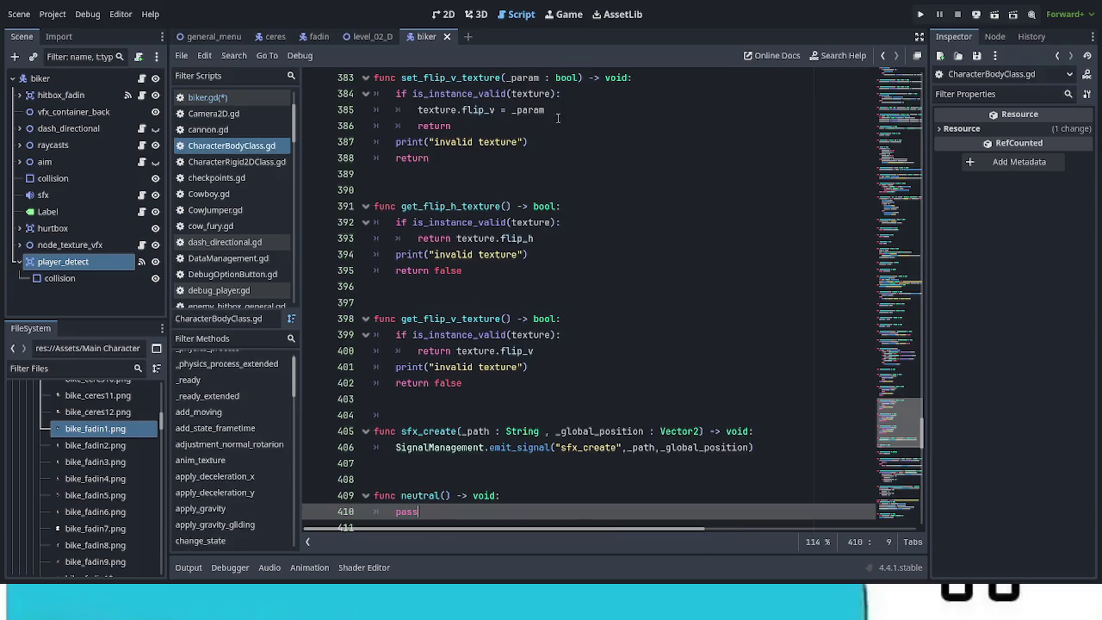
{"action": "left_click_drag", "start_coordinate": [900, 422], "coordinate": [918, 95]}
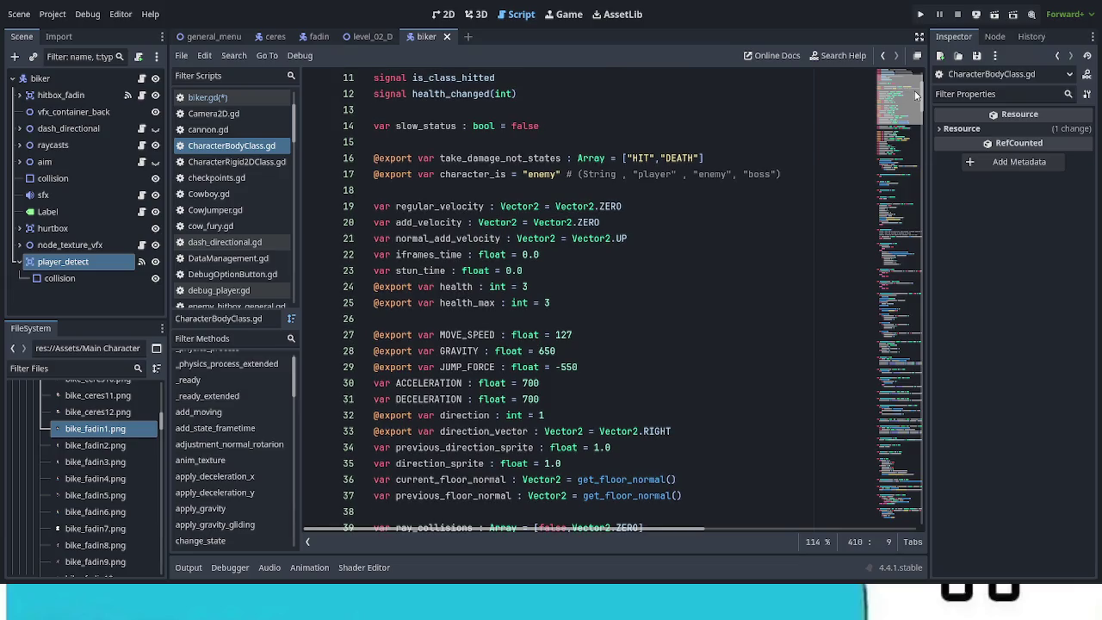
{"action": "scroll", "coordinate": [692, 307], "scroll_direction": "down", "scroll_amount": 5}
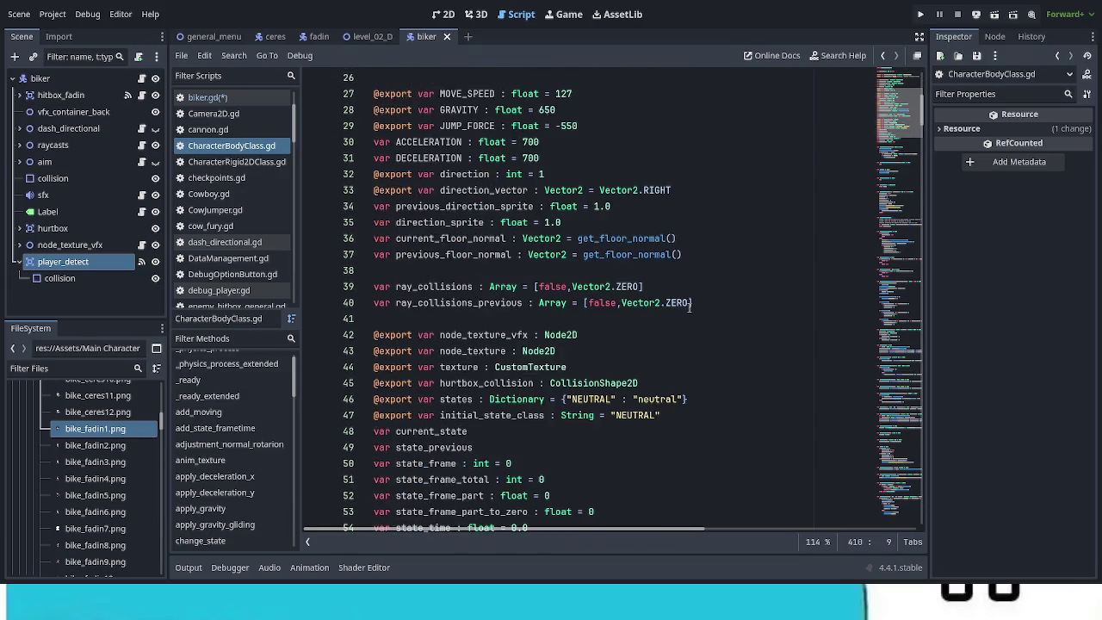
{"action": "scroll", "coordinate": [690, 307], "scroll_direction": "down", "scroll_amount": 2}
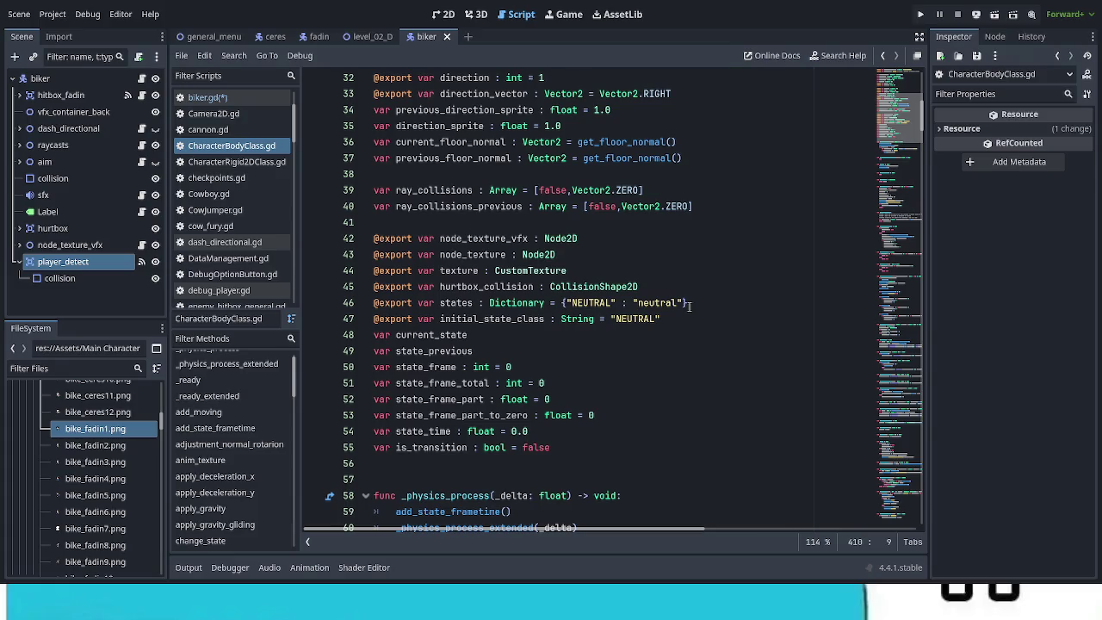
{"action": "scroll", "coordinate": [691, 308], "scroll_direction": "up", "scroll_amount": 3}
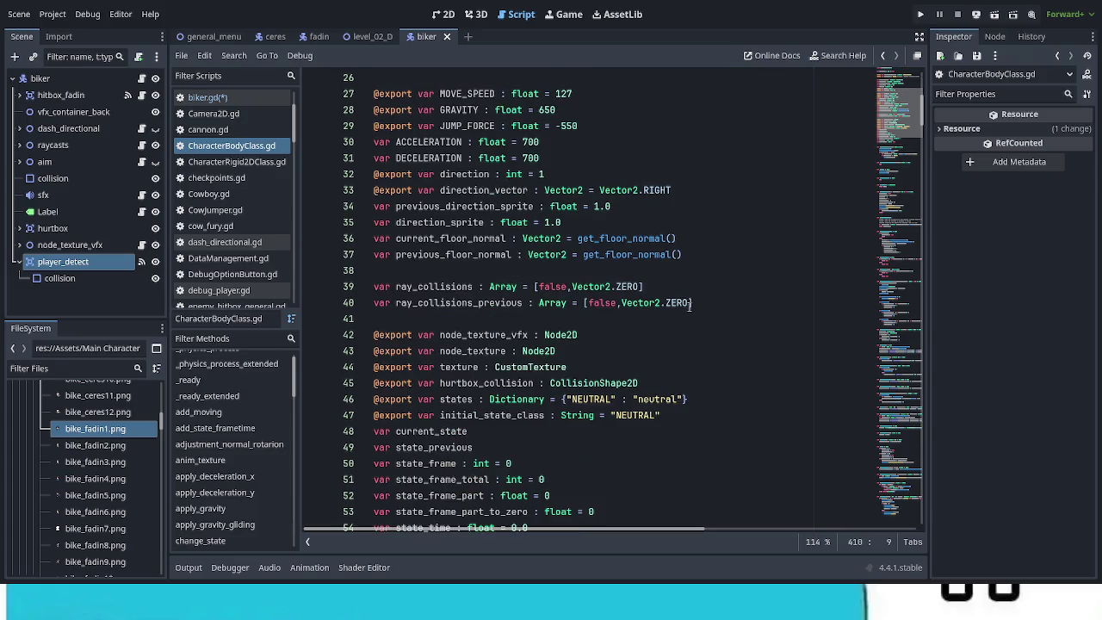
{"action": "scroll", "coordinate": [689, 306], "scroll_direction": "up", "scroll_amount": 2}
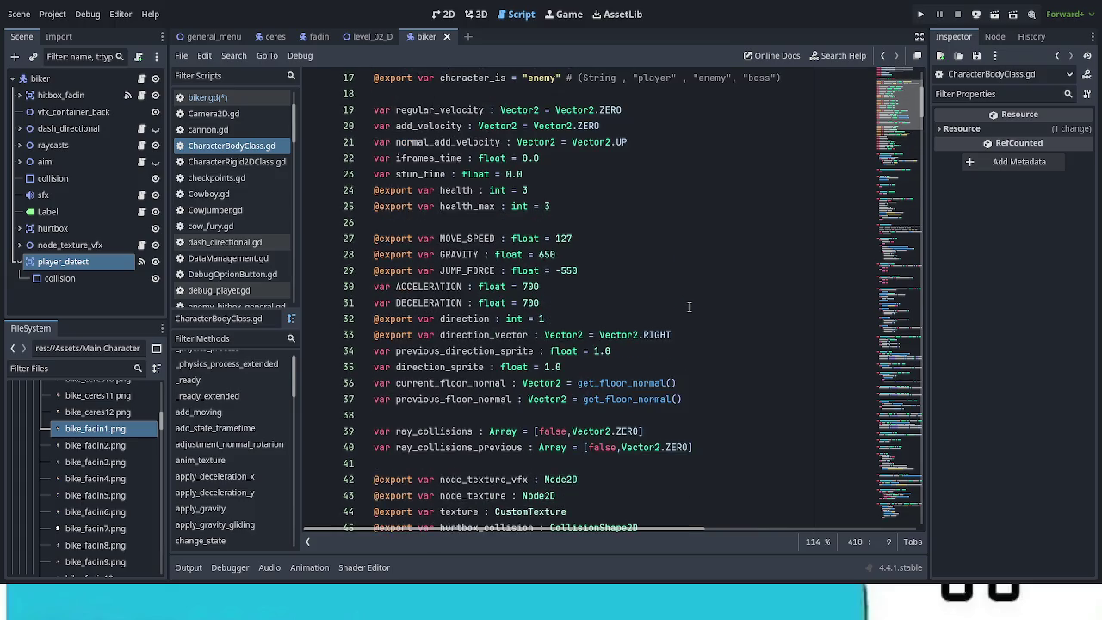
{"action": "scroll", "coordinate": [689, 306], "scroll_direction": "up", "scroll_amount": 1}
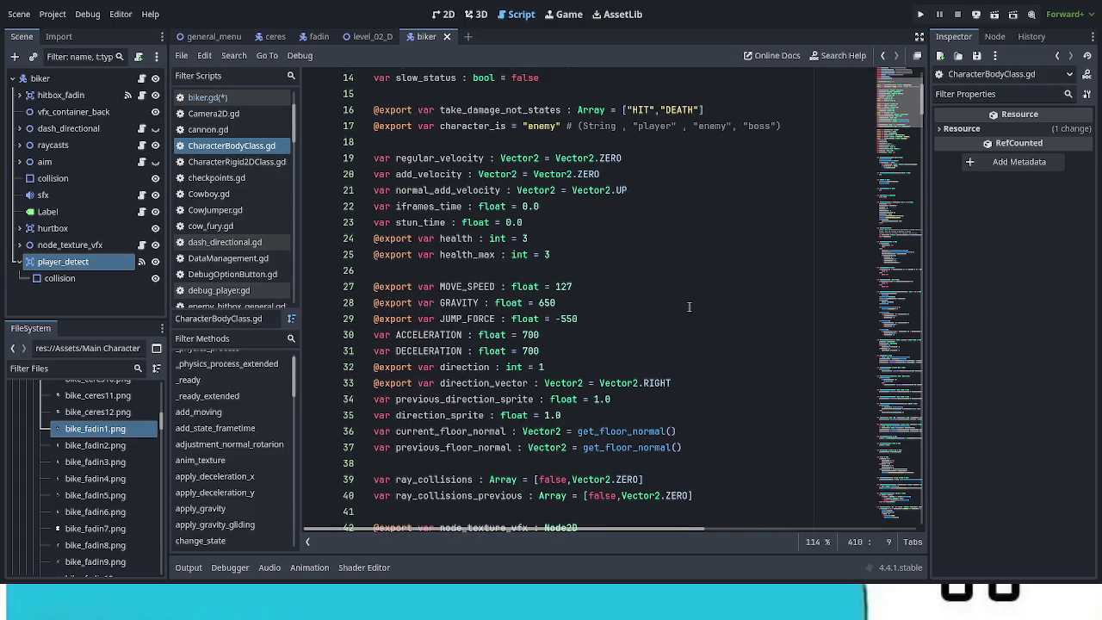
{"action": "scroll", "coordinate": [689, 307], "scroll_direction": "up", "scroll_amount": 4}
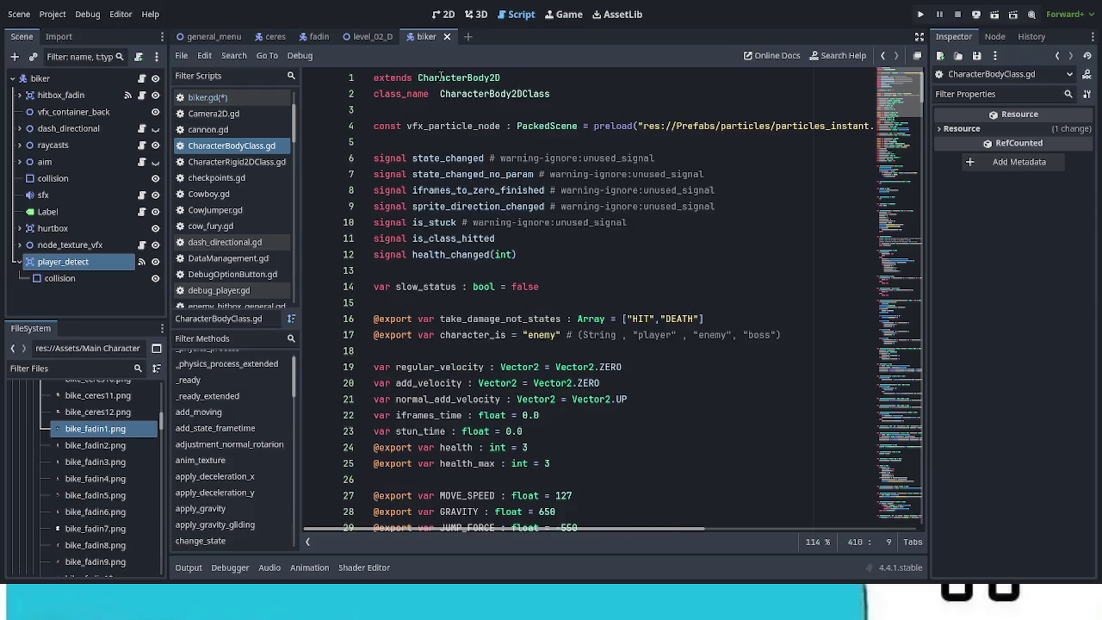
Recheck Player_Fadin.gd's exported unit_name variable, then return to biker.gd
{"action": "left_click", "coordinate": [142, 79]}
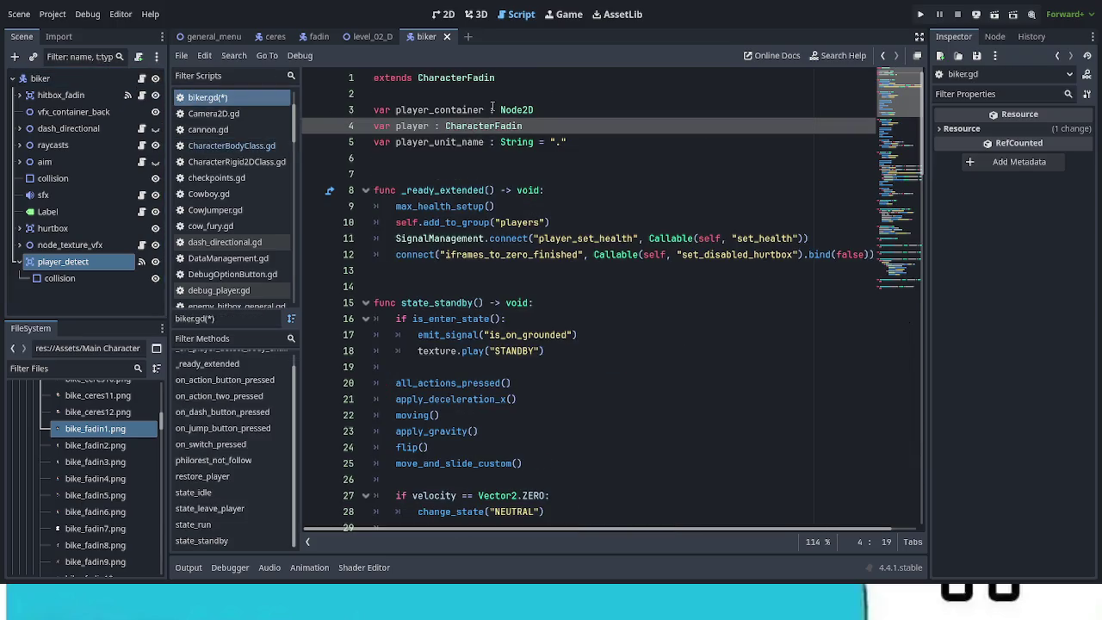
{"action": "left_click", "coordinate": [472, 78], "text": "ctrl"}
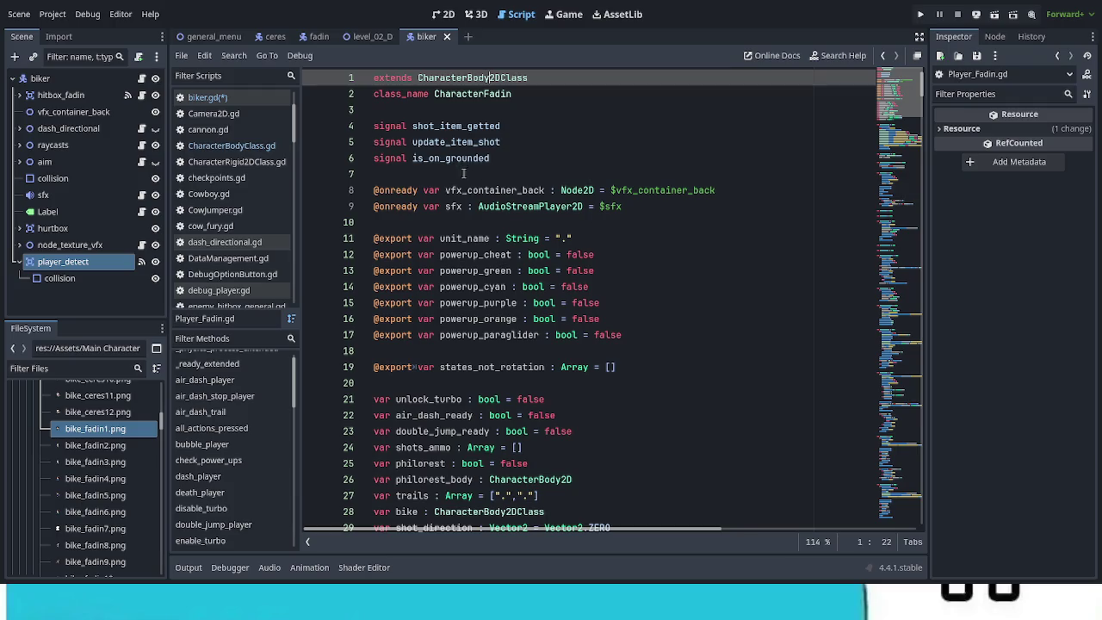
{"action": "scroll", "coordinate": [489, 383], "scroll_direction": "down", "scroll_amount": 2}
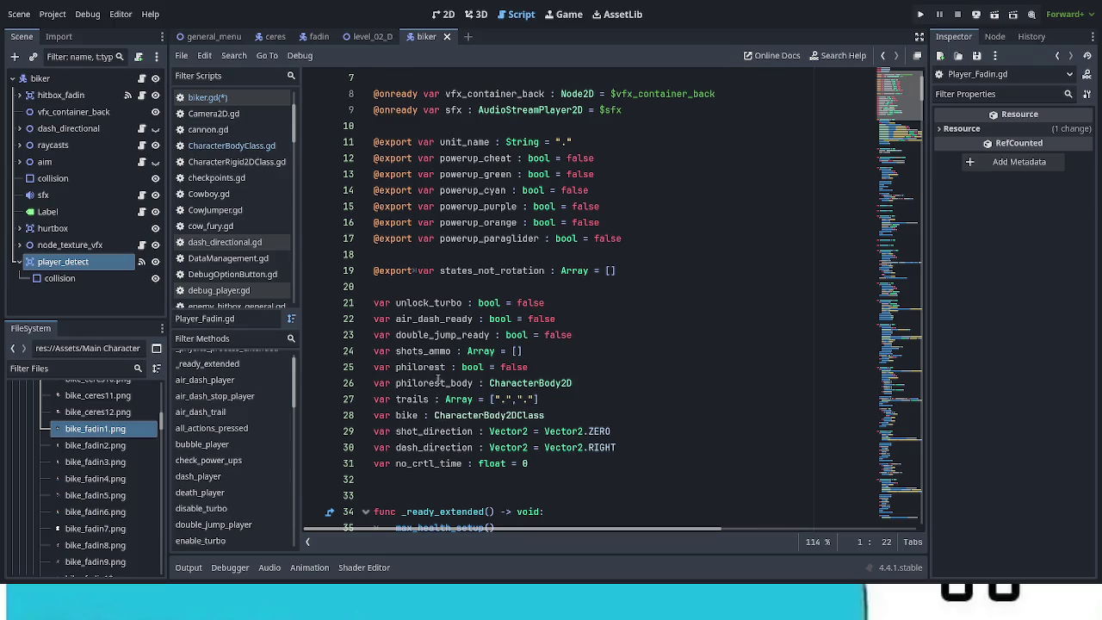
{"action": "scroll", "coordinate": [458, 353], "scroll_direction": "up", "scroll_amount": 2}
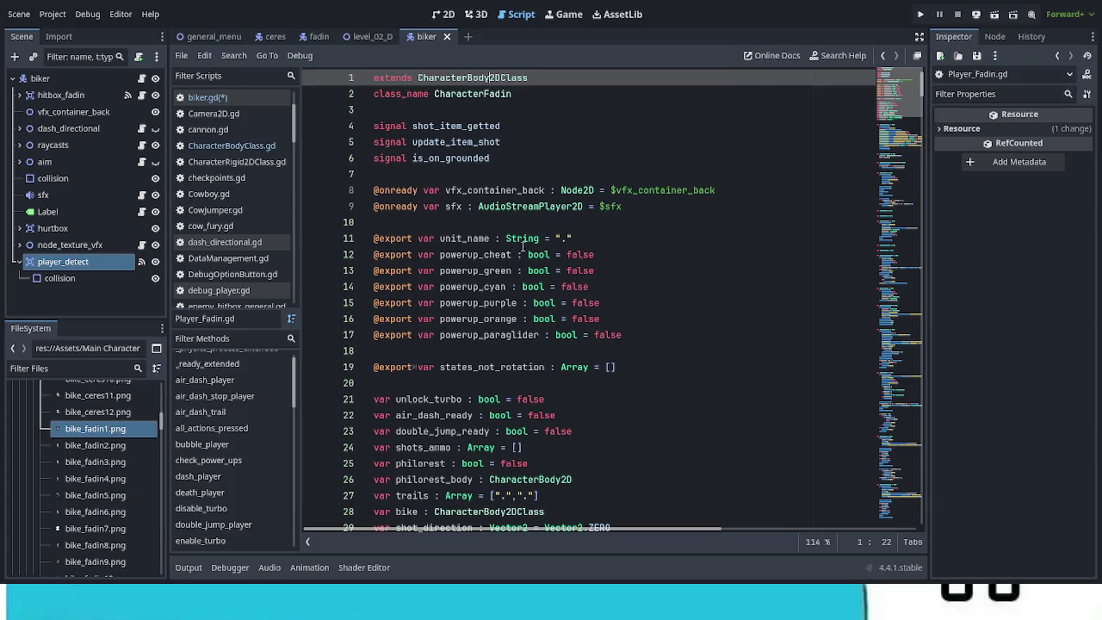
{"action": "key", "text": "alt+Left"}
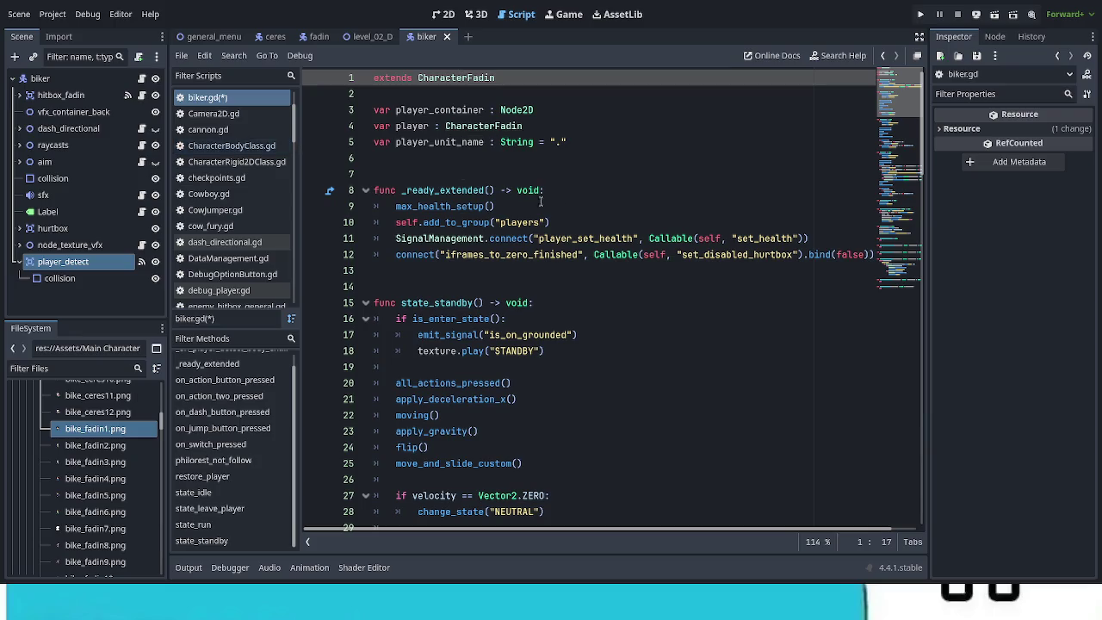
{"action": "key", "text": "ctrl+s"}
{"action": "scroll", "coordinate": [730, 325], "scroll_direction": "down", "scroll_amount": 3}
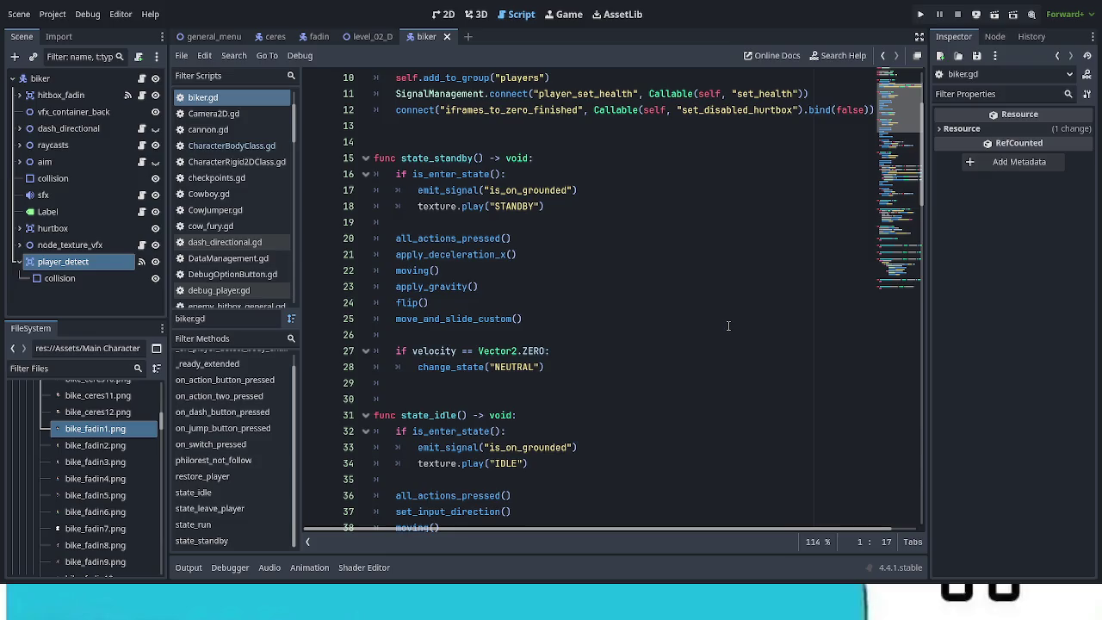
{"action": "scroll", "coordinate": [728, 326], "scroll_direction": "down", "scroll_amount": 2}
{"action": "scroll", "coordinate": [727, 327], "scroll_direction": "down", "scroll_amount": 18}
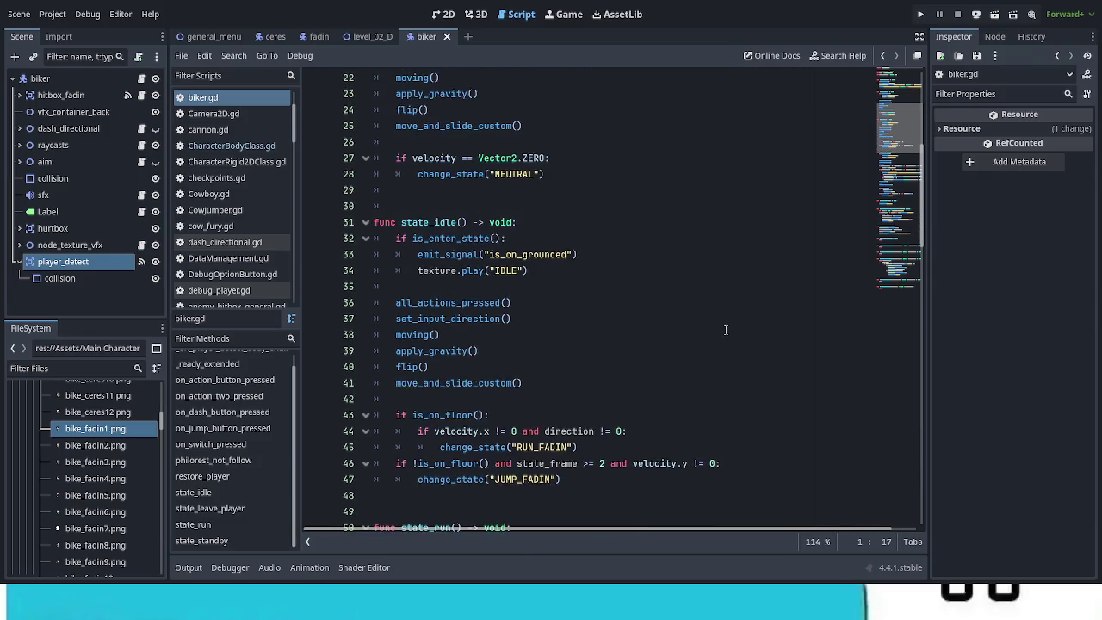
{"action": "scroll", "coordinate": [723, 329], "scroll_direction": "down", "scroll_amount": 11}
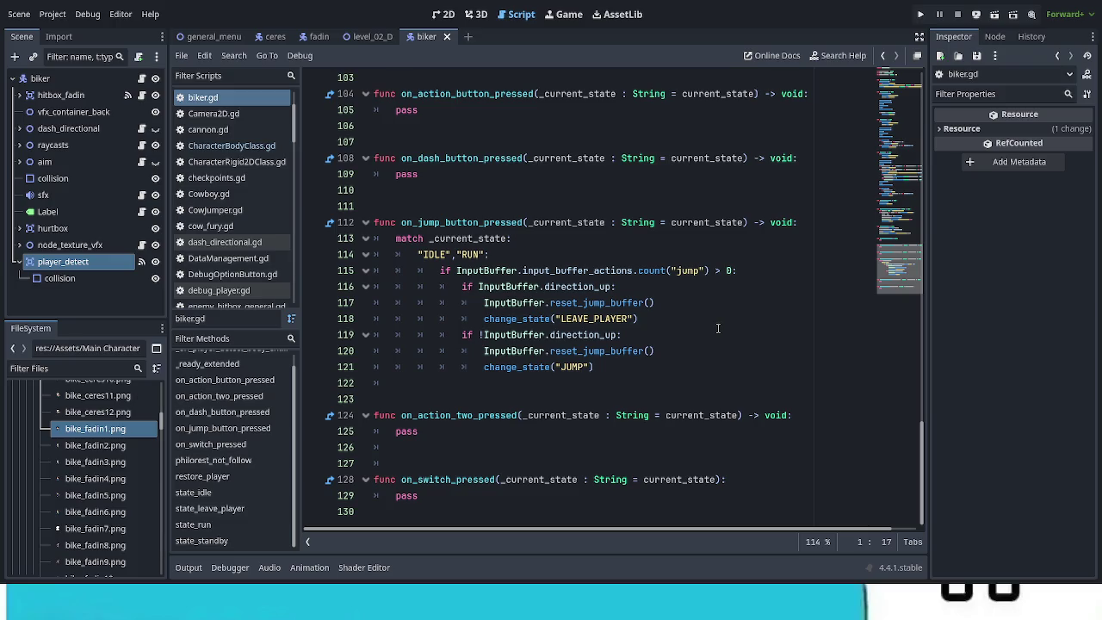
{"action": "scroll", "coordinate": [718, 328], "scroll_direction": "up", "scroll_amount": 9}
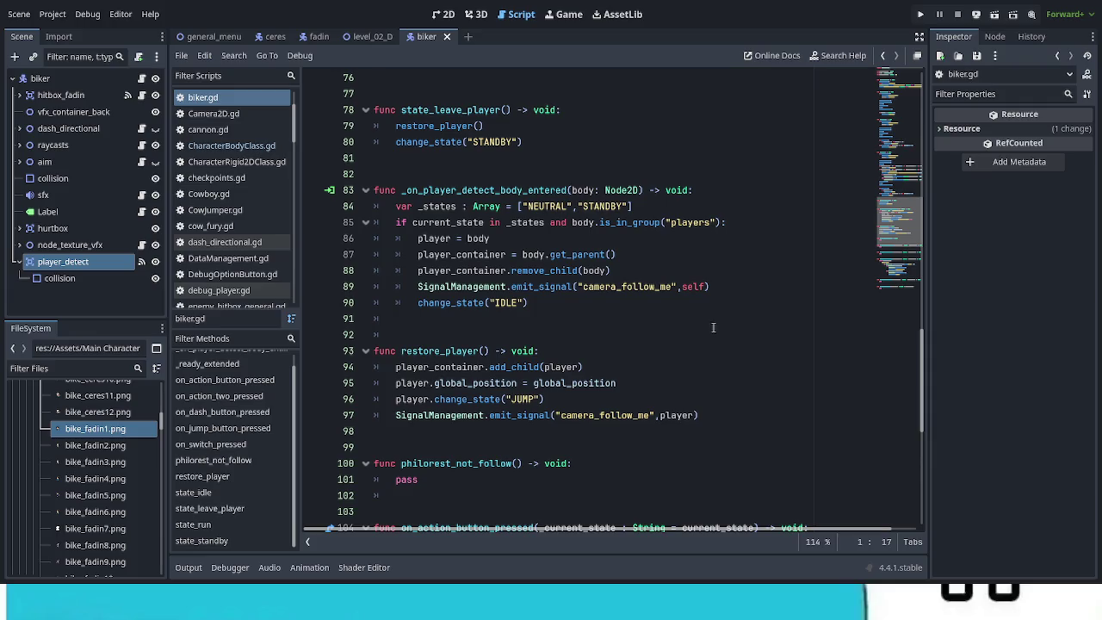
Add a new line after player = body using the correct player_unit_name variable name
{"action": "left_click", "coordinate": [529, 243]}
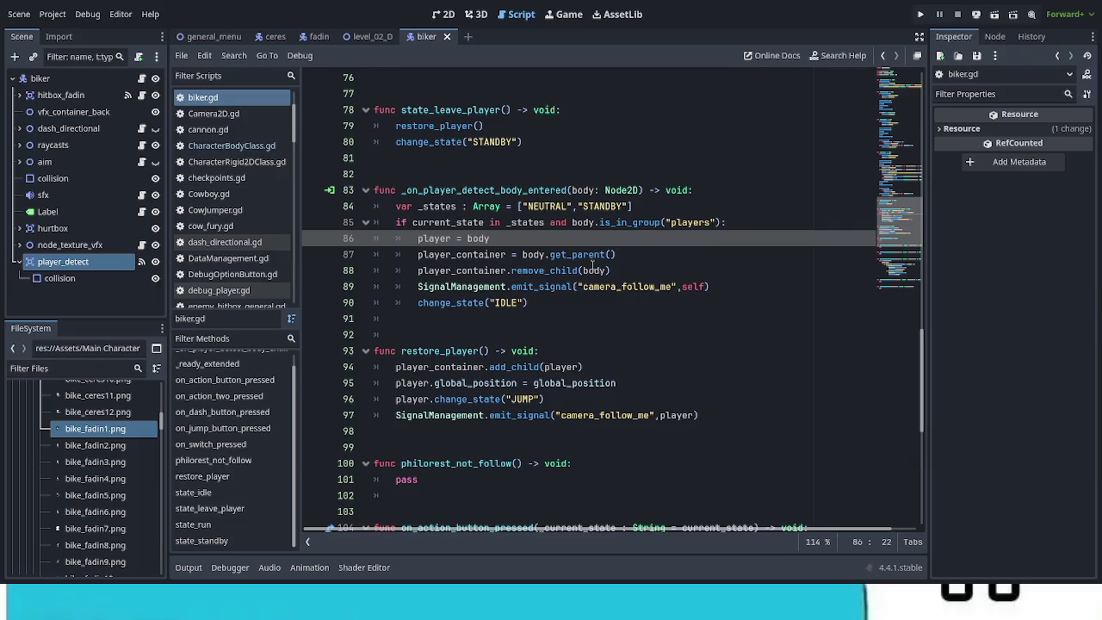
{"action": "key", "text": "Return"}
{"action": "type", "text": "pla"}
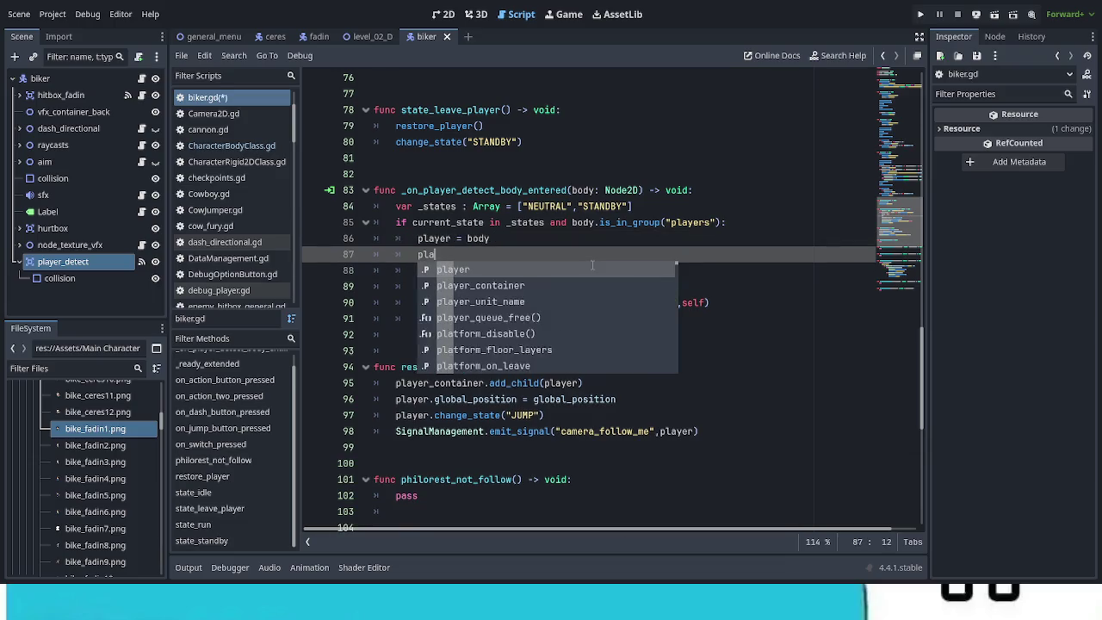
{"action": "type", "text": "yer_unit"}
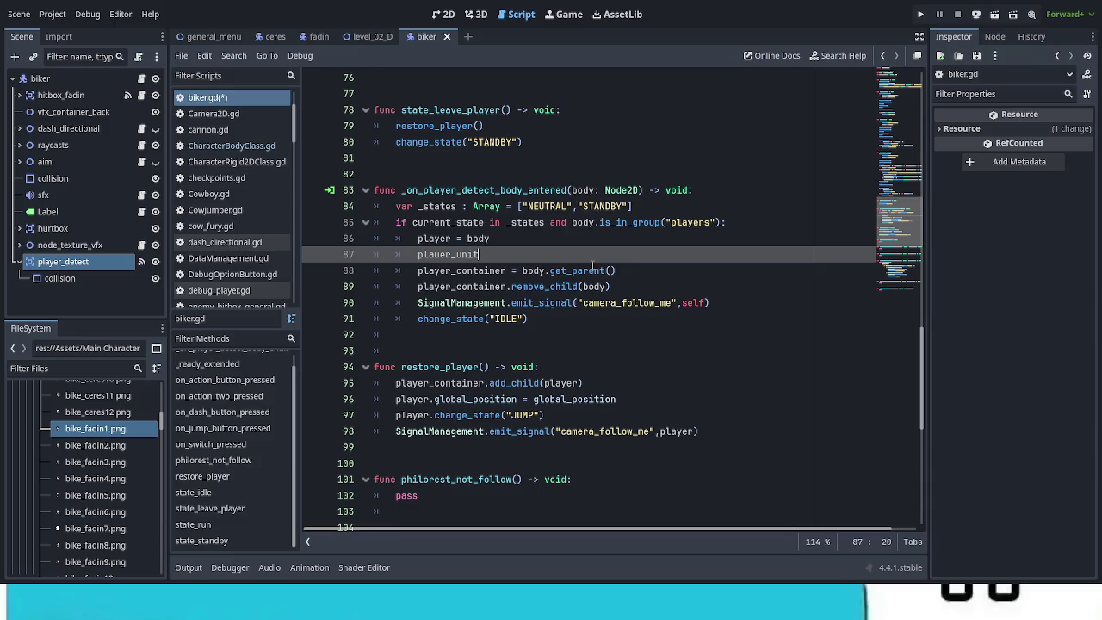
{"action": "left_click_drag", "start_coordinate": [893, 205], "coordinate": [893, 55]}
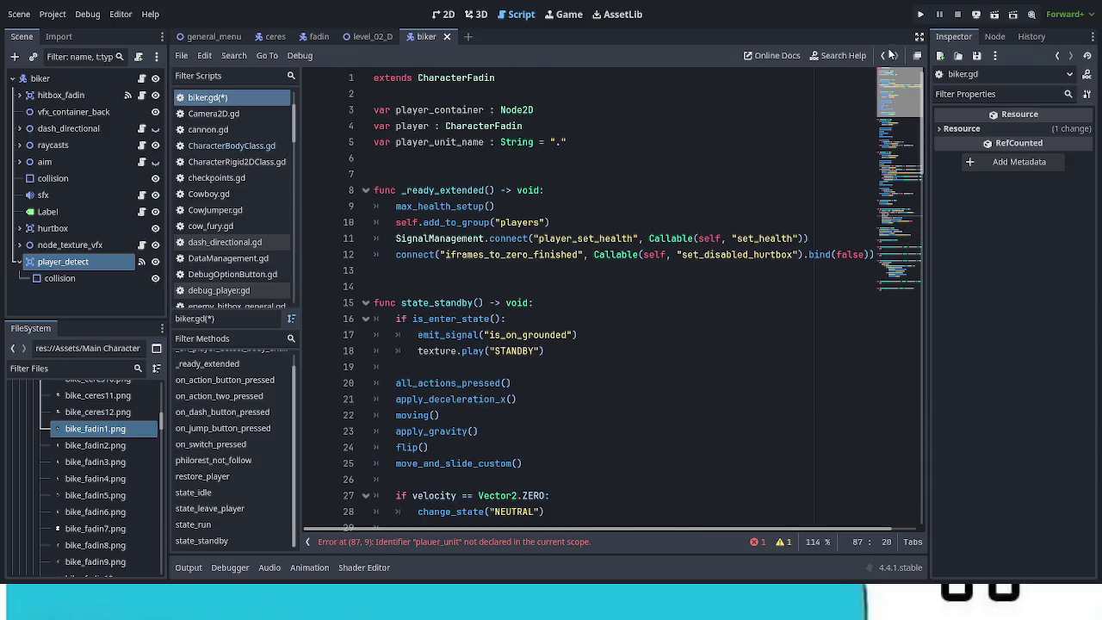
{"action": "double_click", "coordinate": [473, 142]}
{"action": "key", "text": "ctrl+c"}
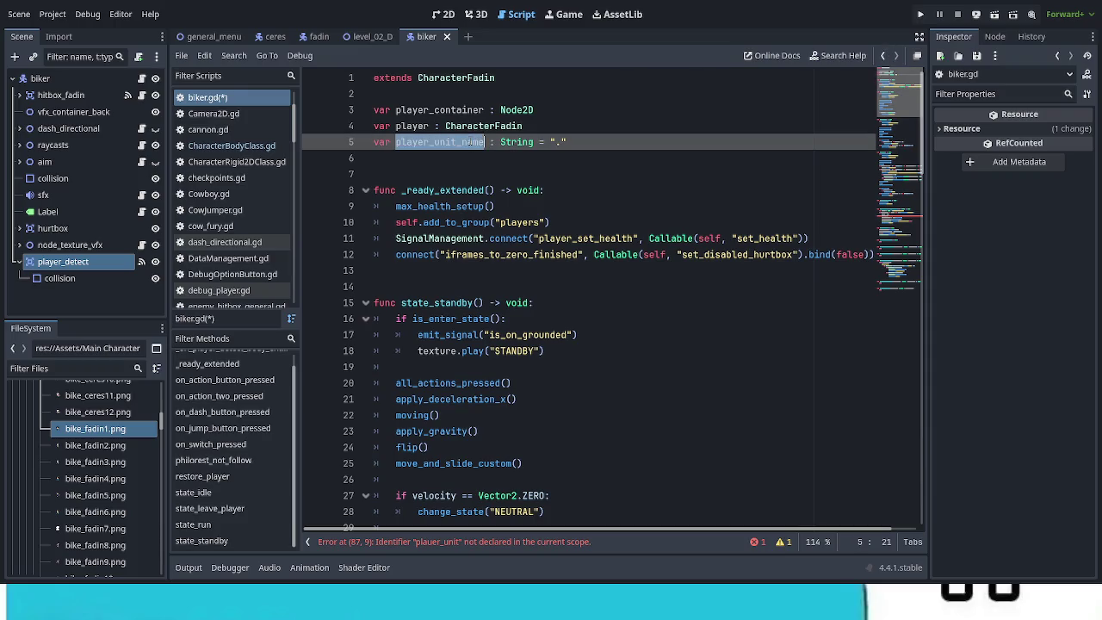
{"action": "left_click", "coordinate": [540, 543]}
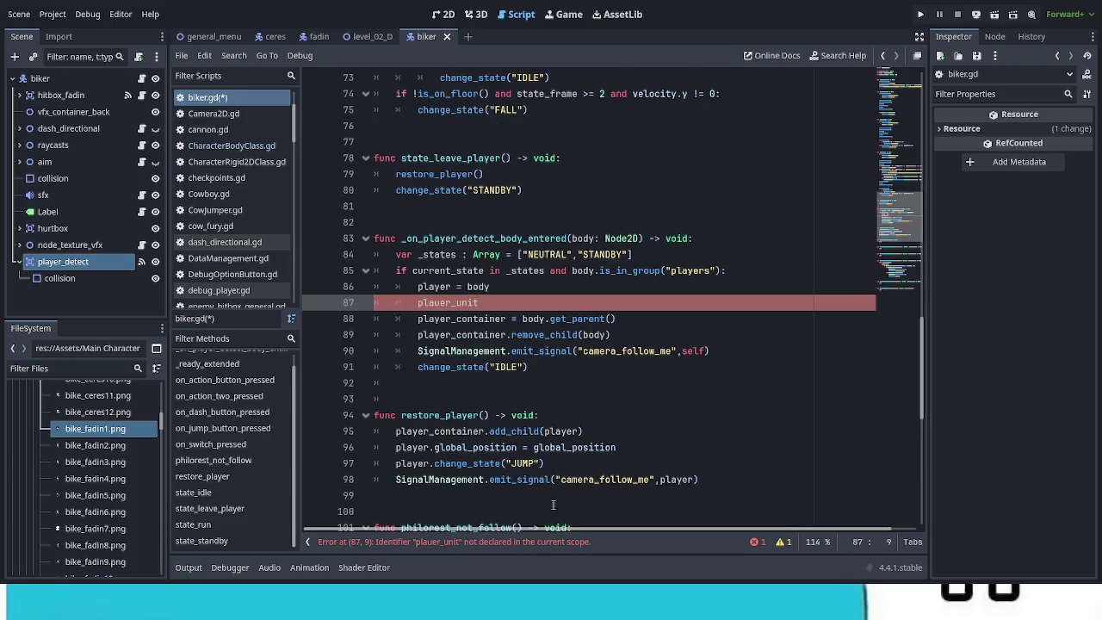
{"action": "double_click", "coordinate": [463, 302]}
{"action": "key", "text": "ctrl+v"}
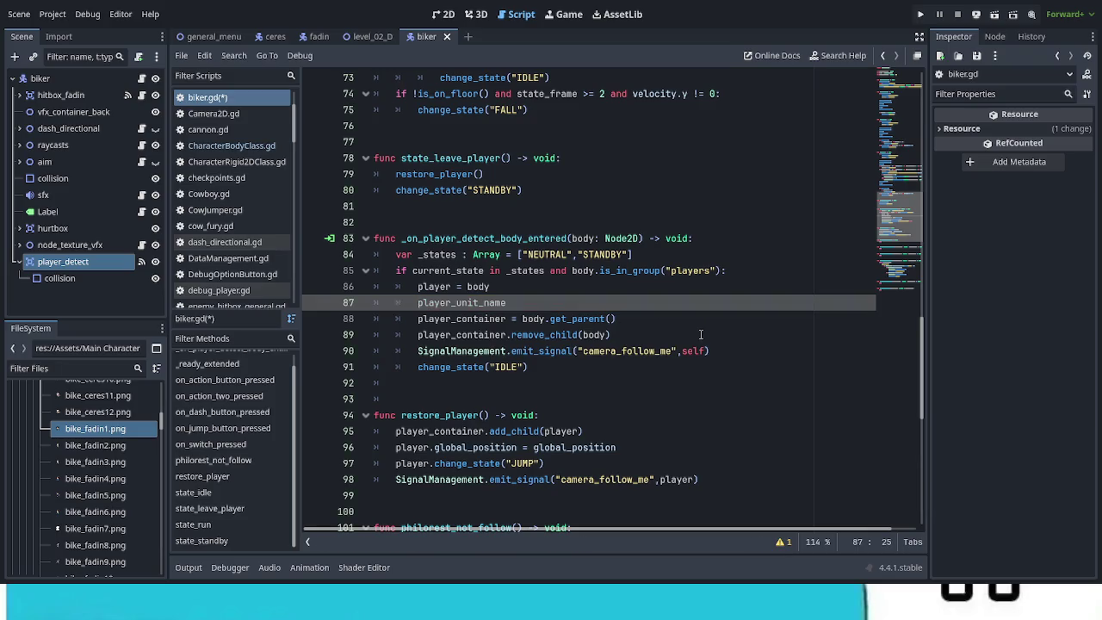
Complete the line as player_unit_name = player.unit_name and save biker.gd
{"action": "type", "text": " = "}
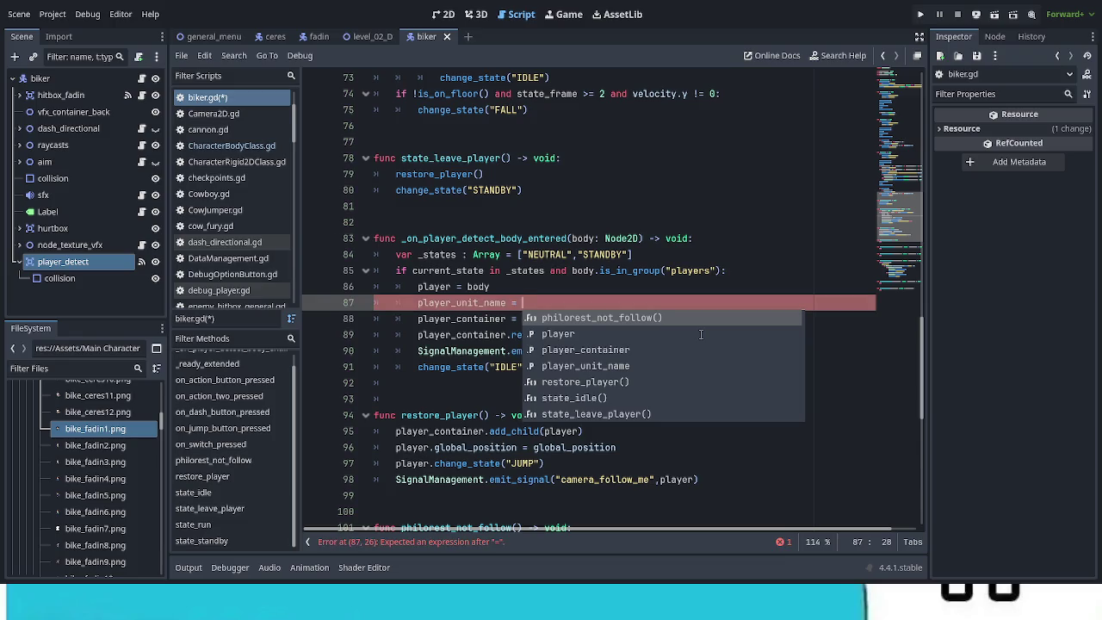
{"action": "type", "text": "bp"}
{"action": "key", "text": "BackSpace"}
{"action": "key", "text": "BackSpace"}
{"action": "type", "text": "pl"}
{"action": "key", "text": "BackSpace"}
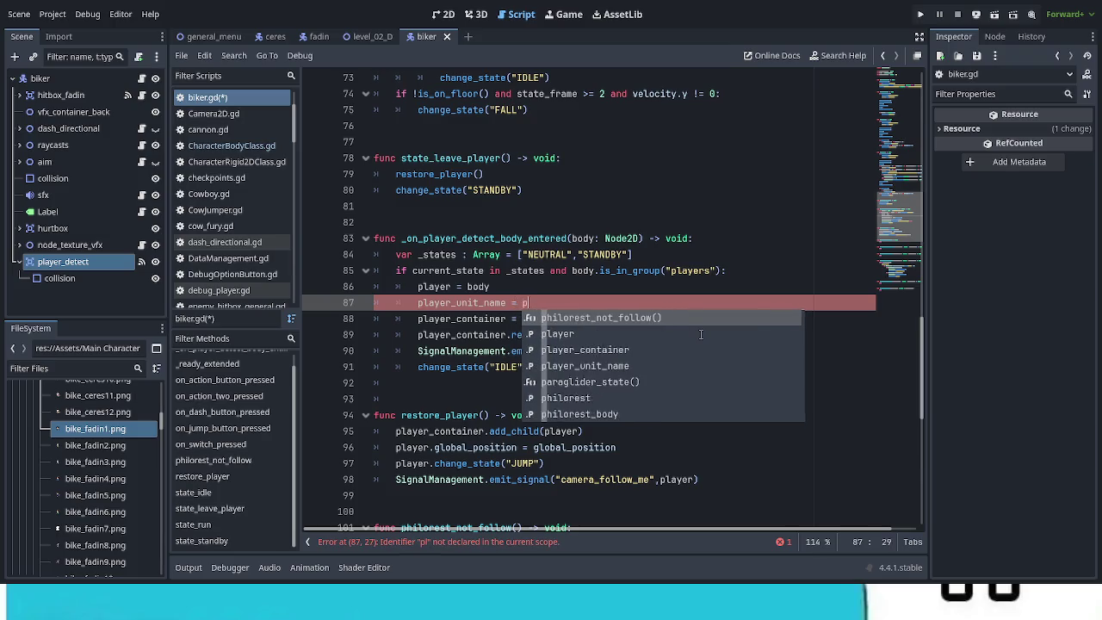
{"action": "type", "text": "layer.un"}
{"action": "key", "text": "Return"}
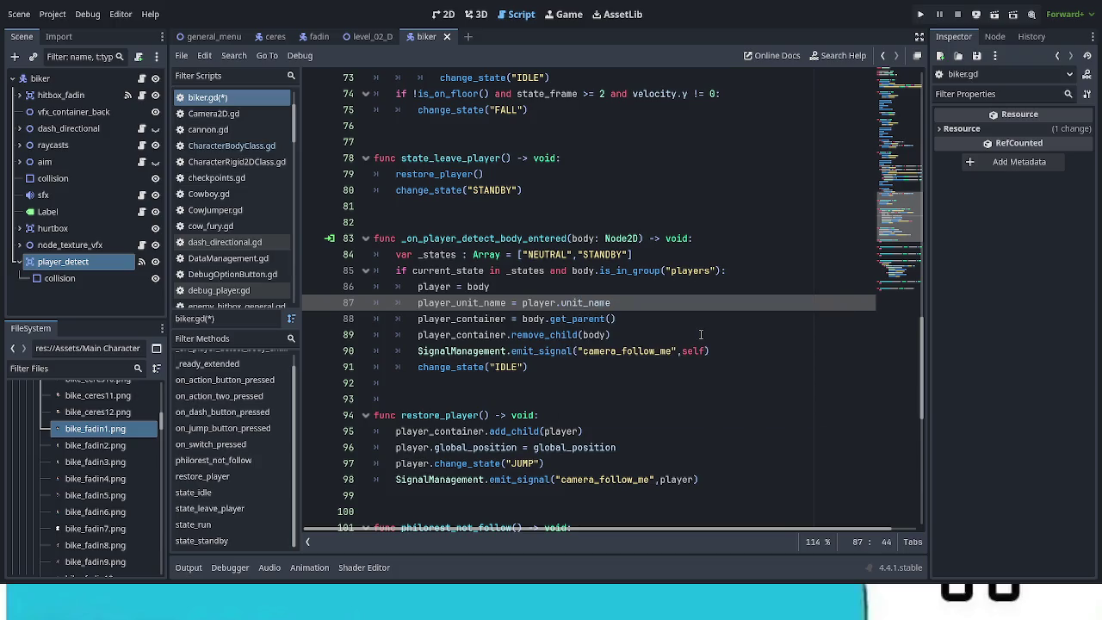
{"action": "key", "text": "ctrl+s"}
{"action": "scroll", "coordinate": [701, 334], "scroll_direction": "up", "scroll_amount": 20}
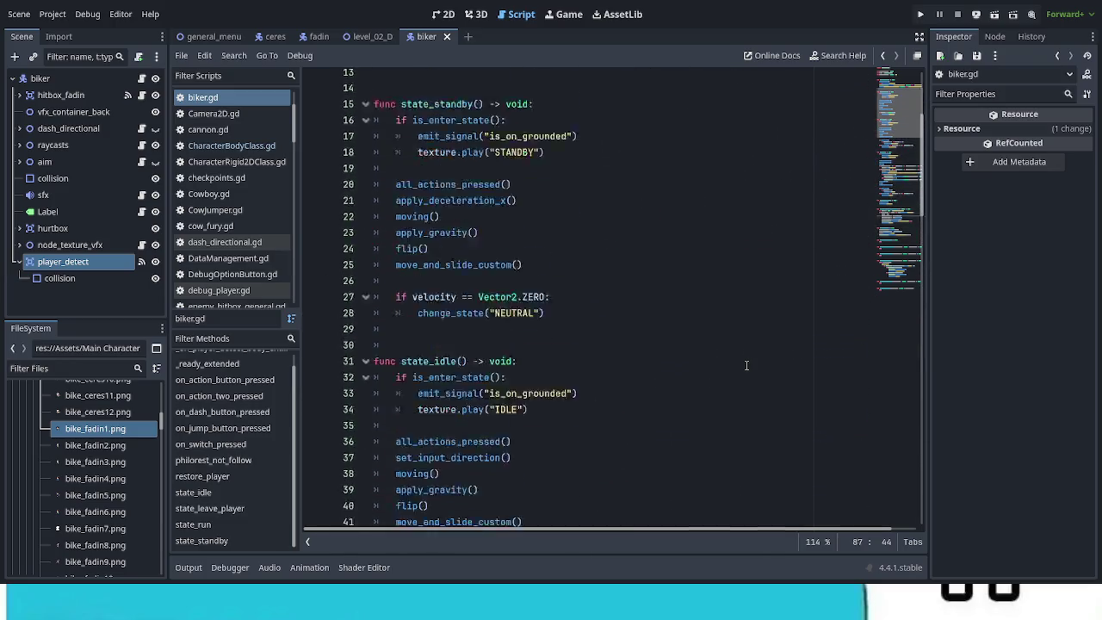
{"action": "scroll", "coordinate": [747, 365], "scroll_direction": "up", "scroll_amount": 5}
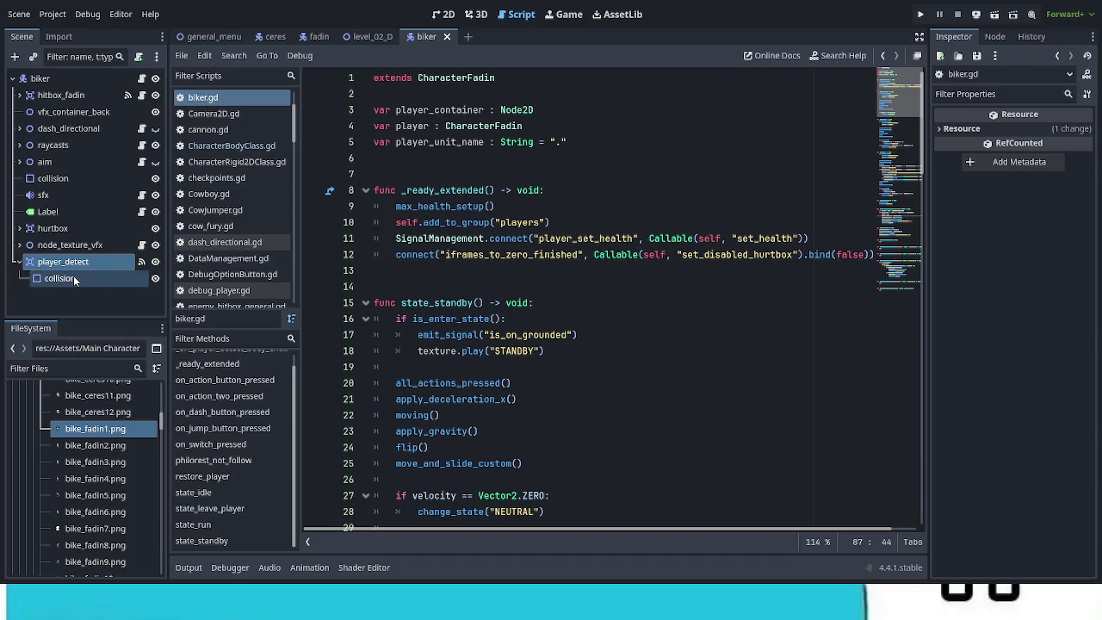
{"action": "mouse_move", "coordinate": [73, 275]}
{"action": "left_mouse_down"}
{"action": "mouse_move", "coordinate": [330, 212]}
{"action": "mouse_move", "coordinate": [387, 164]}
{"action": "mouse_move", "coordinate": [397, 98]}
{"action": "left_mouse_up"}
{"action": "key", "text": "Up"}
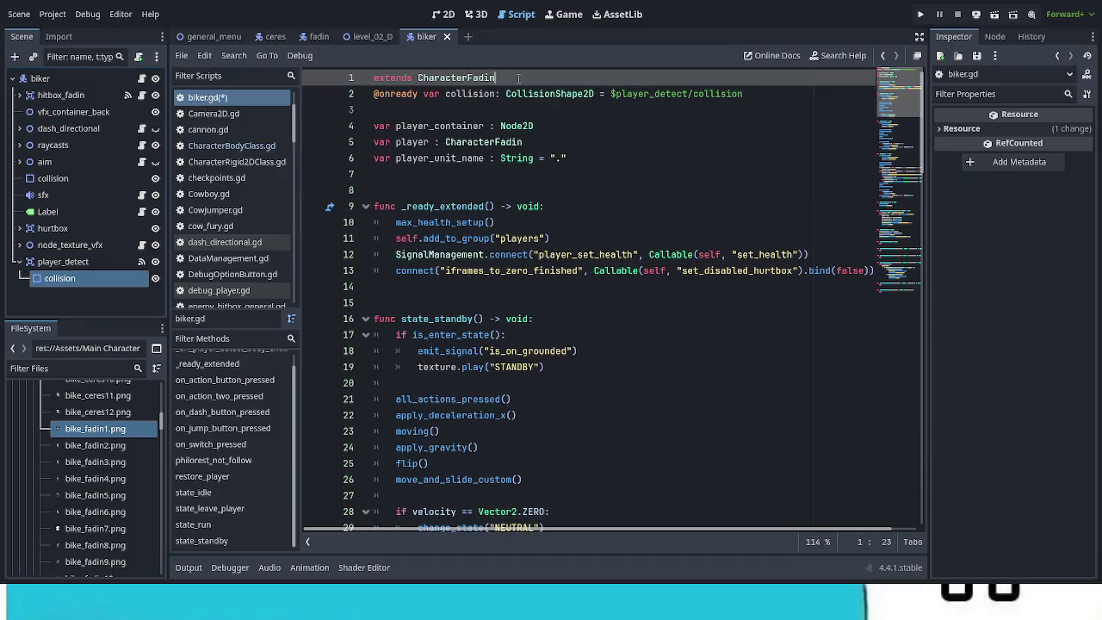
{"action": "key", "text": "Return"}
{"action": "key", "text": "Return"}
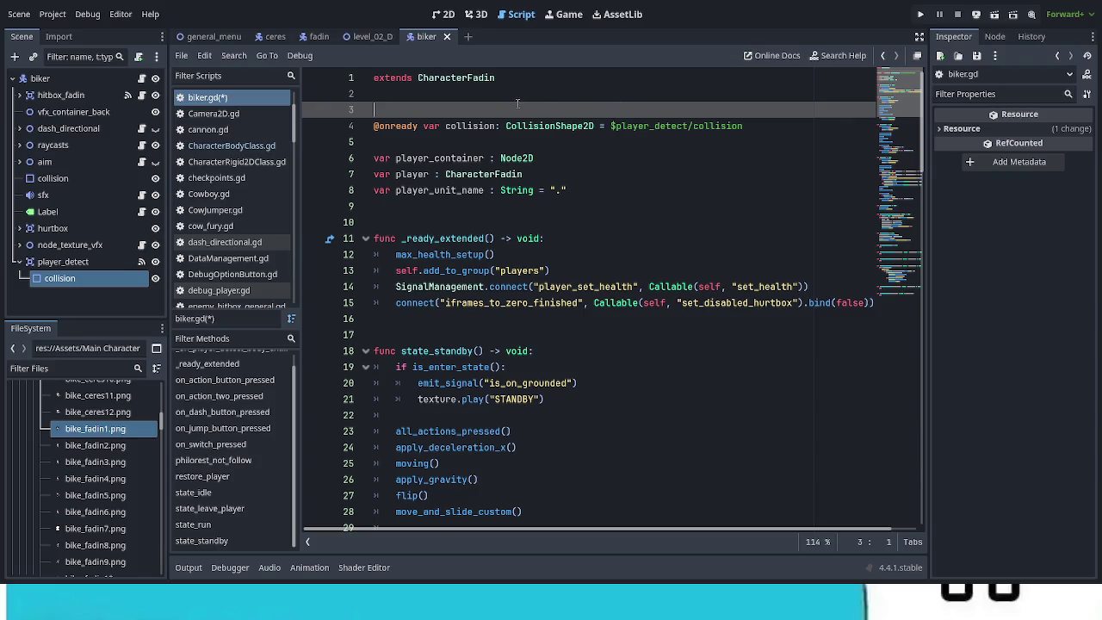
{"action": "left_click", "coordinate": [448, 125]}
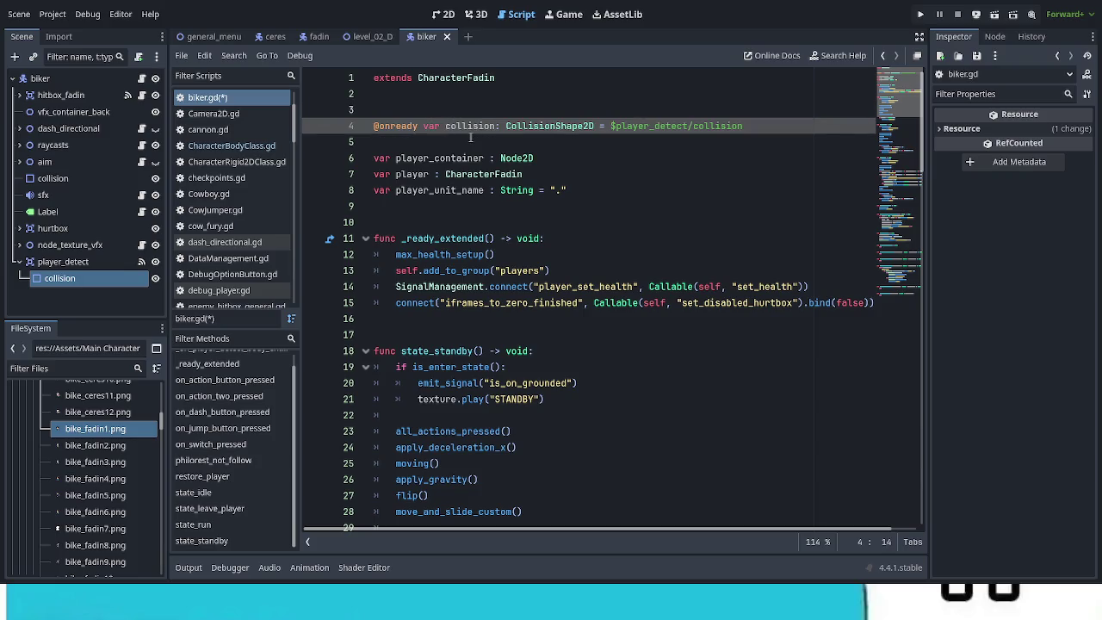
{"action": "type", "text": "player_de"}
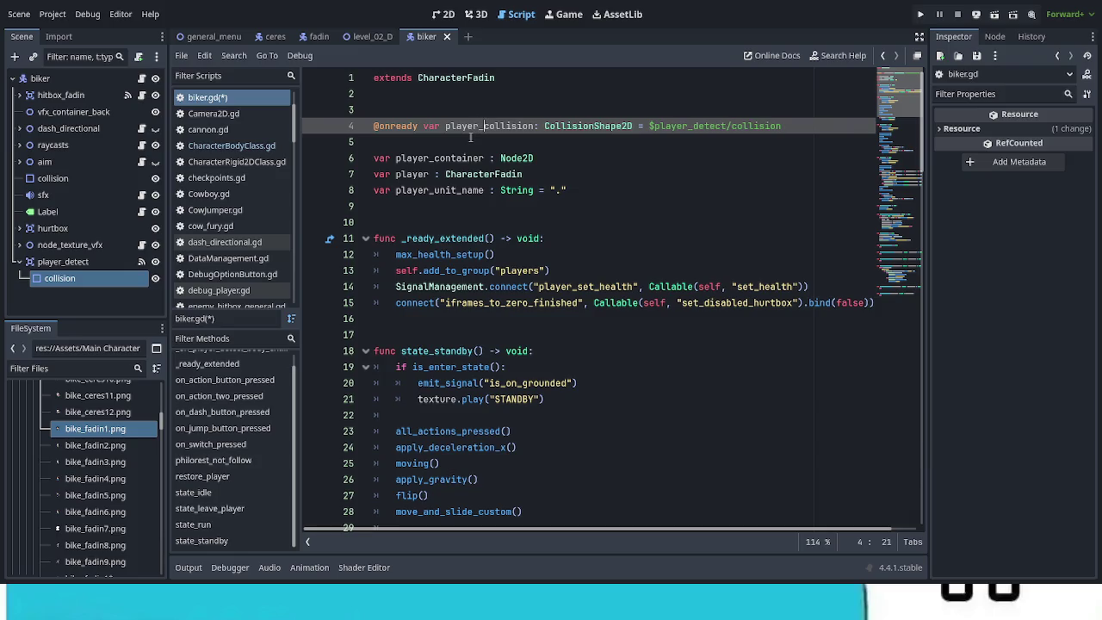
{"action": "type", "text": "tect_"}
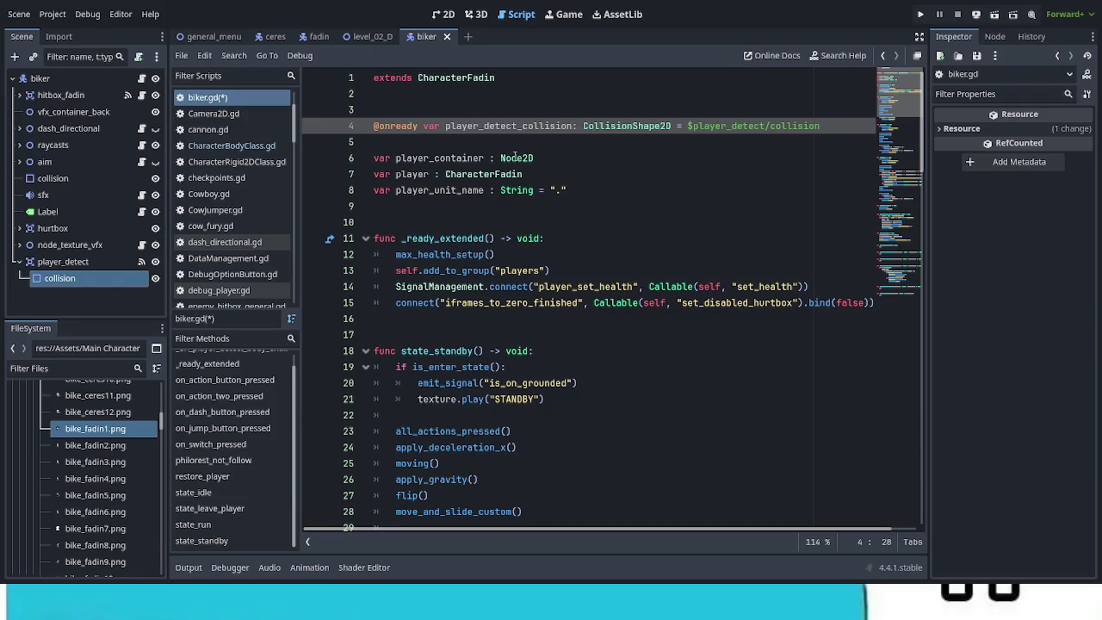
{"action": "left_click", "coordinate": [842, 136]}
{"action": "left_click", "coordinate": [697, 108]}
{"action": "key", "text": "alt+Down"}
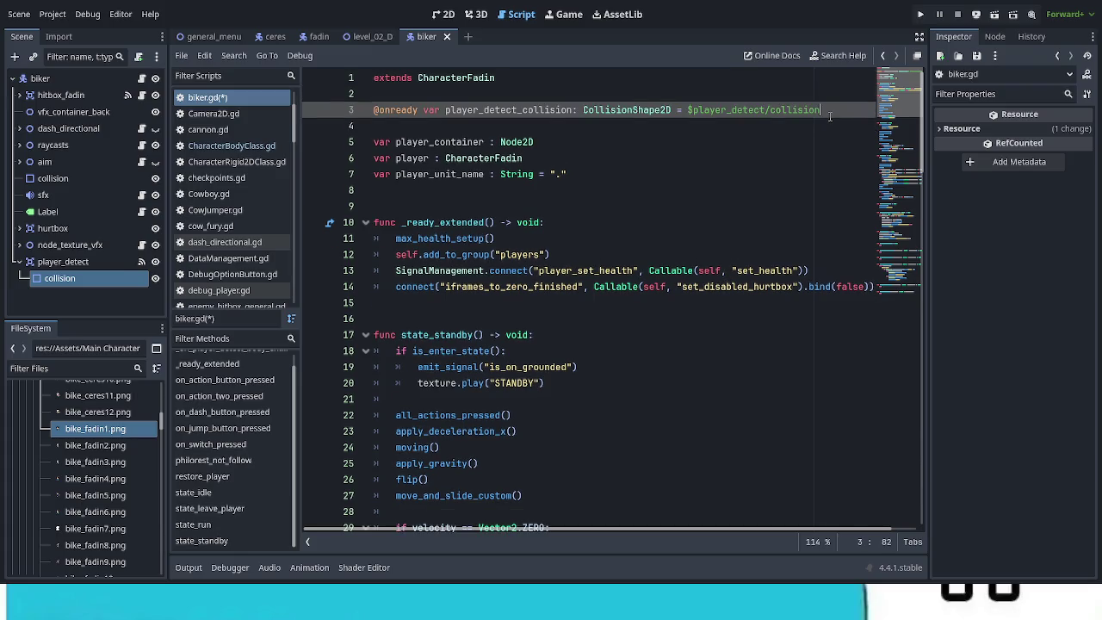
{"action": "key", "text": "Return"}
Define func set_player_detect_collision(_param : bool) -> void: with a pass placeholder body
{"action": "type", "text": "func set_"}
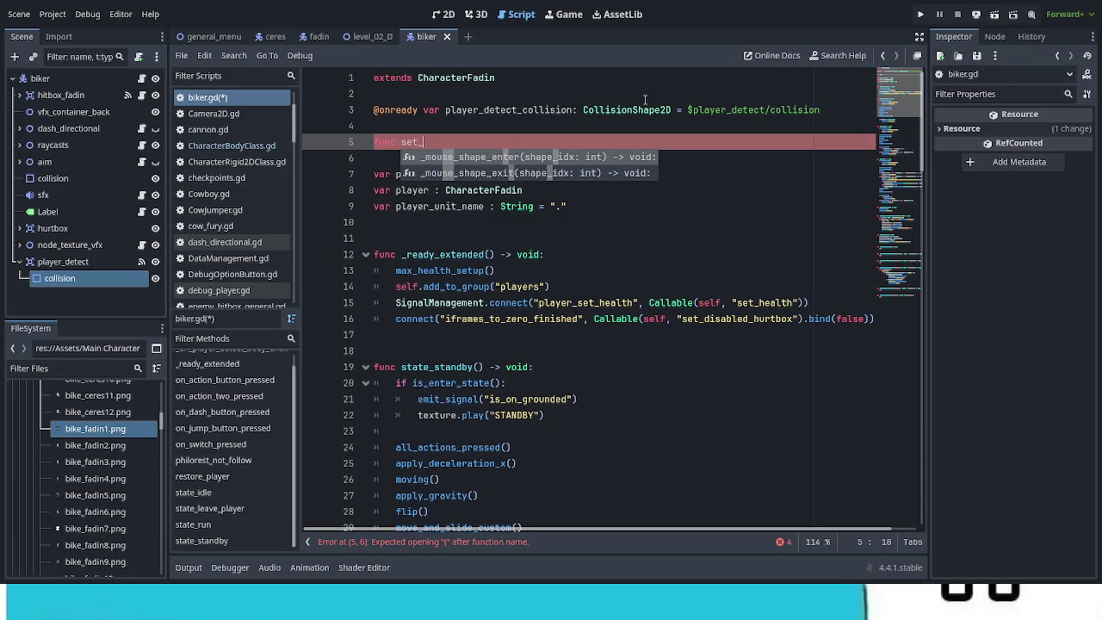
{"action": "double_click", "coordinate": [535, 110]}
{"action": "key", "text": "ctrl+c"}
{"action": "left_click", "coordinate": [503, 142]}
{"action": "key", "text": "ctrl+v"}
{"action": "type", "text": "("}
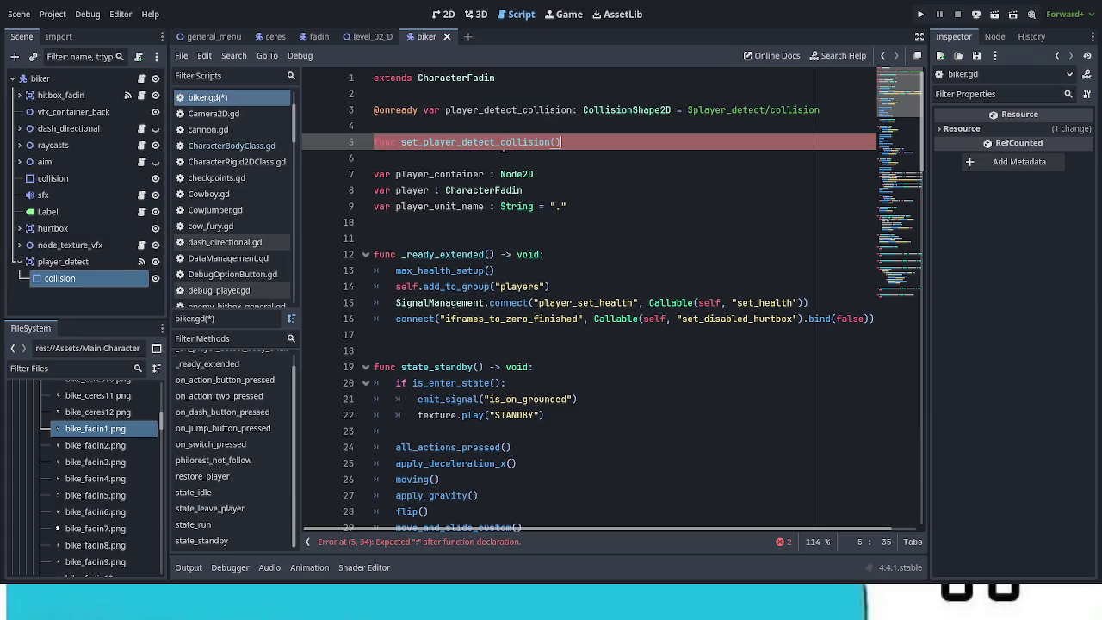
{"action": "type", "text": "_param"}
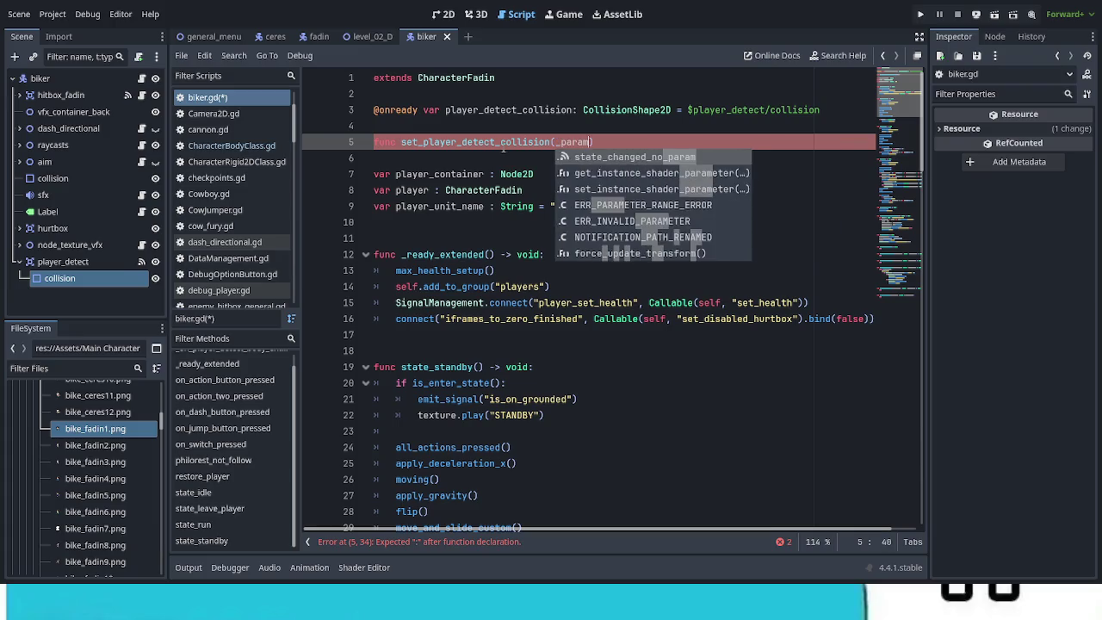
{"action": "type", "text": " : "}
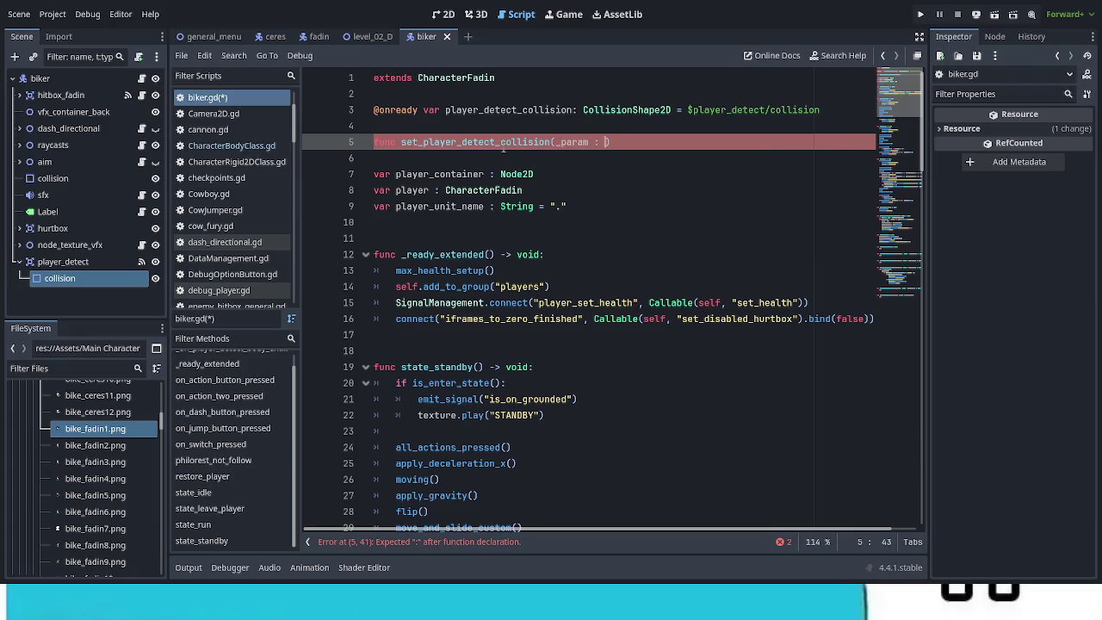
{"action": "type", "text": "bo"}
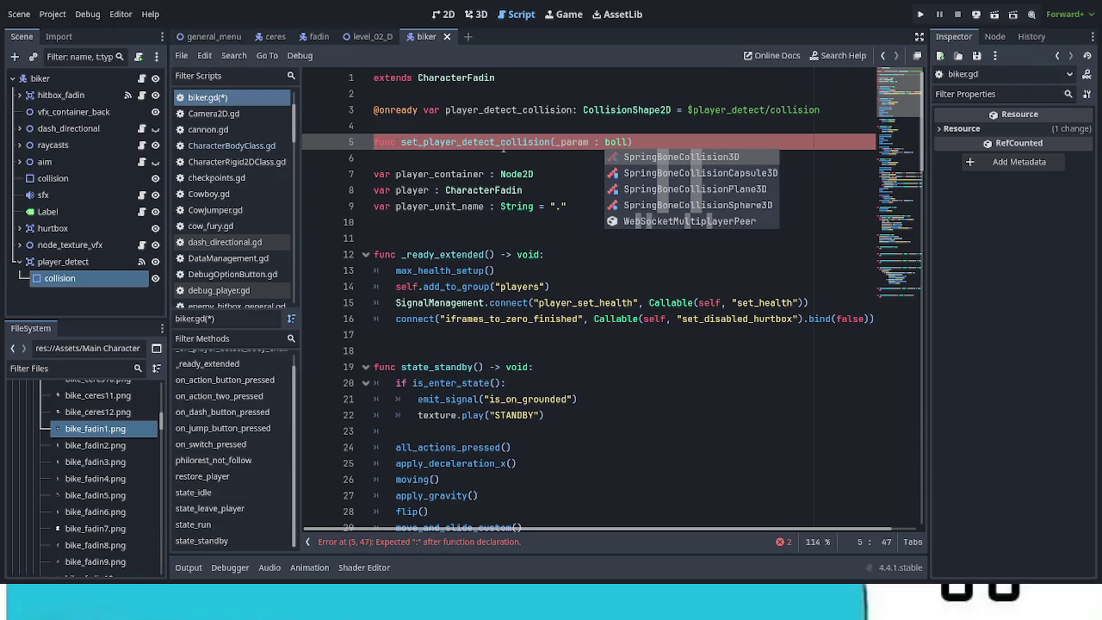
{"action": "type", "text": "ol) "}
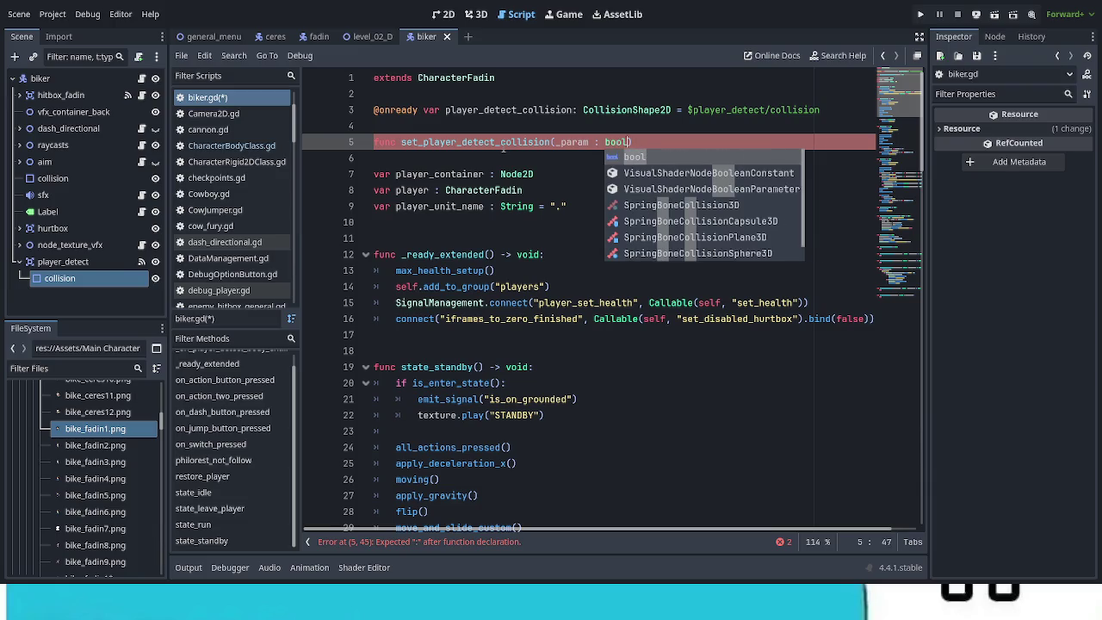
{"action": "type", "text": "-"}
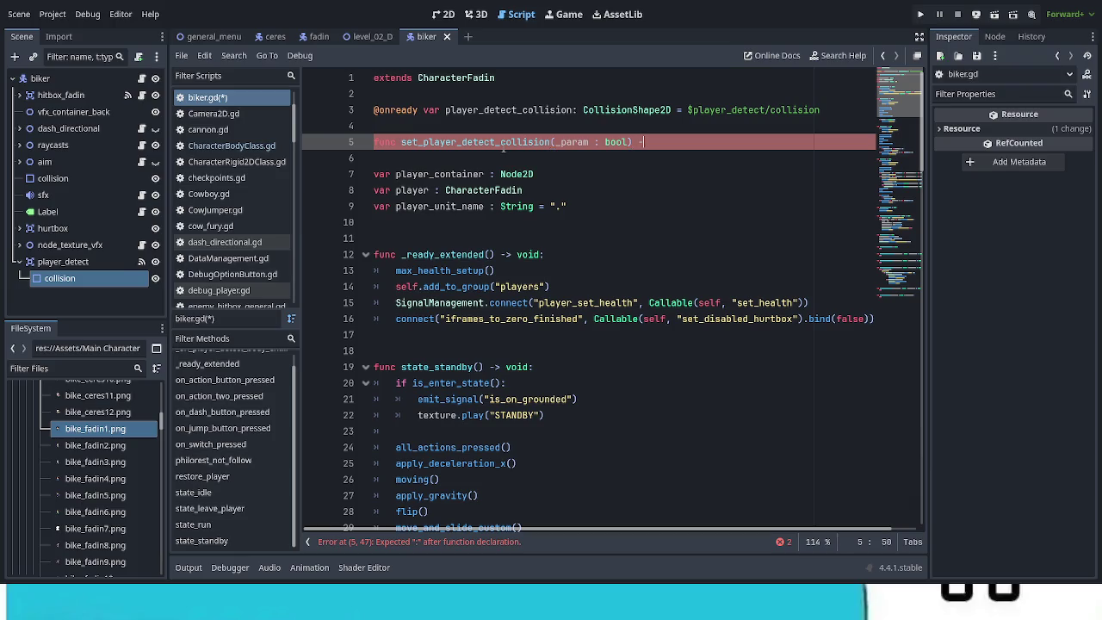
{"action": "type", "text": "> void:"}
{"action": "key", "text": "Return"}
{"action": "type", "text": "pass"}
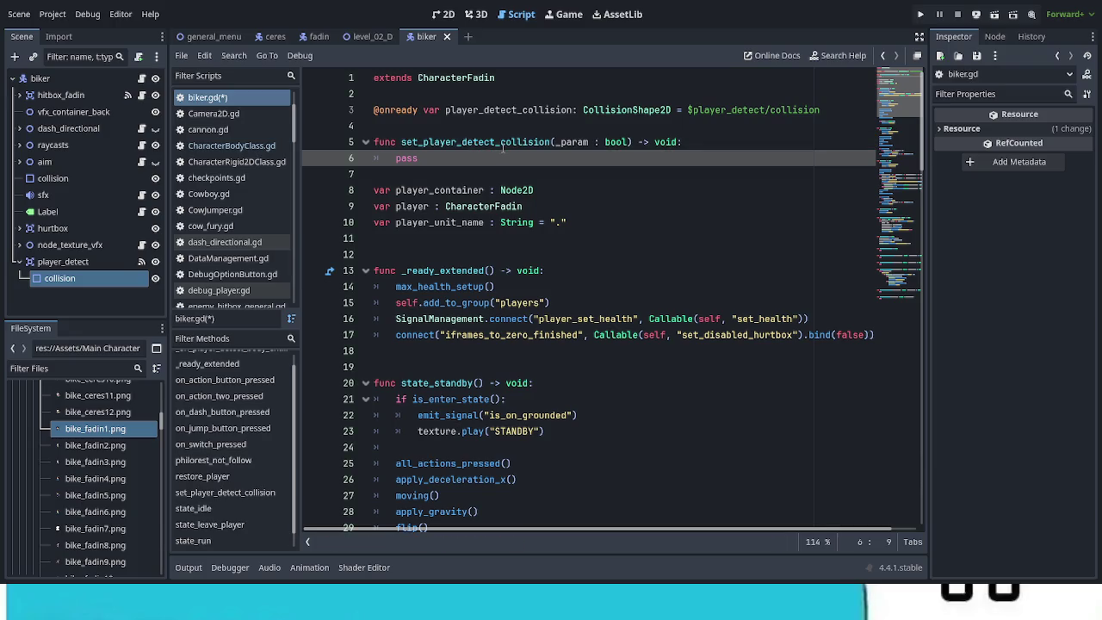
Replace pass with player_detect_collision.call_deferred("disabled", _param) and save the script
{"action": "double_click", "coordinate": [491, 110]}
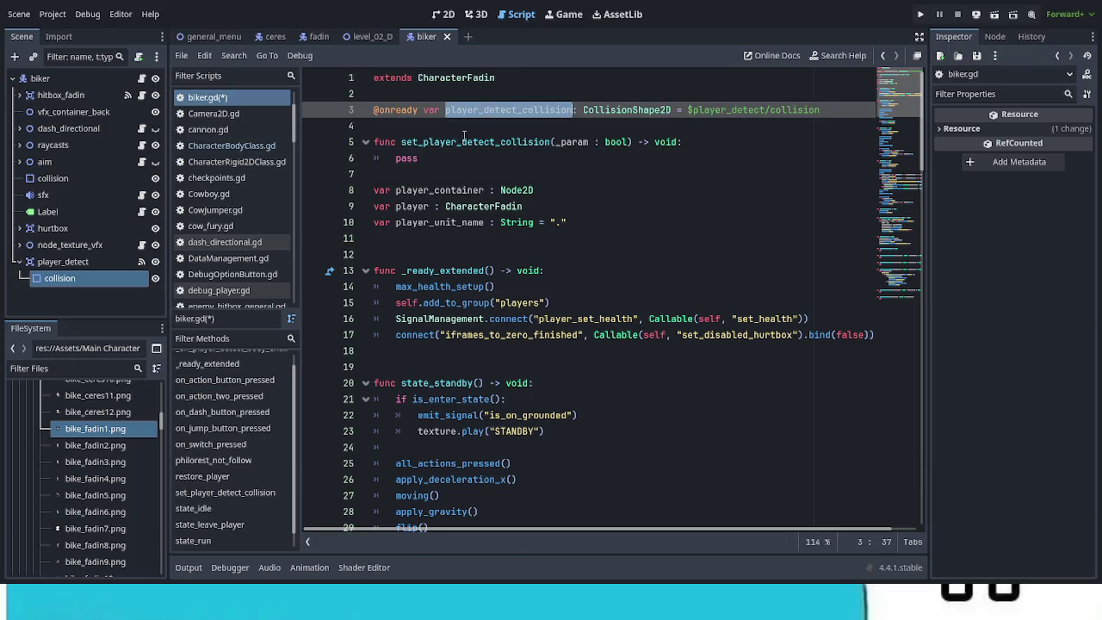
{"action": "key", "text": "ctrl+c"}
{"action": "double_click", "coordinate": [408, 159]}
{"action": "key", "text": "ctrl+v"}
{"action": "type", "text": ".cal"}
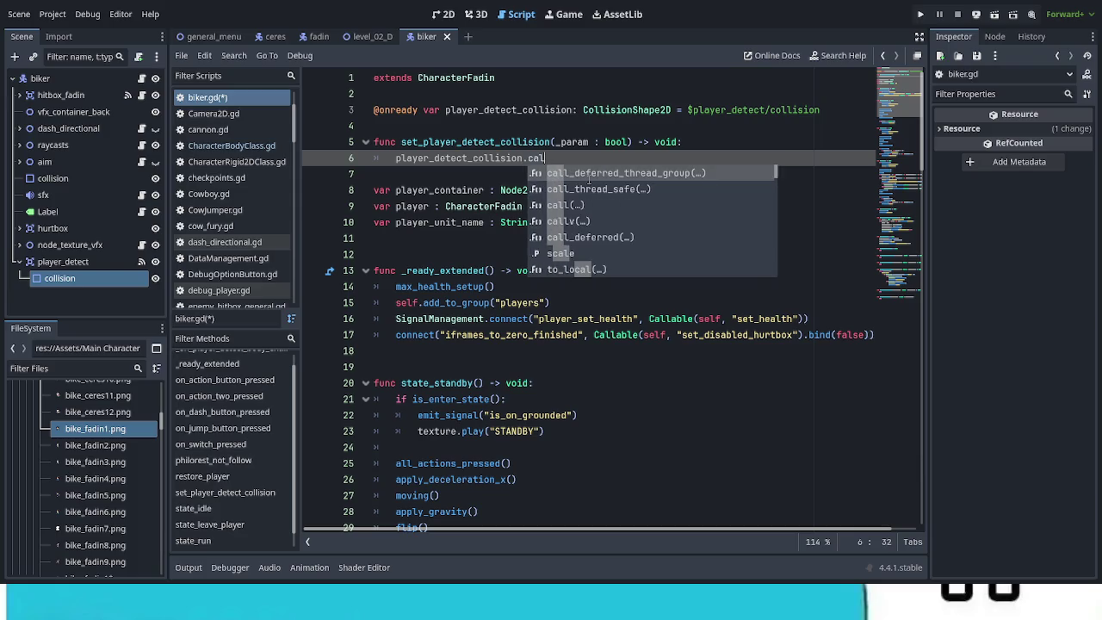
{"action": "key", "text": "Down"}
{"action": "key", "text": "Down"}
{"action": "key", "text": "Down"}
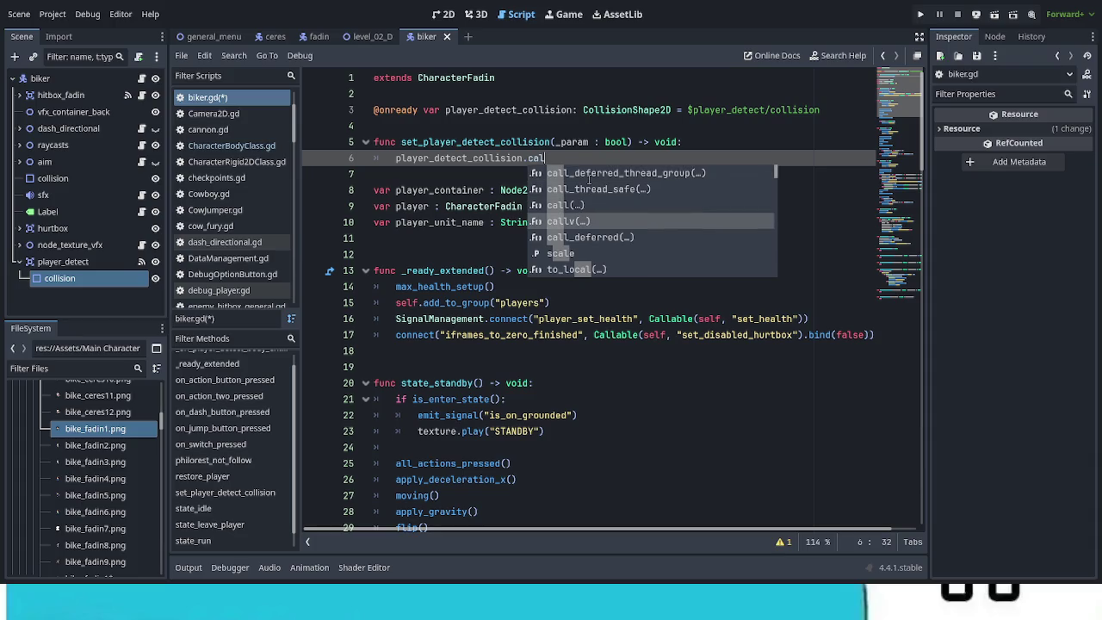
{"action": "key", "text": "Down"}
{"action": "key", "text": "Return"}
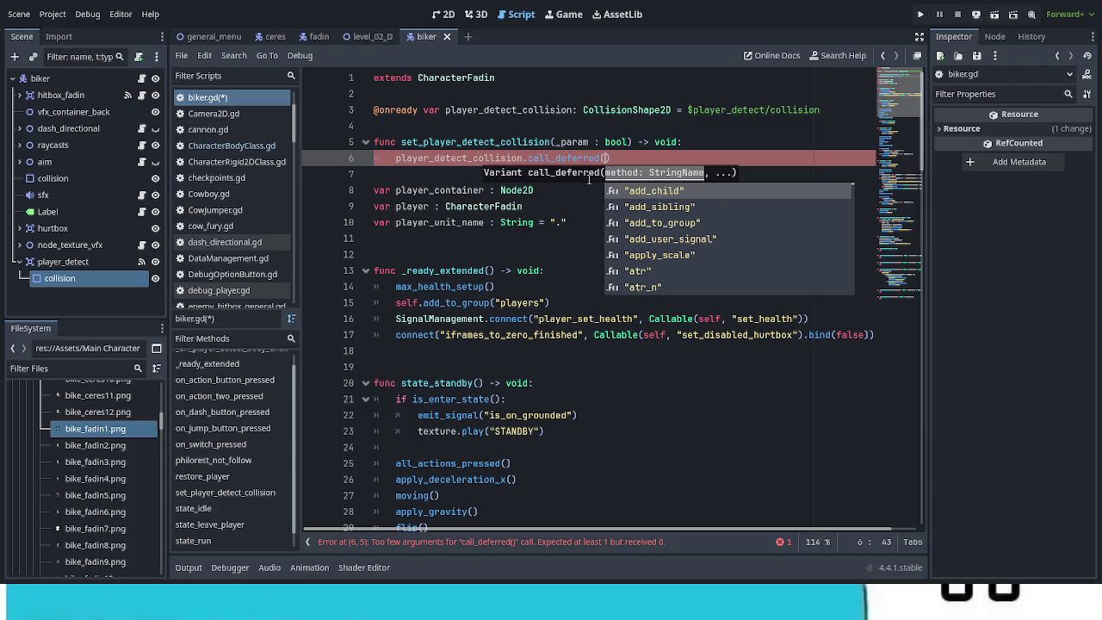
{"action": "type", "text": "\""}
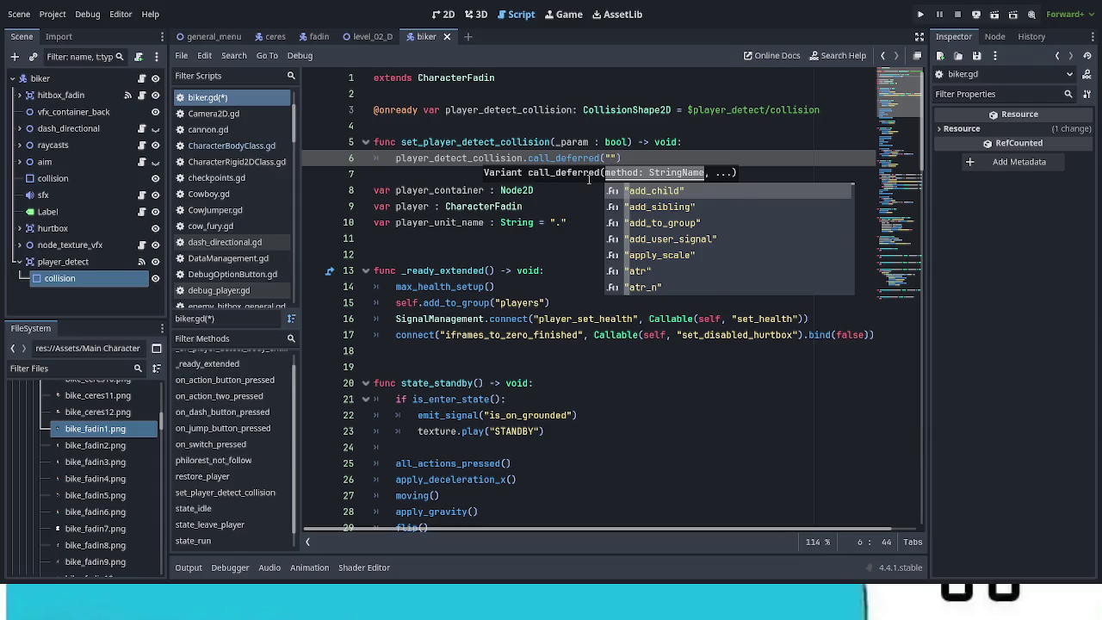
{"action": "type", "text": "disabled\""}
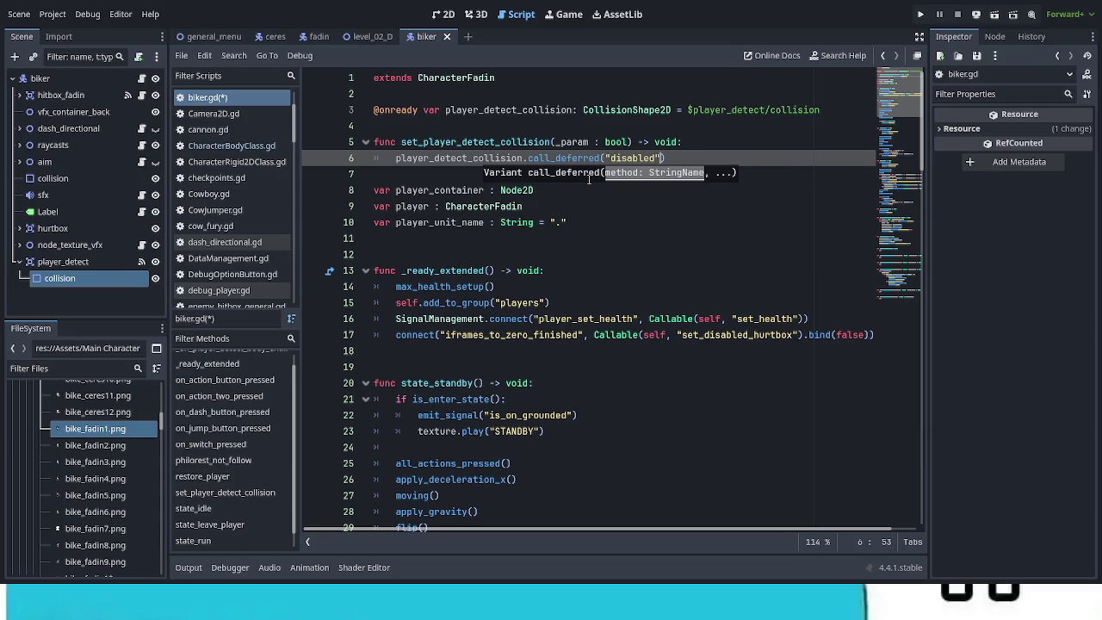
{"action": "type", "text": ",_pa"}
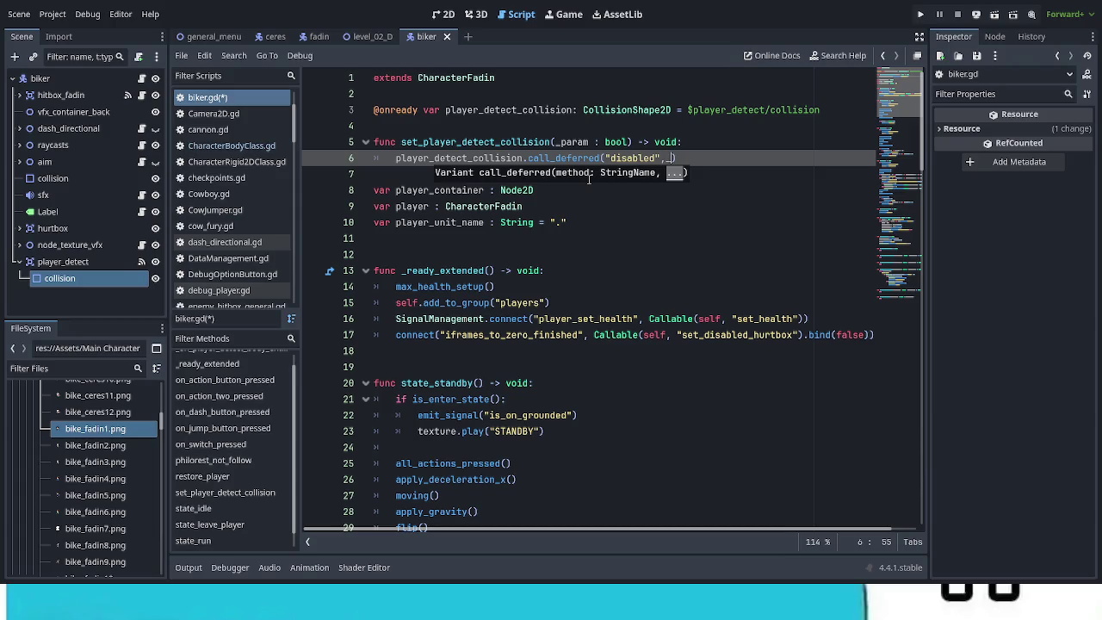
{"action": "key", "text": "Return"}
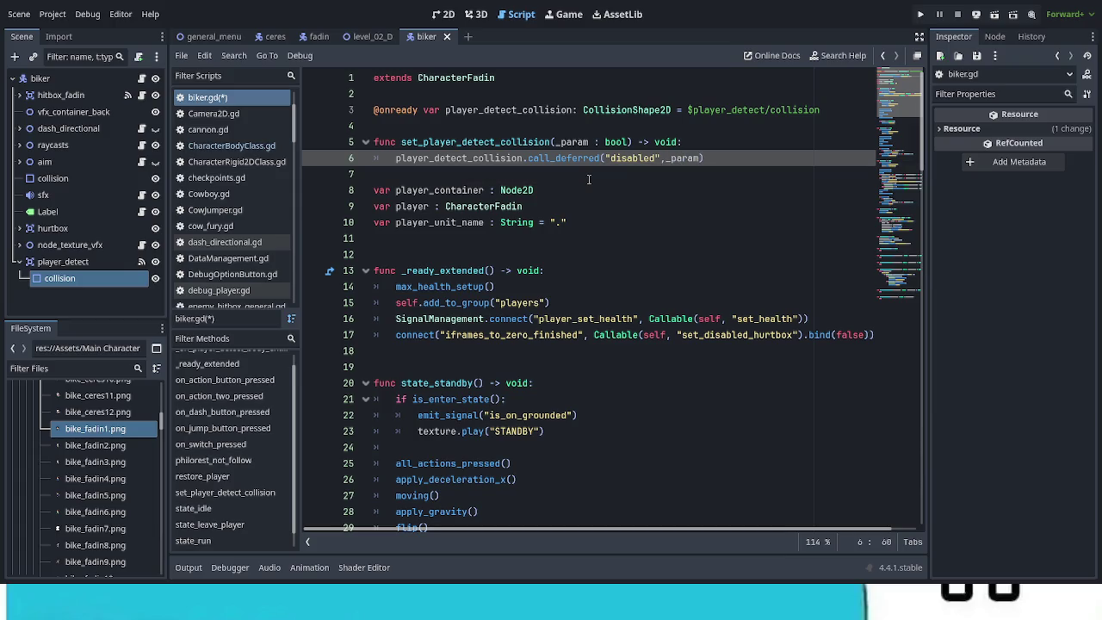
{"action": "key", "text": "ctrl+s"}
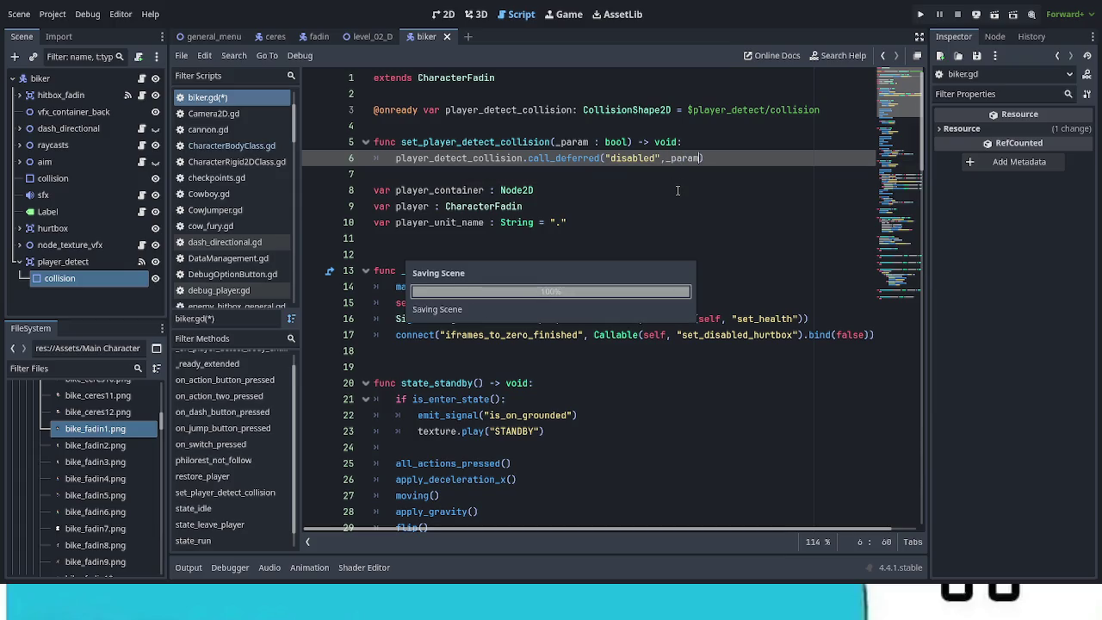
{"action": "left_click_drag", "start_coordinate": [705, 158], "coordinate": [518, 142]}
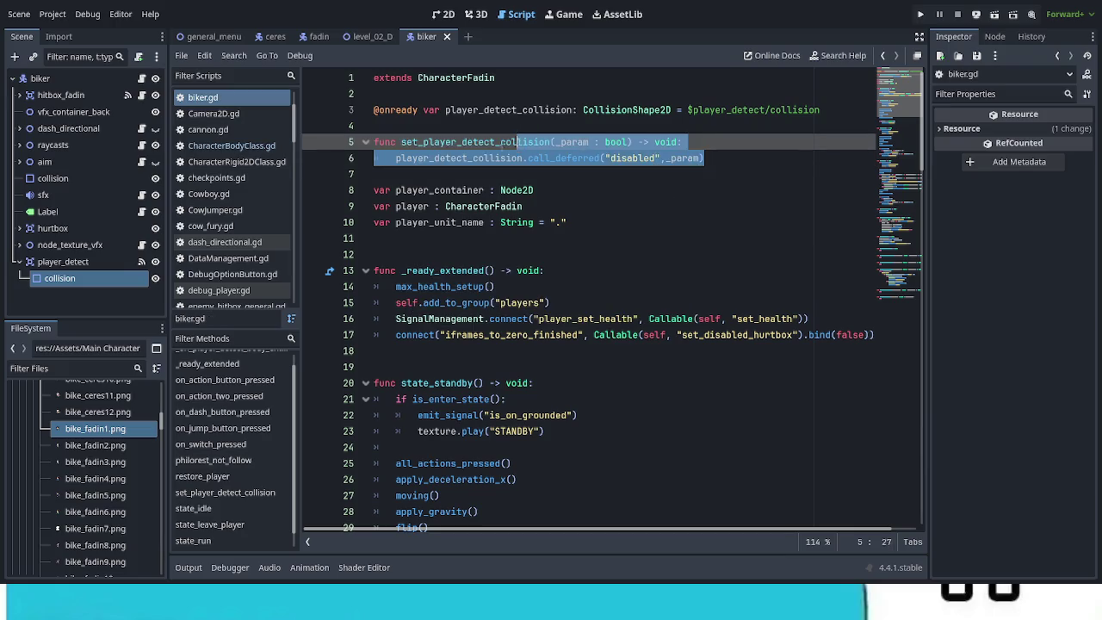
Move set_player_detect_collision from the top of biker.gd to just after restore_player, then save
{"action": "left_click_drag", "start_coordinate": [705, 158], "coordinate": [373, 142]}
{"action": "key", "text": "BackSpace"}
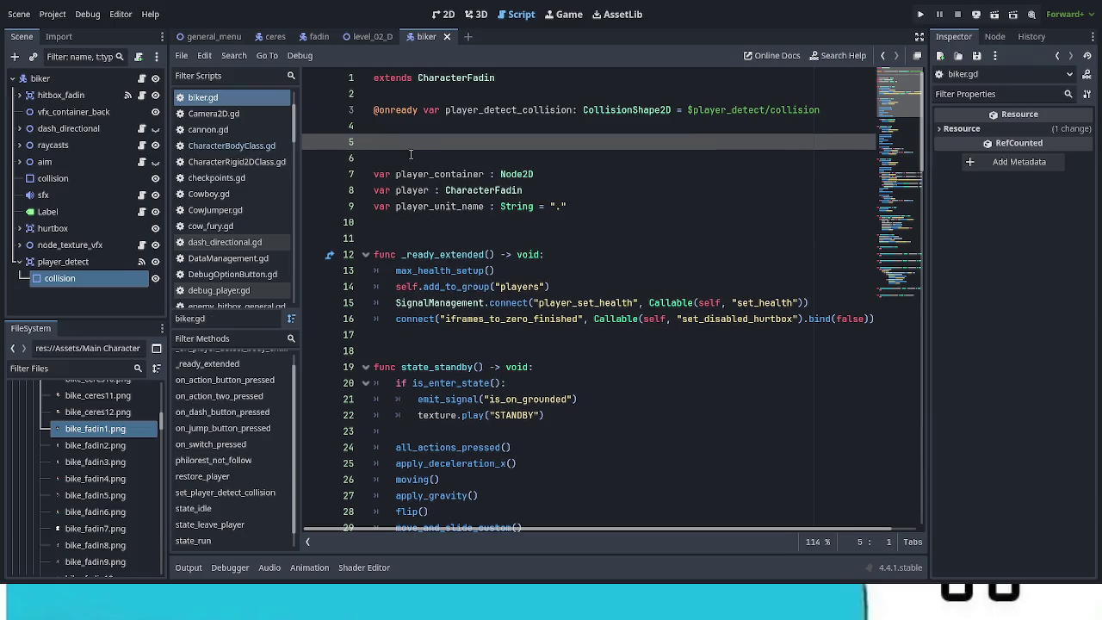
{"action": "left_click", "coordinate": [412, 155]}
{"action": "key", "text": "BackSpace"}
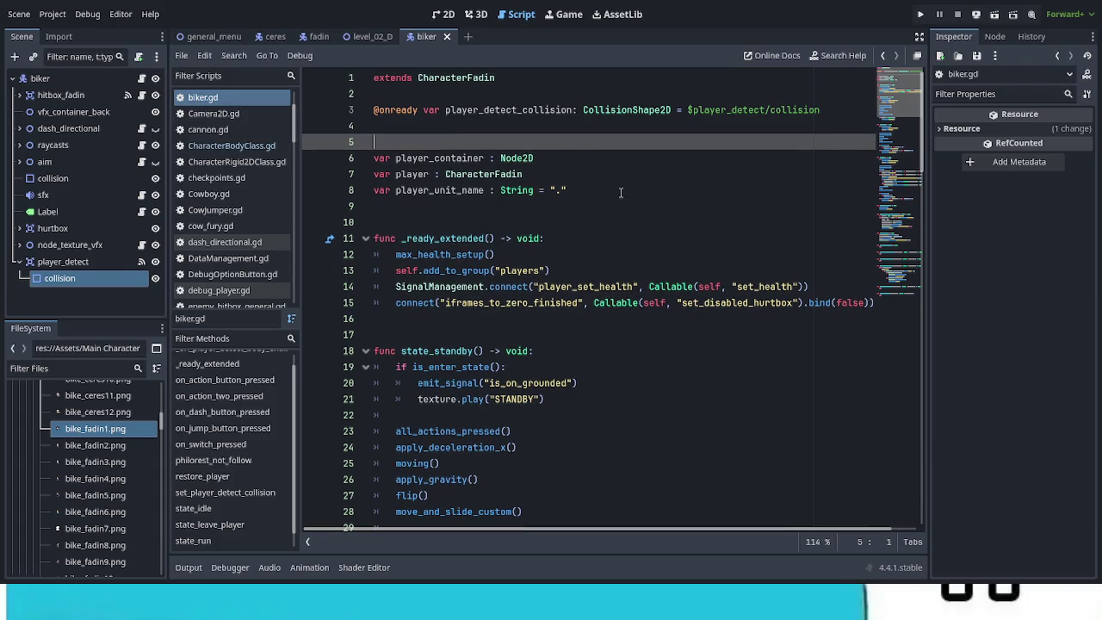
{"action": "scroll", "coordinate": [842, 521], "scroll_direction": "down", "scroll_amount": 20}
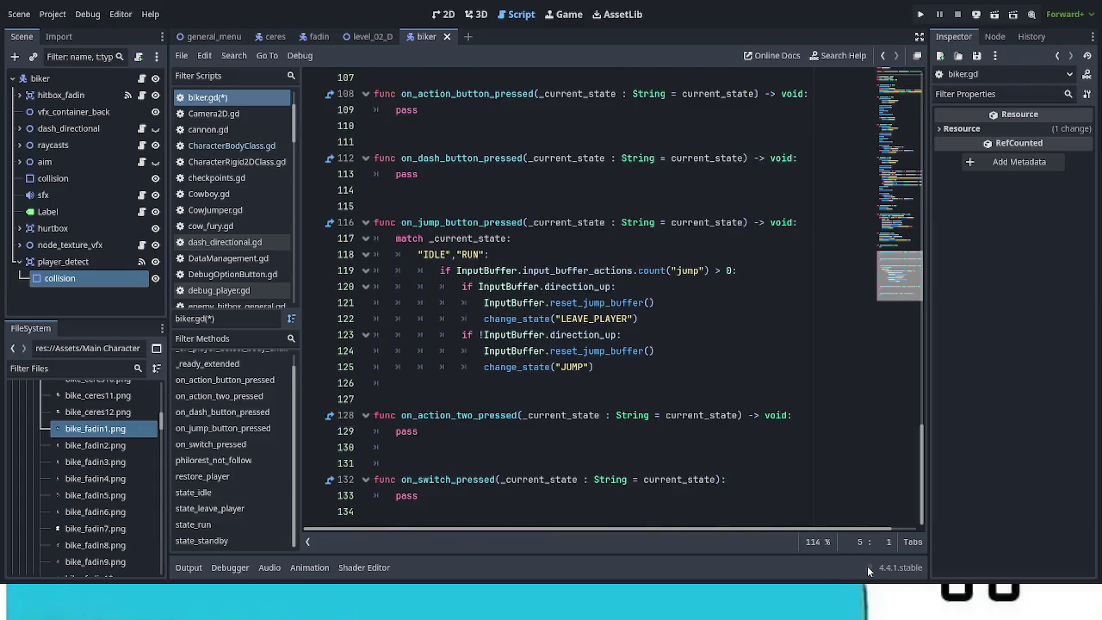
{"action": "scroll", "coordinate": [533, 435], "scroll_direction": "up", "scroll_amount": 3}
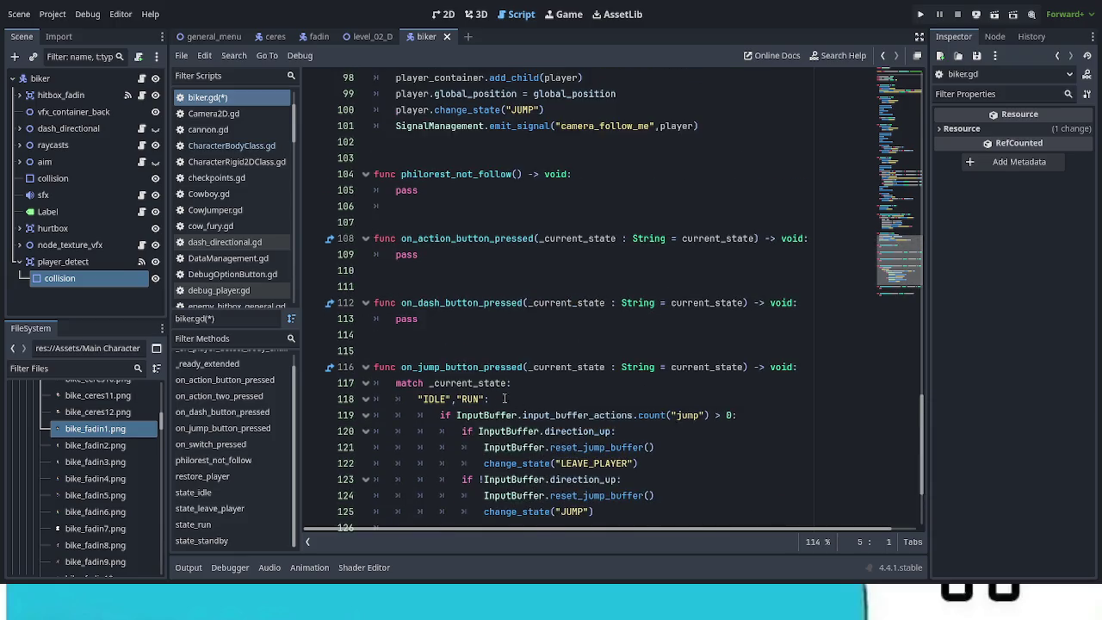
{"action": "scroll", "coordinate": [508, 399], "scroll_direction": "up", "scroll_amount": 2}
{"action": "left_click", "coordinate": [434, 255]}
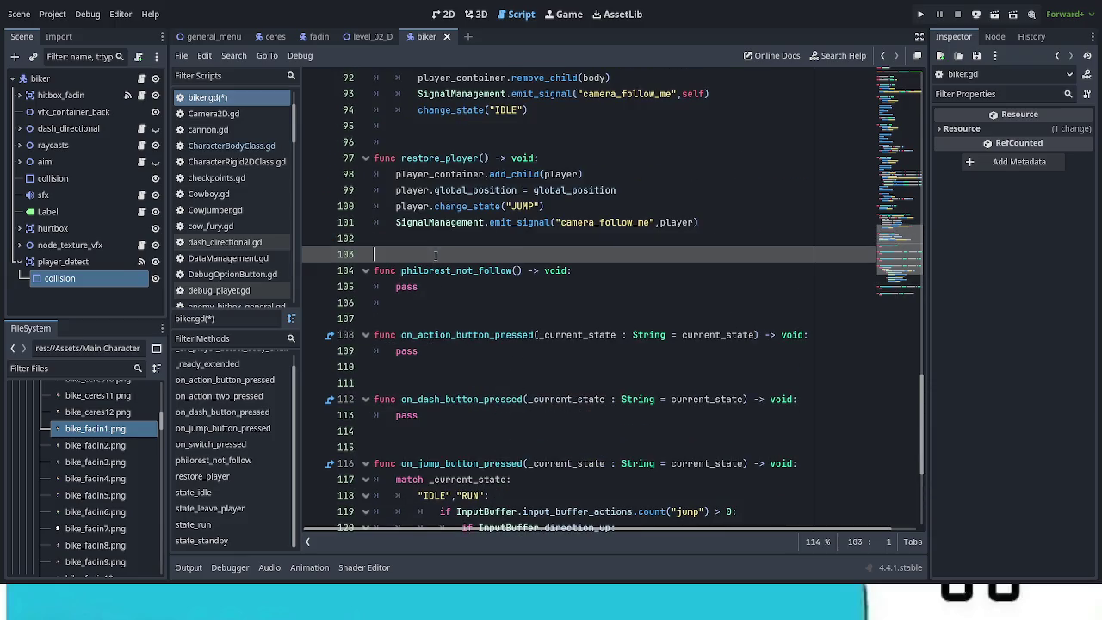
{"action": "key", "text": "Return"}
{"action": "key", "text": "Return"}
{"action": "key", "text": "Return"}
{"action": "key", "text": "Up"}
{"action": "key", "text": "Up"}
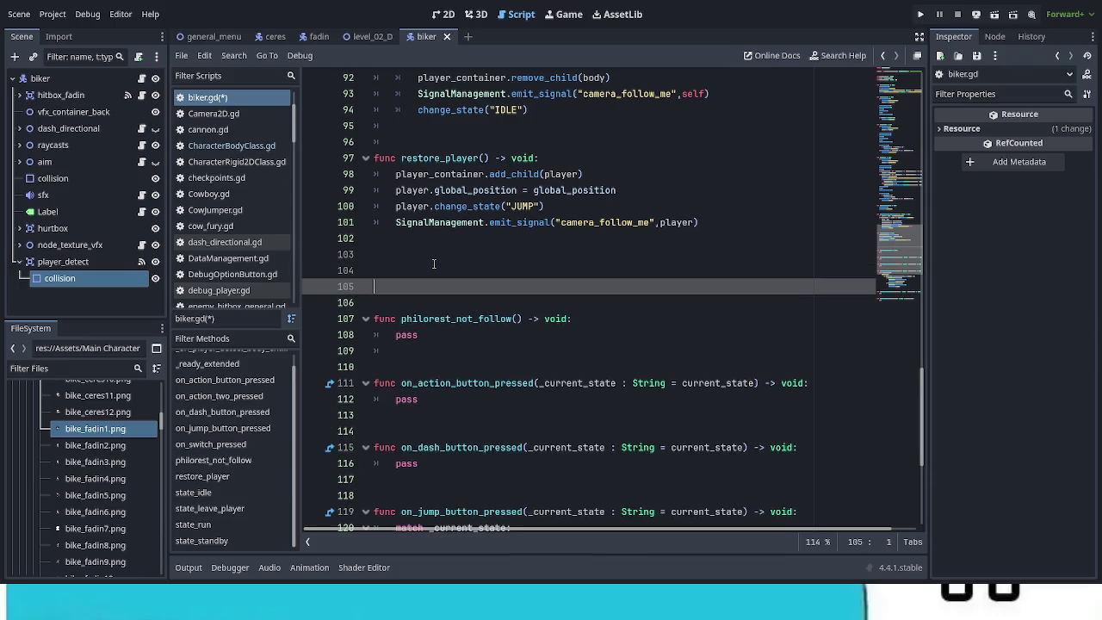
{"action": "key", "text": "ctrl+v"}
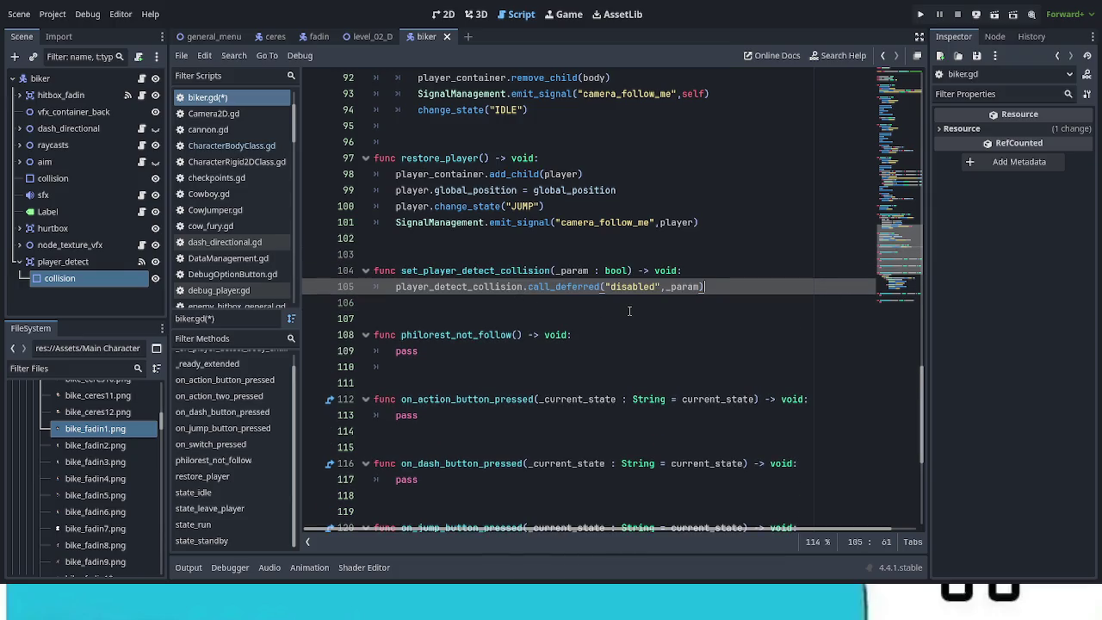
{"action": "key", "text": "ctrl+s"}
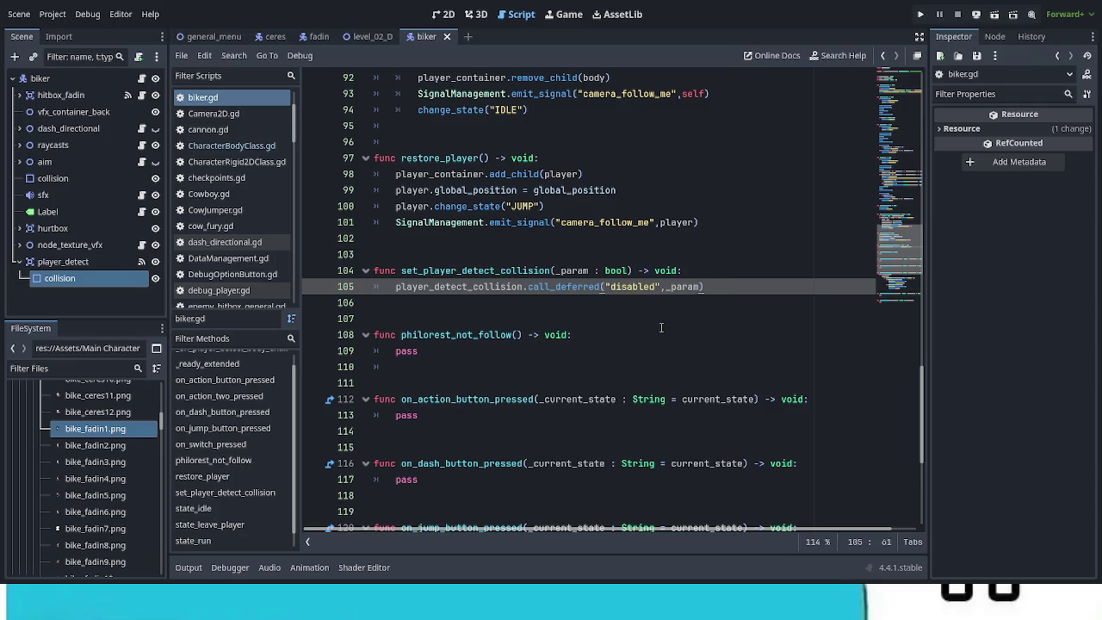
{"action": "scroll", "coordinate": [635, 350], "scroll_direction": "up", "scroll_amount": 2}
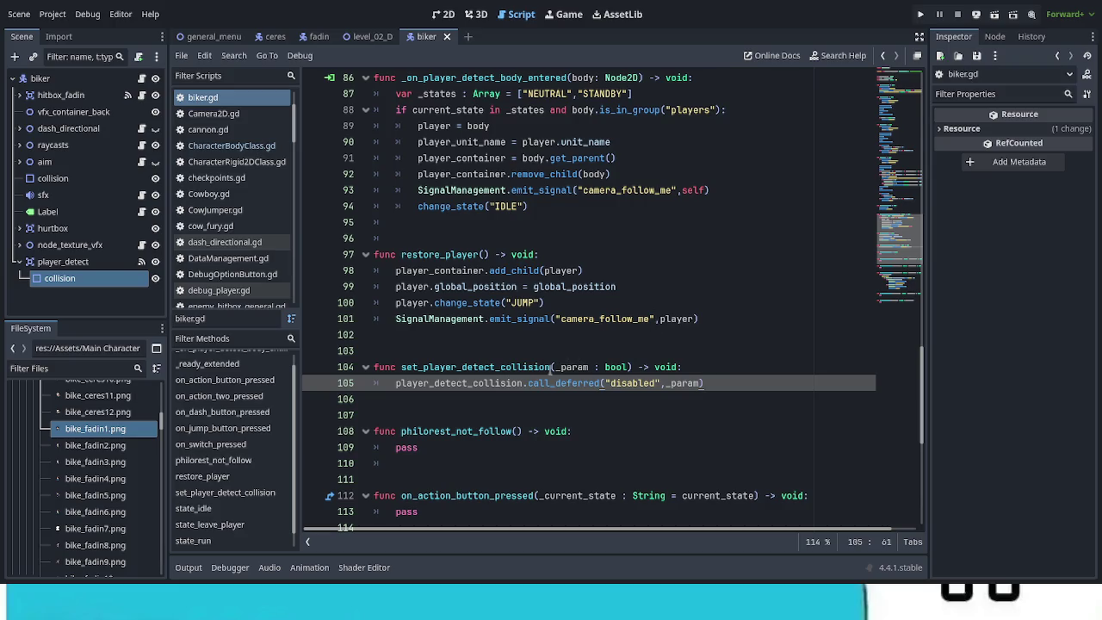
Call set_player_detect_collision(true) right after remove_child(body) in the player-detect handler
{"action": "double_click", "coordinate": [553, 367]}
{"action": "key", "text": "ctrl+c"}
{"action": "left_click", "coordinate": [621, 179]}
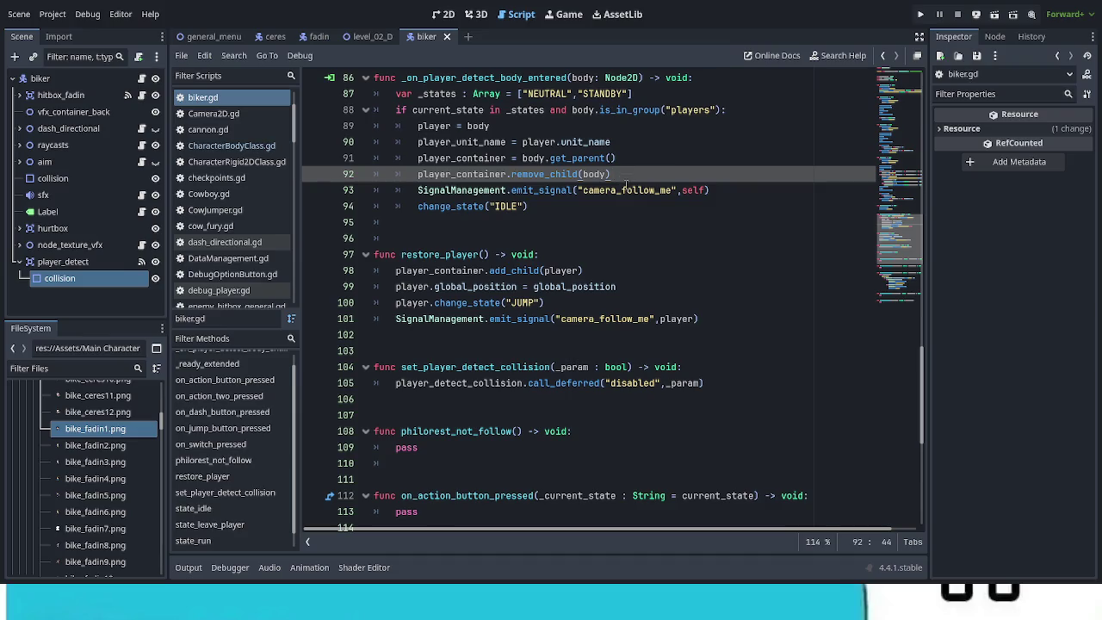
{"action": "key", "text": "Return"}
{"action": "key", "text": "ctrl+v"}
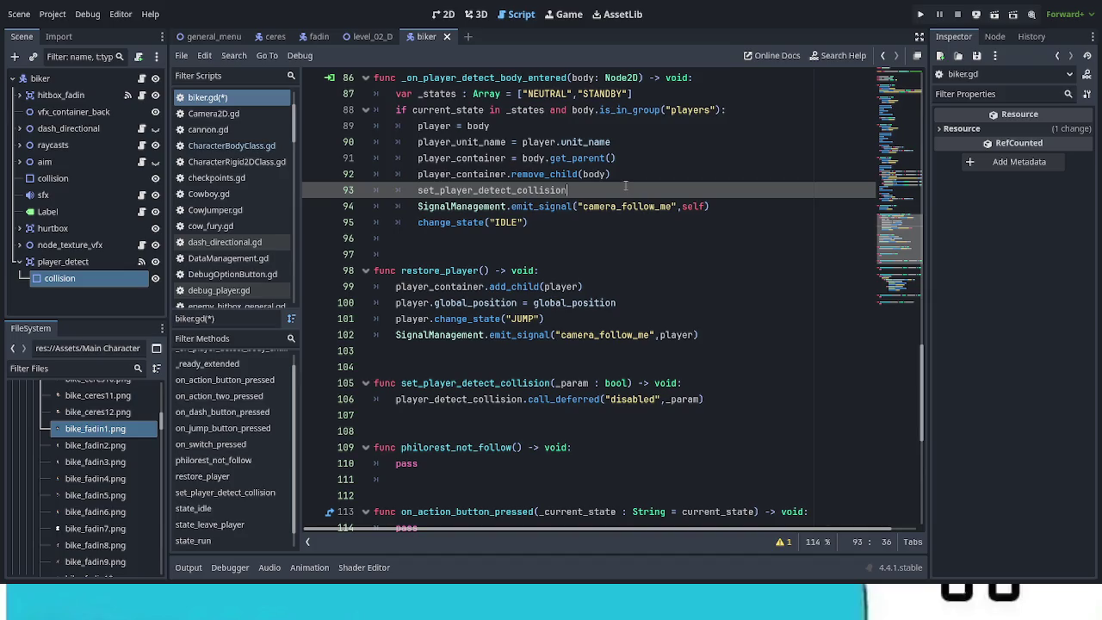
{"action": "type", "text": "("}
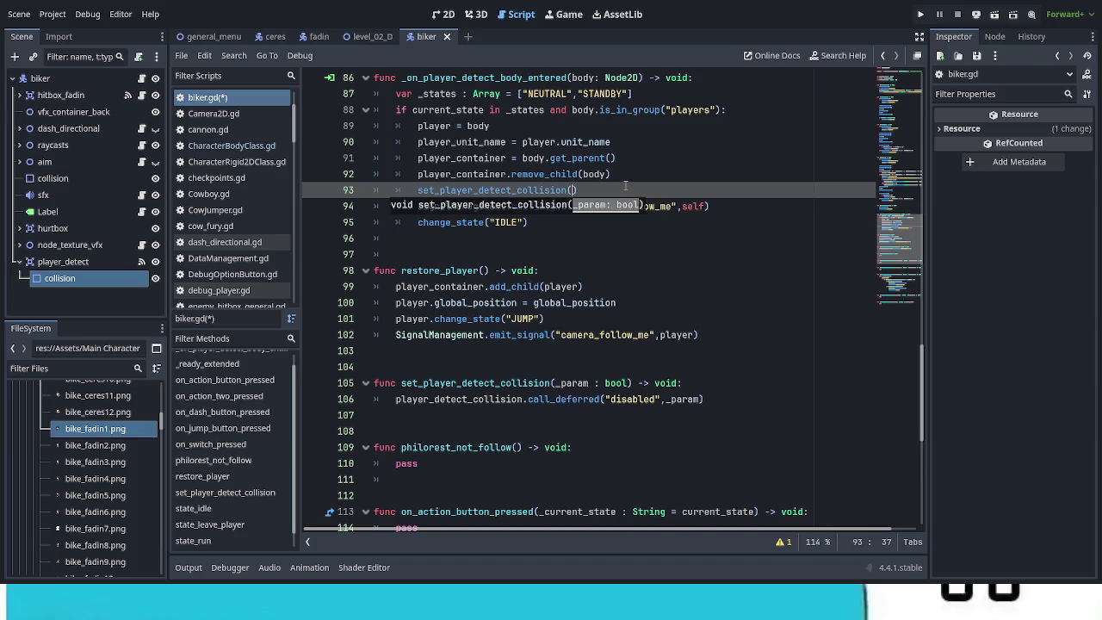
{"action": "type", "text": "true"}
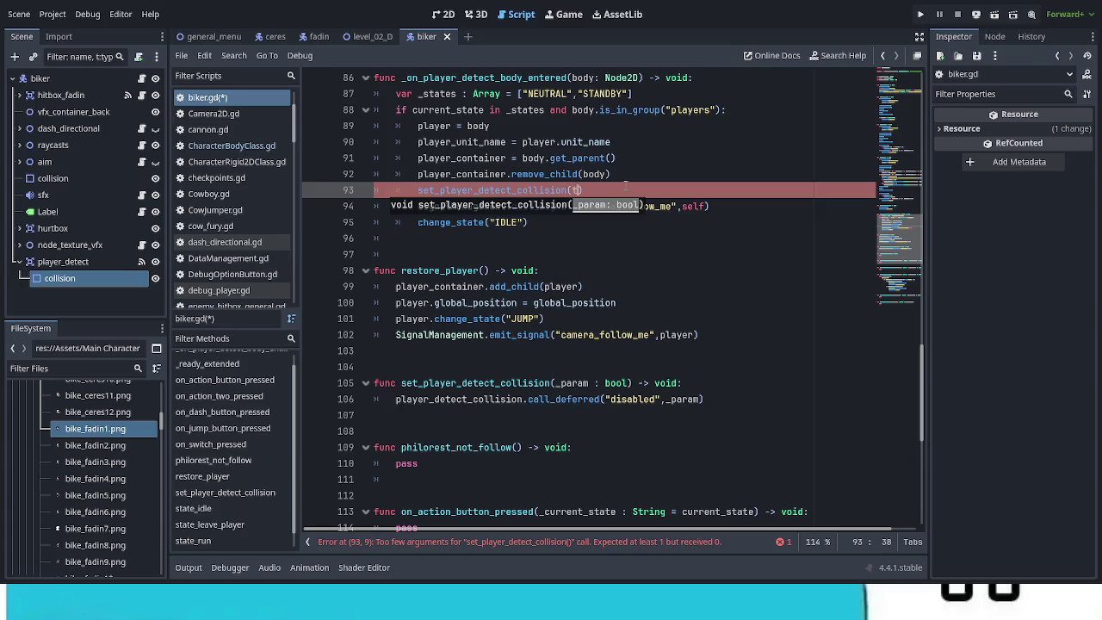
{"action": "left_click", "coordinate": [583, 287]}
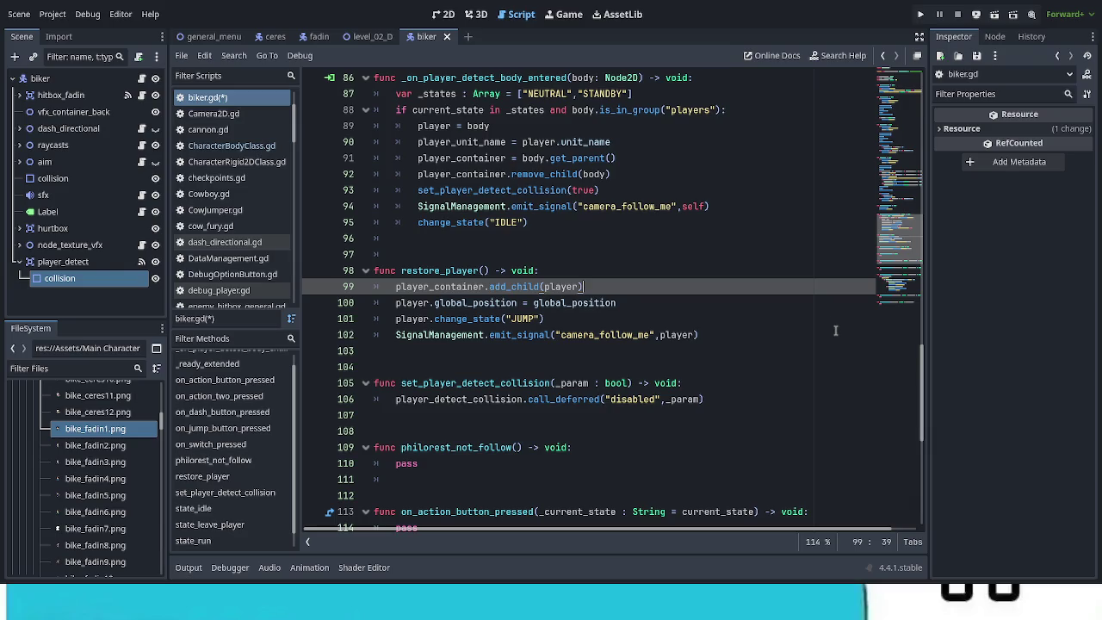
Add set_player_detect_collision(false) after change_state("JUMP") in restore_player and save
{"action": "left_click_drag", "start_coordinate": [417, 191], "coordinate": [618, 196]}
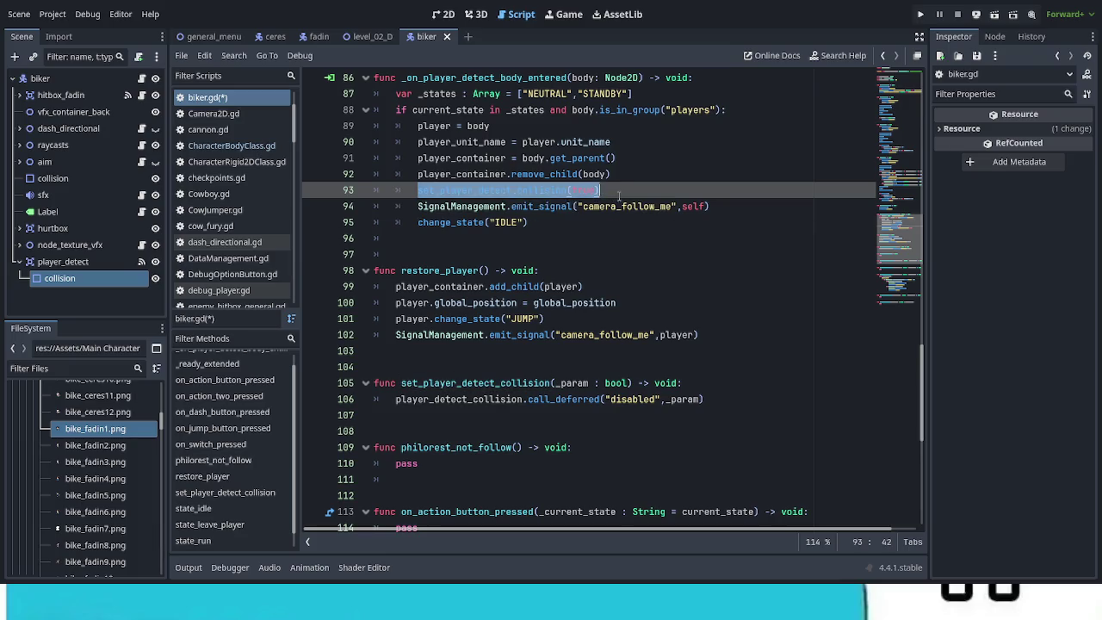
{"action": "left_click", "coordinate": [631, 318]}
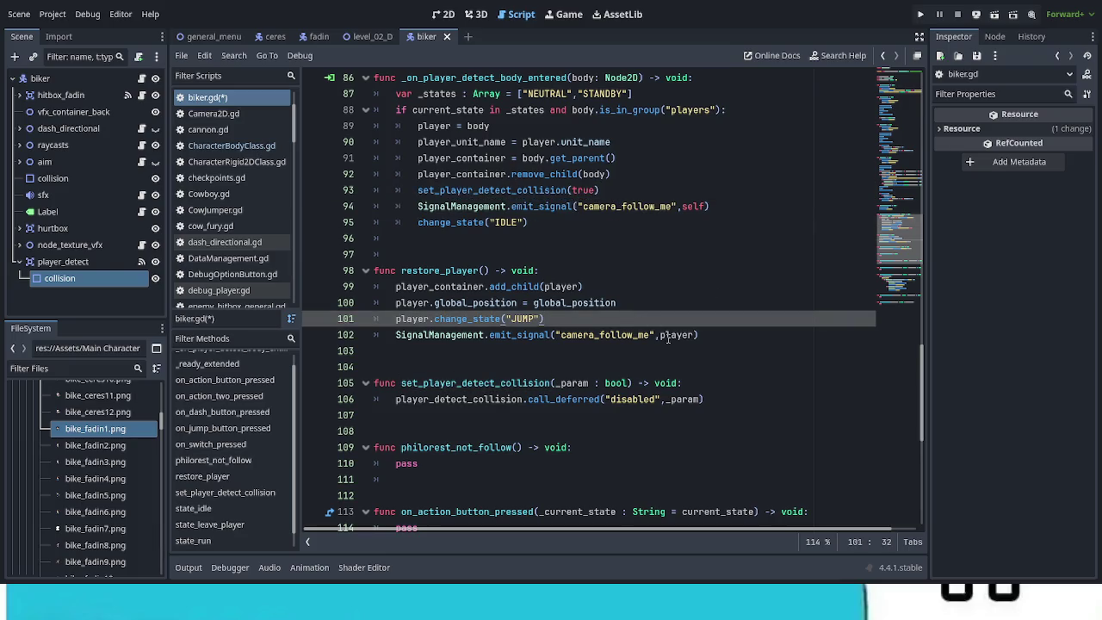
{"action": "key", "text": "Return"}
{"action": "key", "text": "BackSpace"}
{"action": "key", "text": "BackSpace"}
{"action": "key", "text": "BackSpace"}
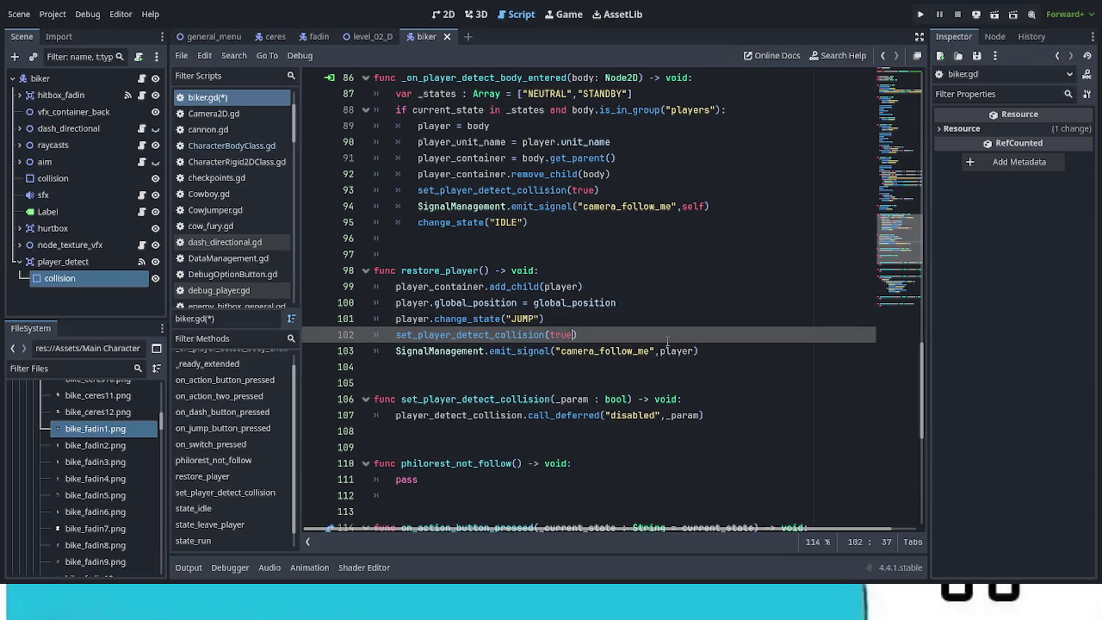
{"action": "type", "text": "false"}
{"action": "left_click", "coordinate": [724, 349]}
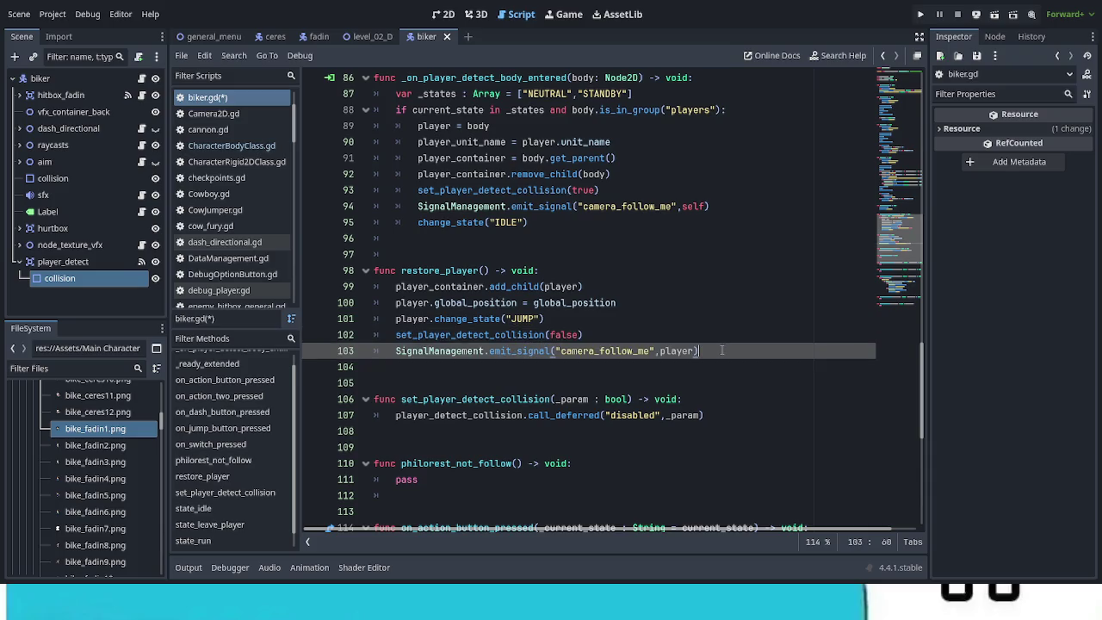
{"action": "key", "text": "ctrl+s"}
Create var _timer : Timer = Timer.new() with autostart = true at the end of restore_player
{"action": "key", "text": "Return"}
{"action": "key", "text": "Return"}
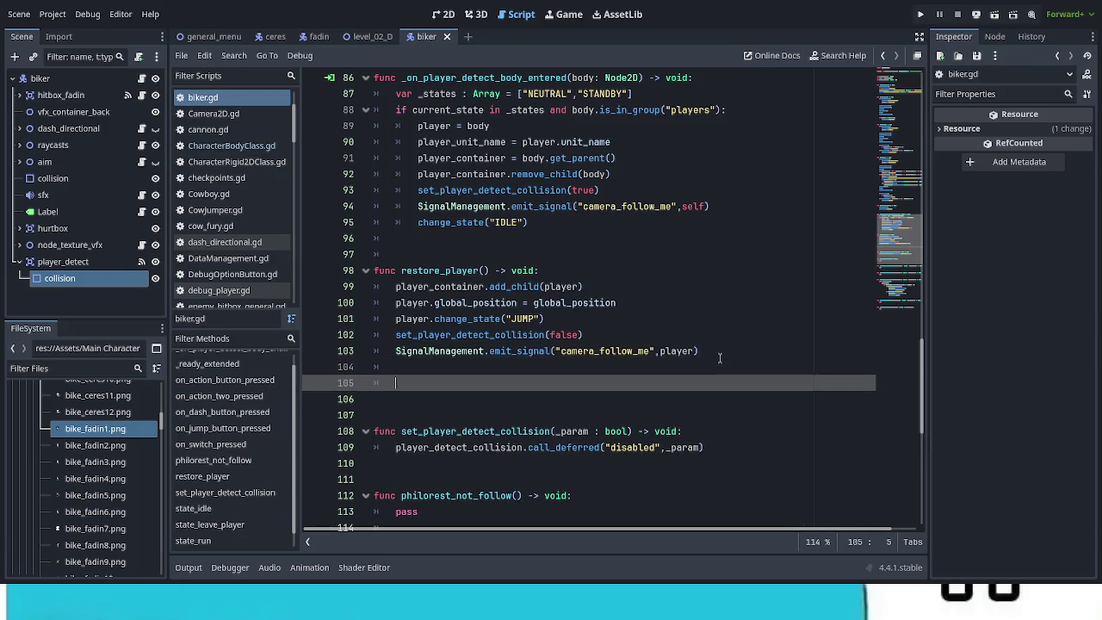
{"action": "type", "text": "var _timer : "}
{"action": "type", "text": "Timer = "}
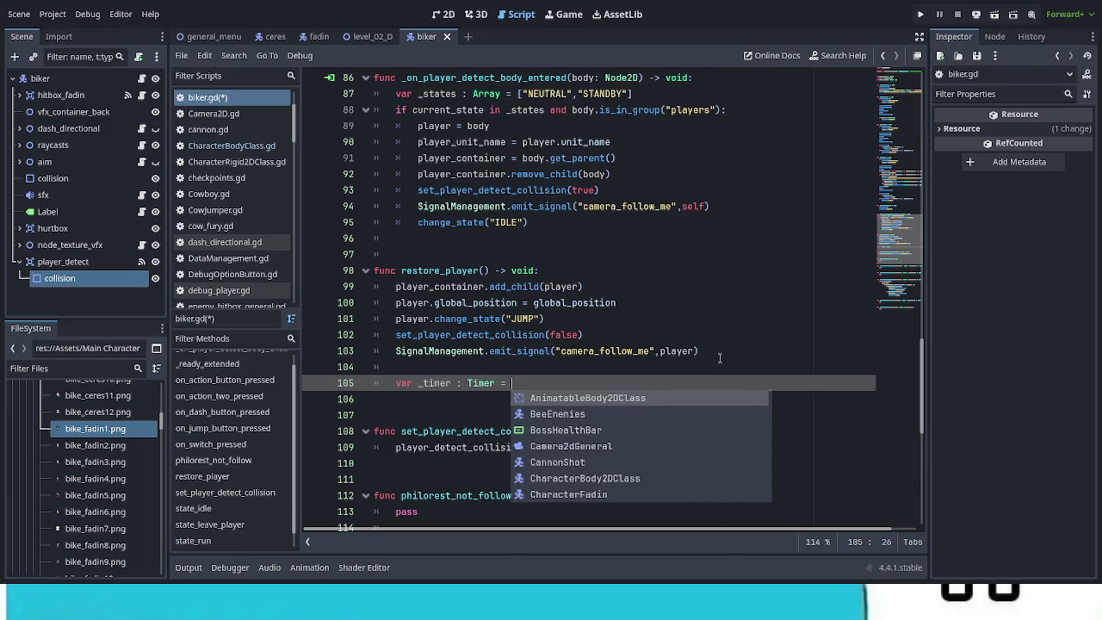
{"action": "type", "text": "Timer"}
{"action": "key", "text": "Return"}
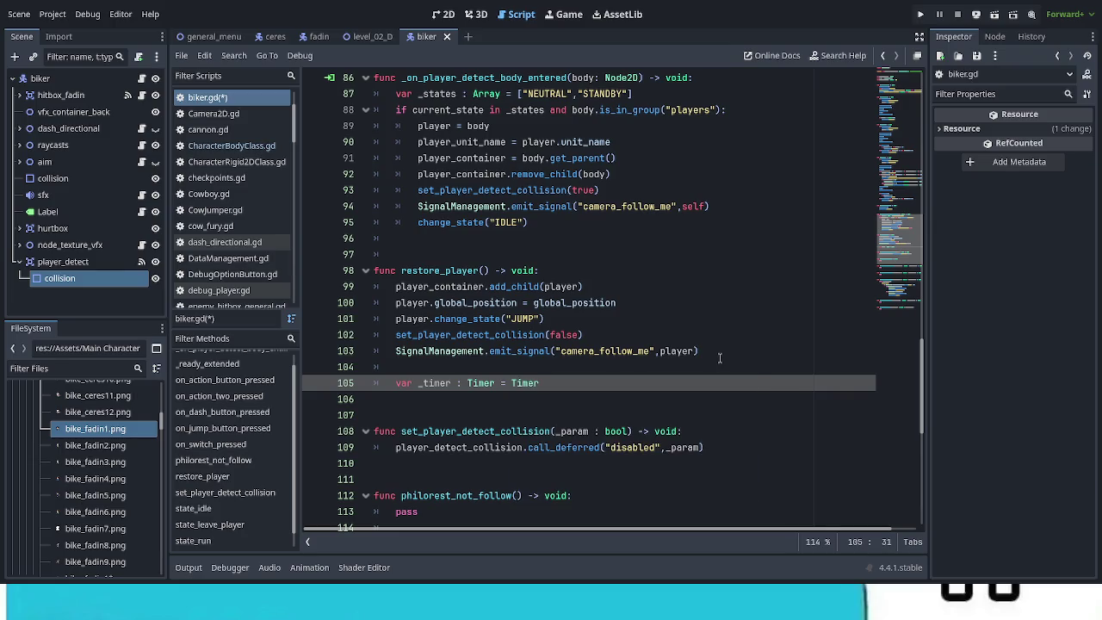
{"action": "type", "text": ".ne"}
{"action": "key", "text": "Return"}
{"action": "key", "text": "Return"}
{"action": "type", "text": "_timer."}
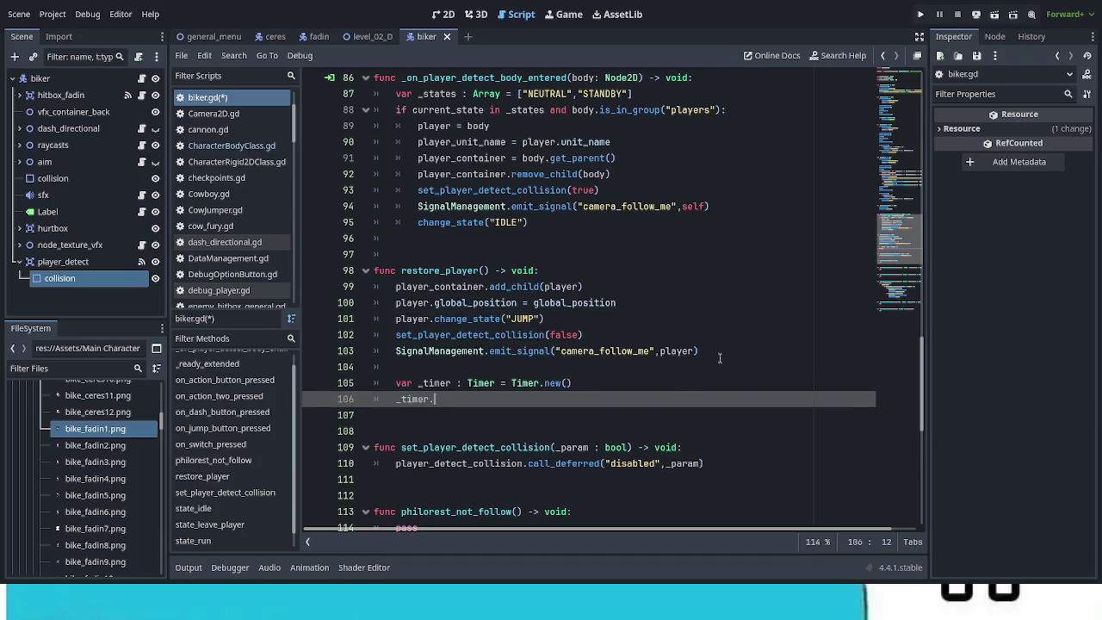
{"action": "type", "text": "a"}
{"action": "key", "text": "Return"}
{"action": "type", "text": "= true"}
{"action": "key", "text": "Return"}
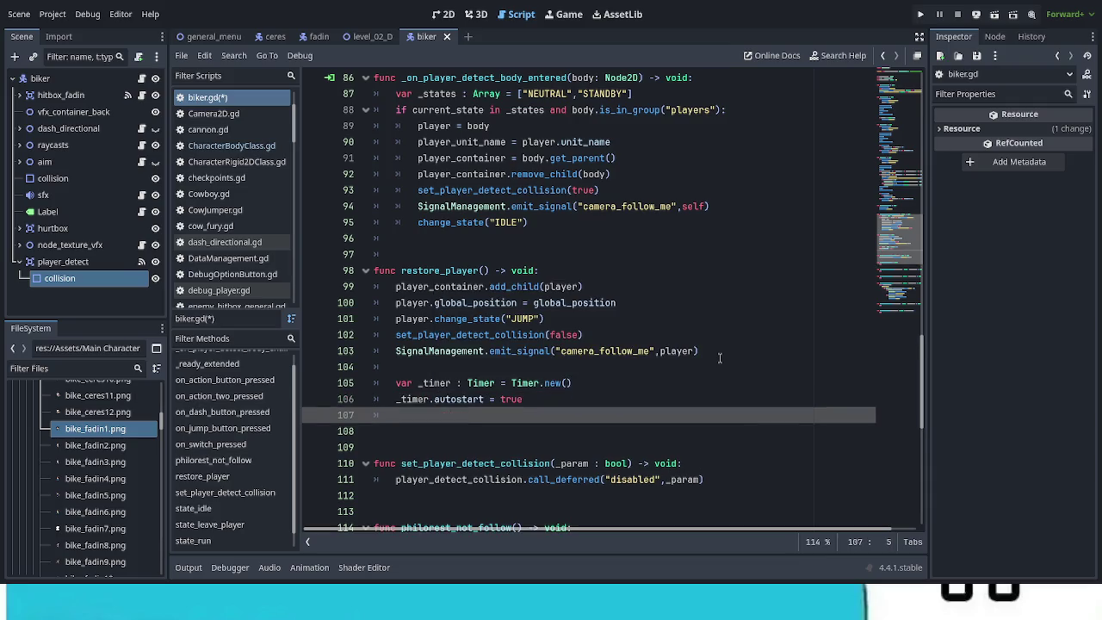
Set _timer.wait_time to 0.2
{"action": "type", "text": "_tim"}
{"action": "key", "text": "Return"}
{"action": "type", "text": "_timer.aw"}
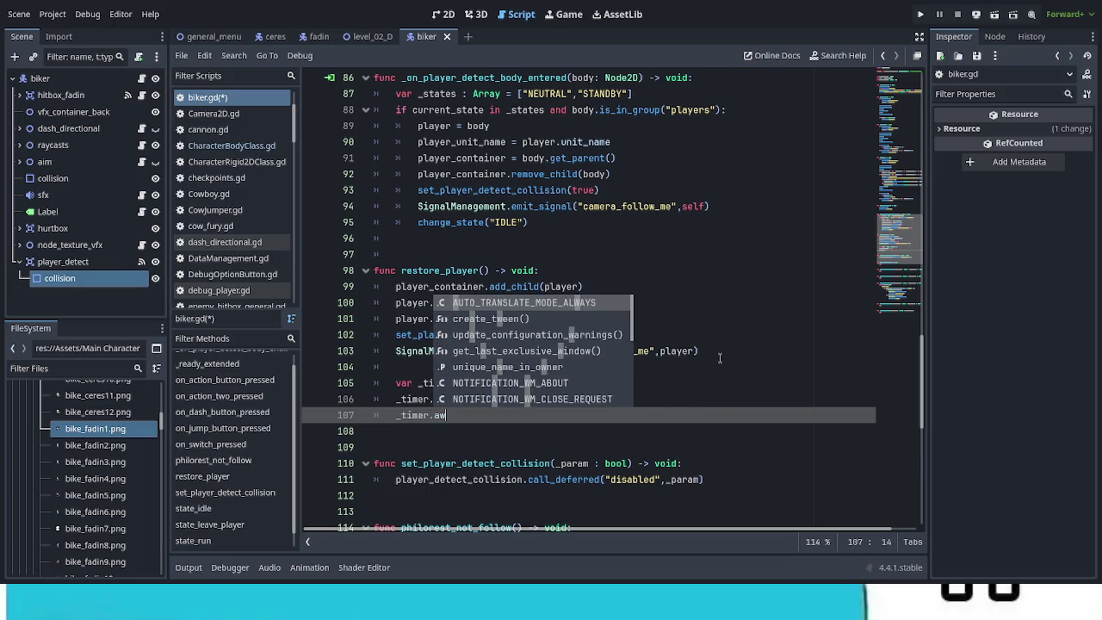
{"action": "key", "text": "BackSpace"}
{"action": "key", "text": "BackSpace"}
{"action": "type", "text": "wa"}
{"action": "key", "text": "Return"}
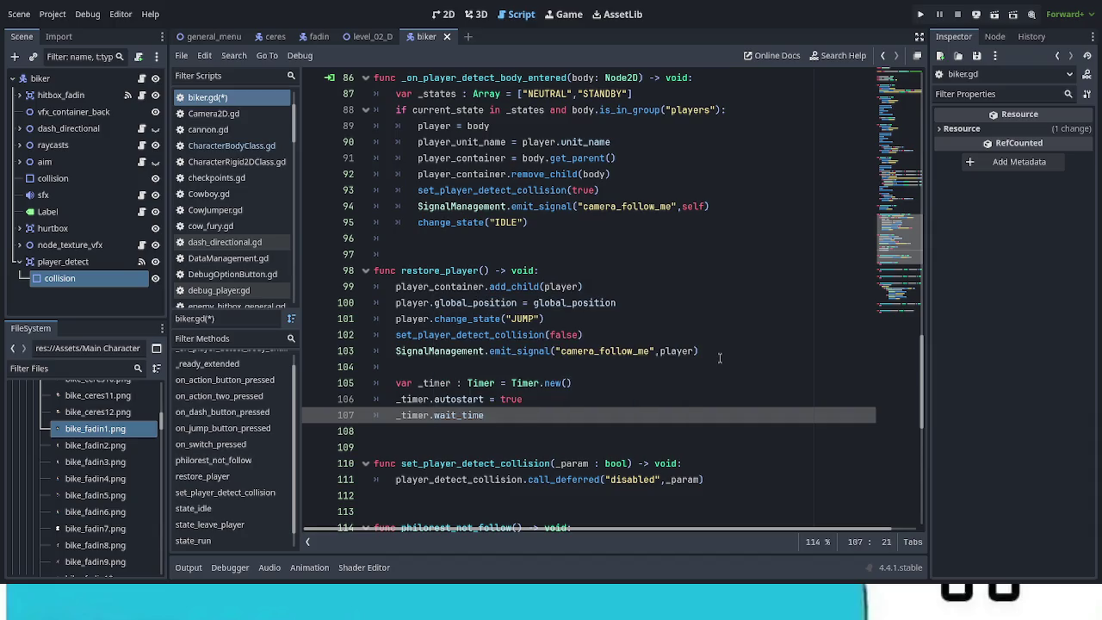
{"action": "type", "text": " = 0.2"}
{"action": "key", "text": "Return"}
Connect self.tree_exiting to Callable(_timer, "queue_free") so the timer is freed
{"action": "type", "text": "_"}
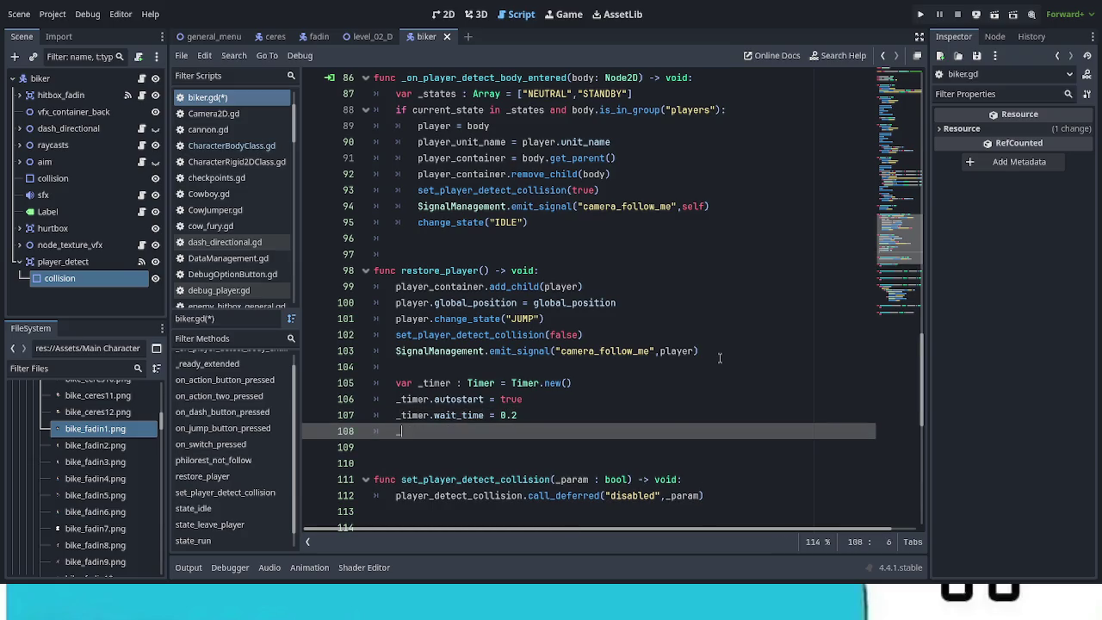
{"action": "type", "text": "timer."}
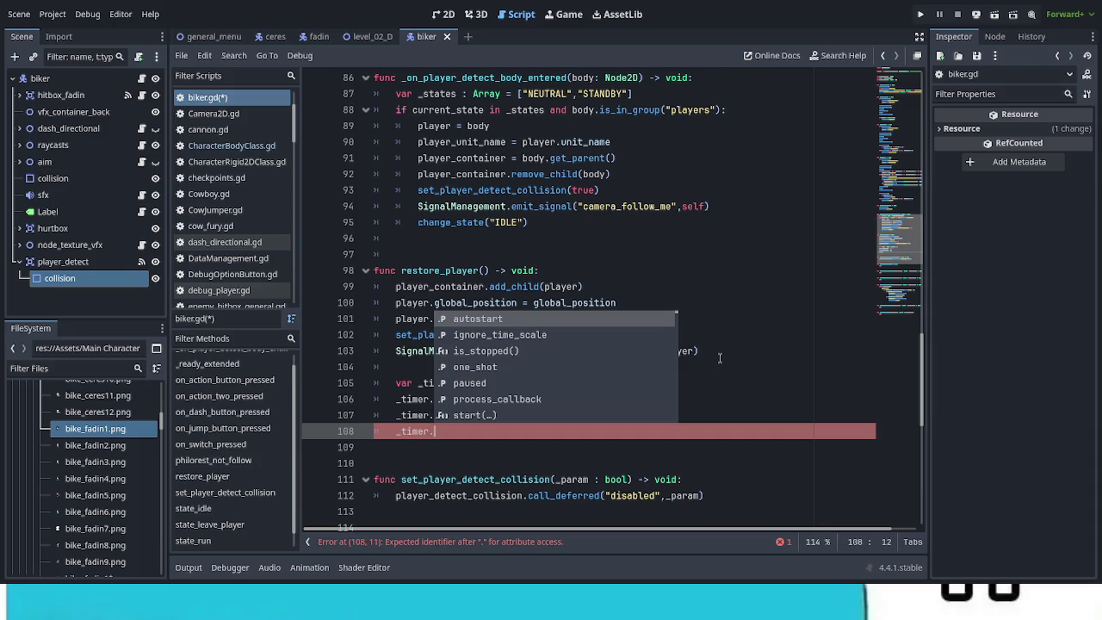
{"action": "key", "text": "BackSpace"}
{"action": "key", "text": "BackSpace"}
{"action": "key", "text": "BackSpace"}
{"action": "type", "text": "s"}
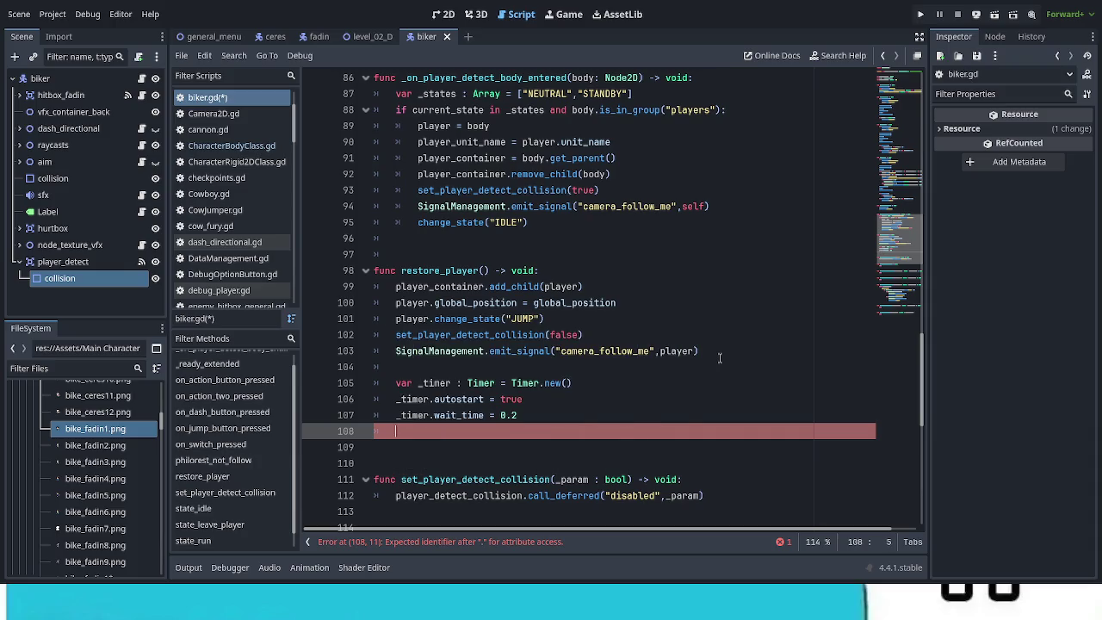
{"action": "type", "text": "elf."}
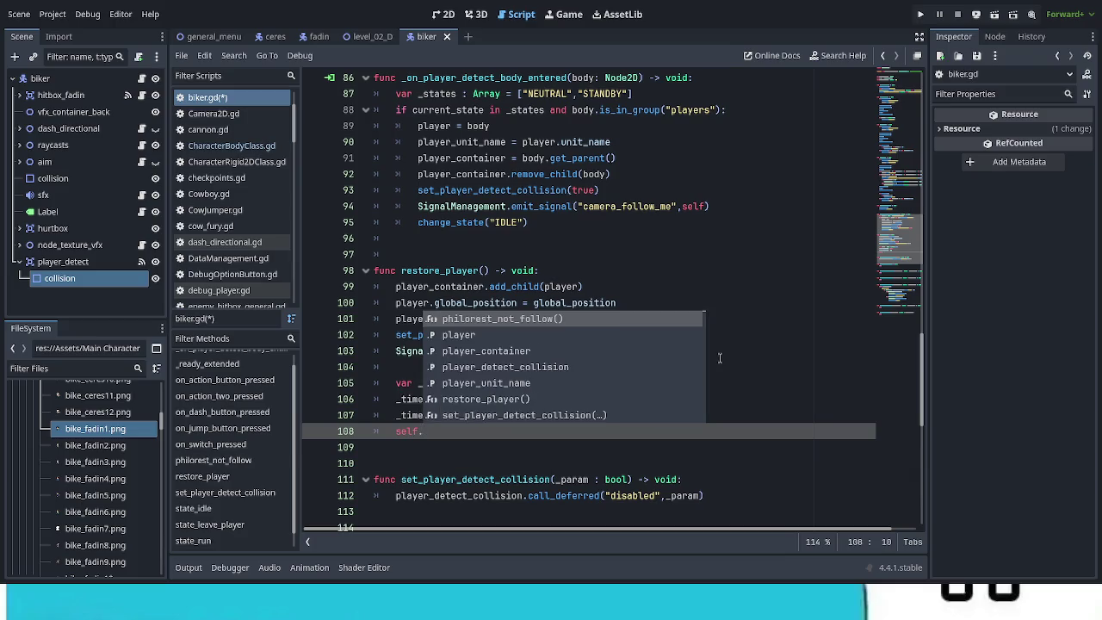
{"action": "type", "text": "exit"}
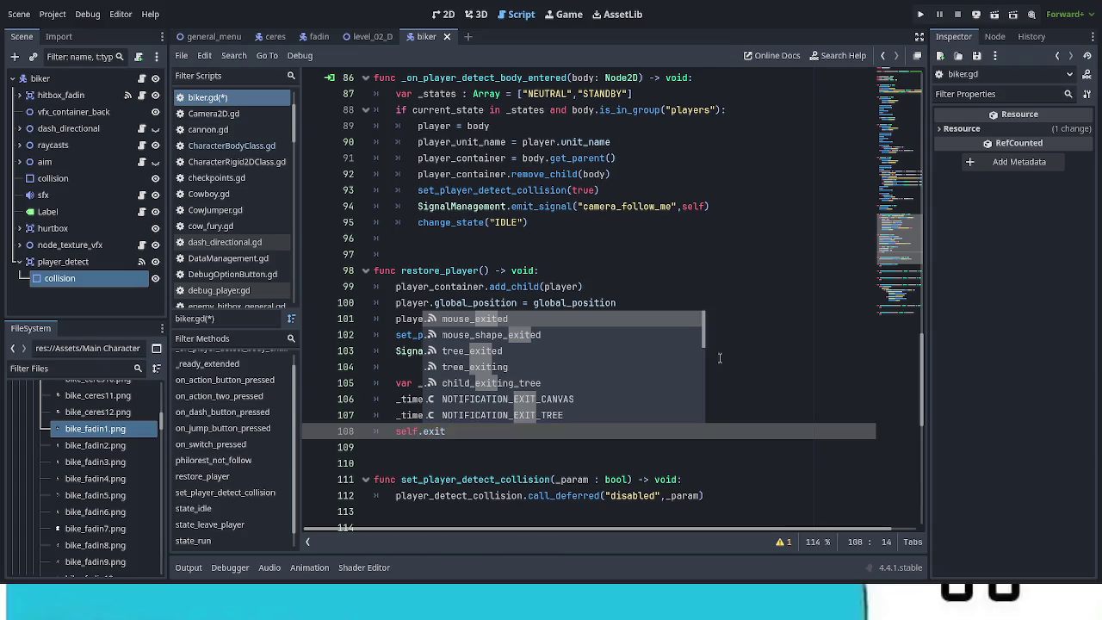
{"action": "key", "text": "Down"}
{"action": "key", "text": "Down"}
{"action": "key", "text": "Down"}
{"action": "key", "text": "Return"}
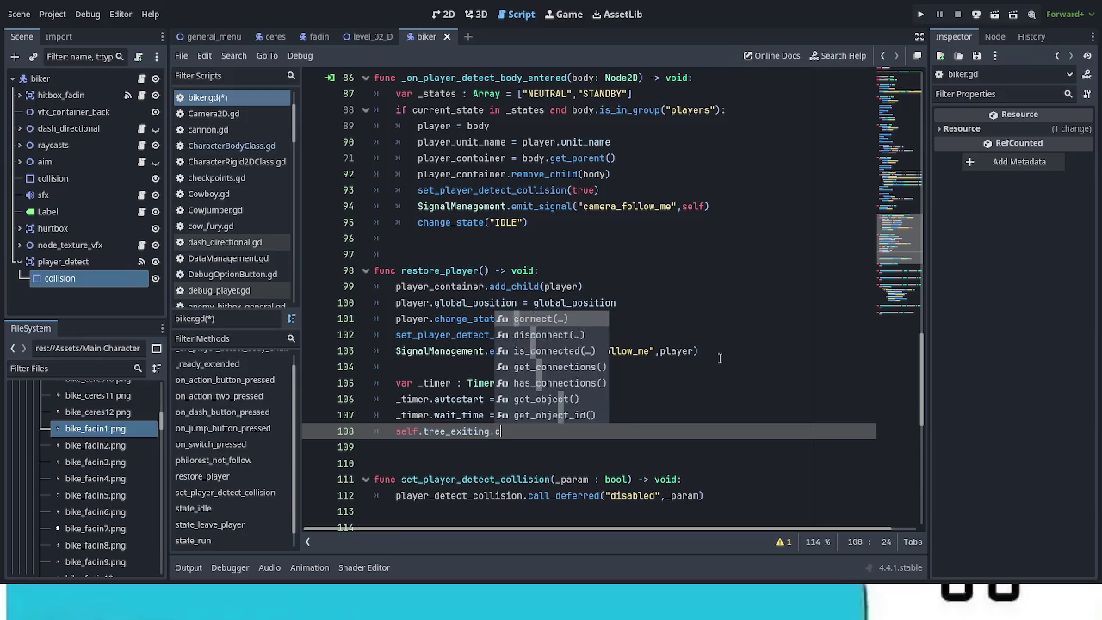
{"action": "key", "text": "Return"}
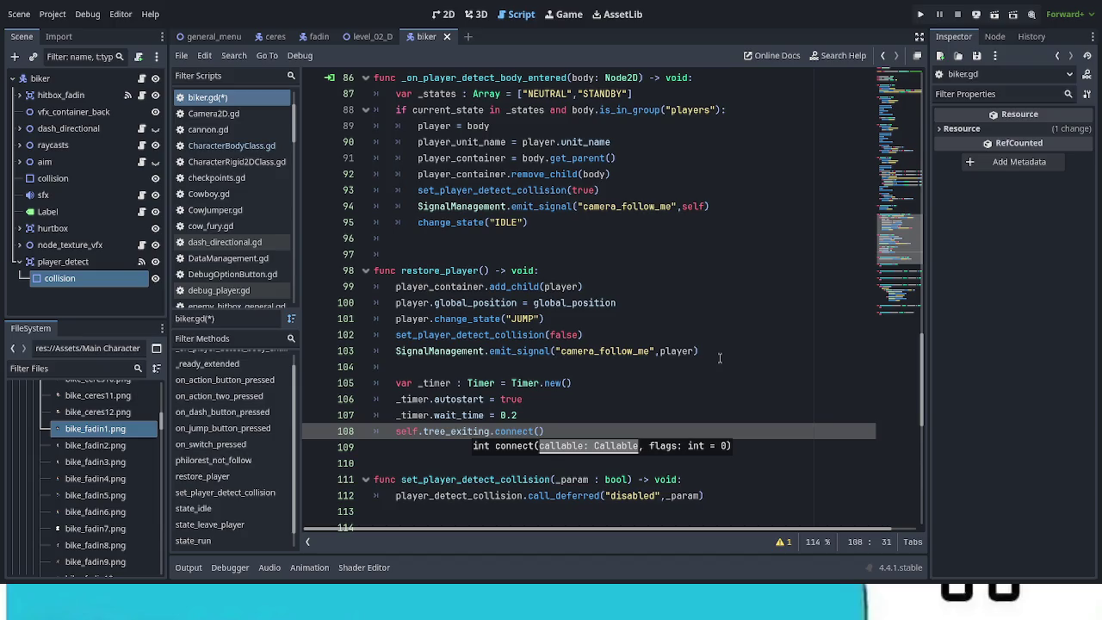
{"action": "type", "text": "Call"}
{"action": "key", "text": "Return"}
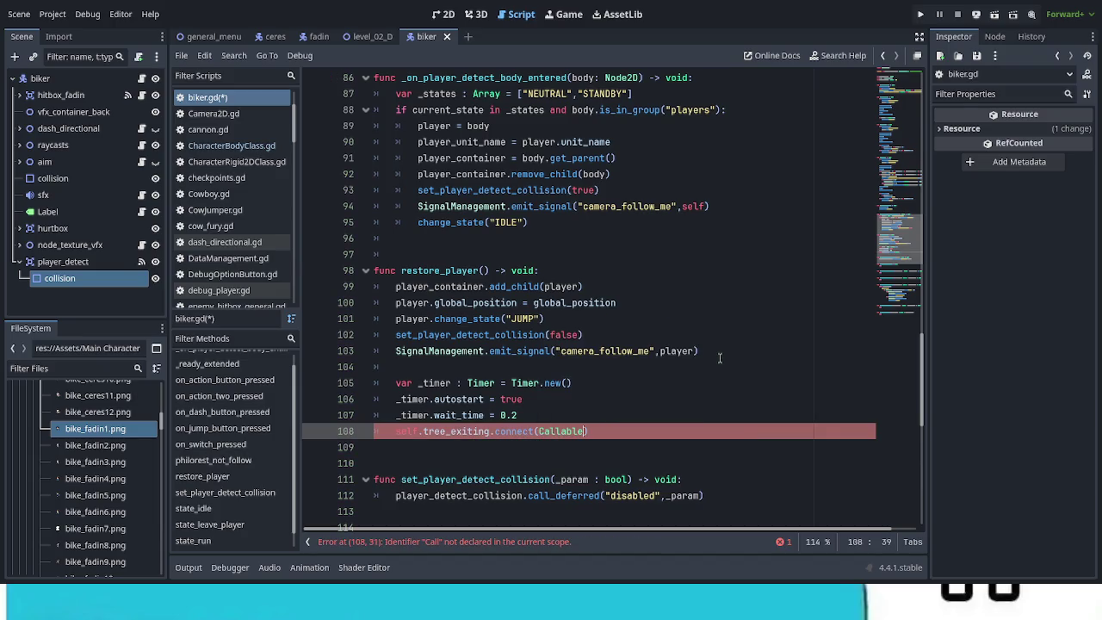
{"action": "type", "text": "(s"}
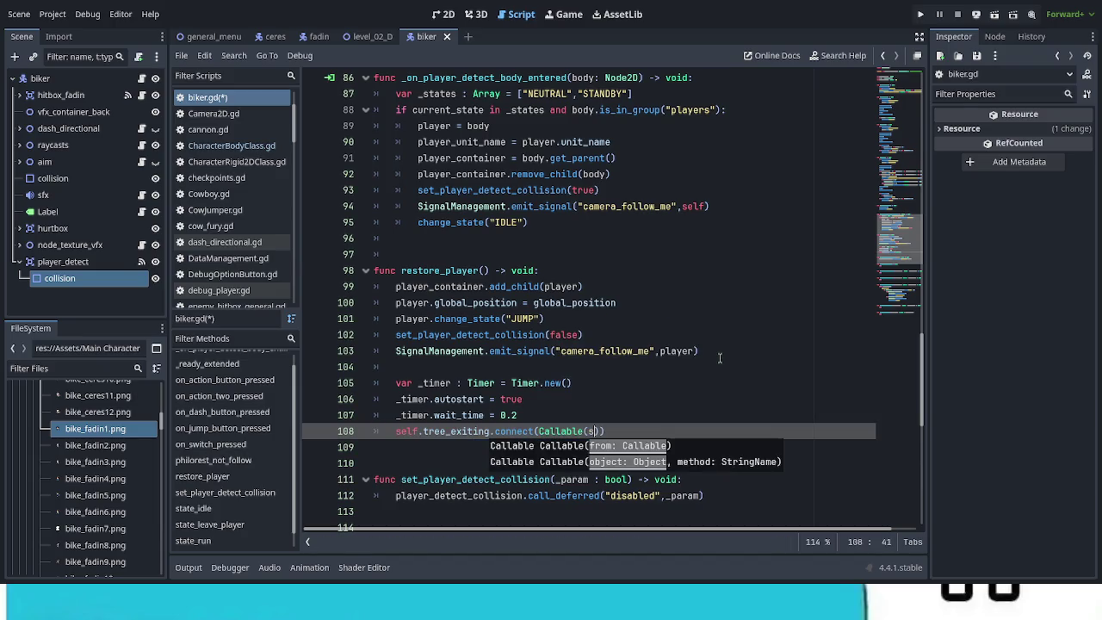
{"action": "type", "text": "_timer"}
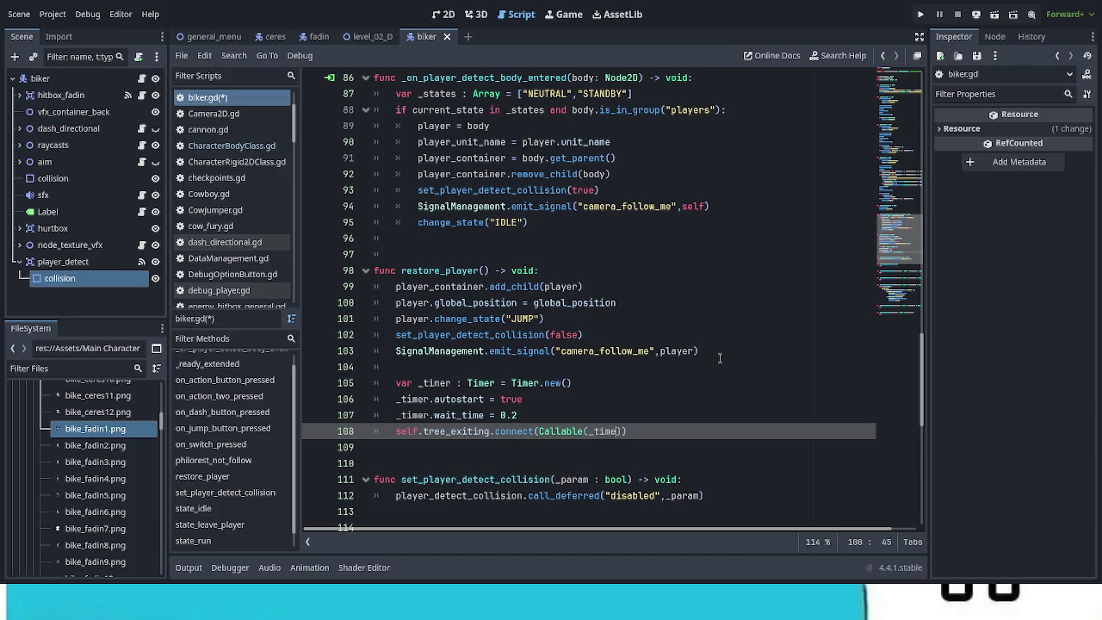
{"action": "type", "text": ",qu"}
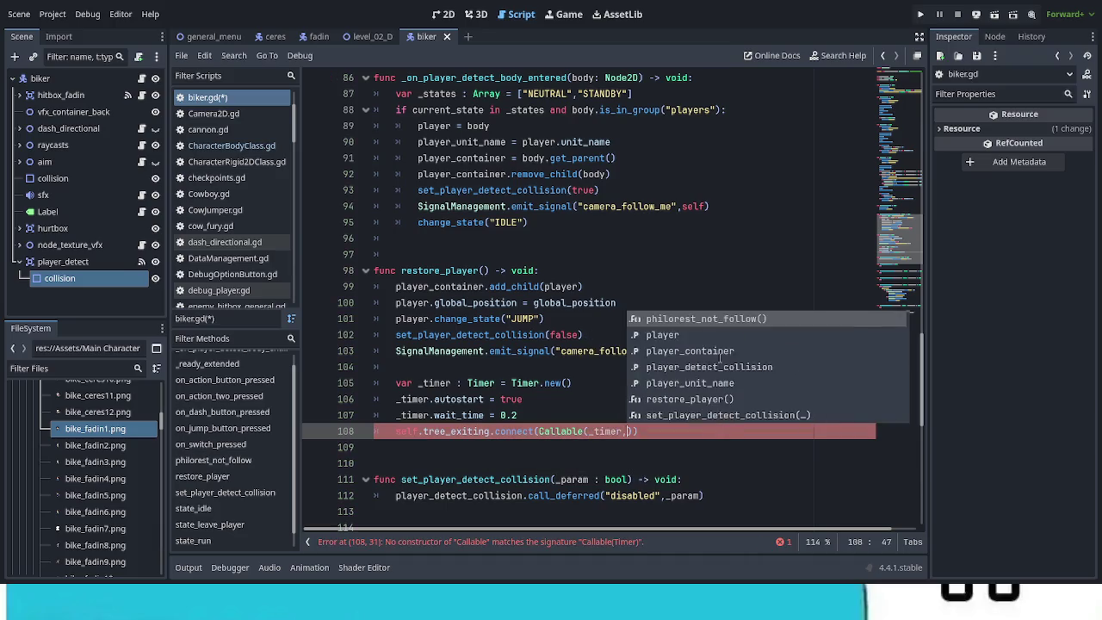
{"action": "key", "text": "Down"}
{"action": "key", "text": "Return"}
{"action": "key", "text": "BackSpace"}
{"action": "key", "text": "shift+Left"}
{"action": "key", "text": "shift+Left"}
{"action": "key", "text": "shift+Left"}
{"action": "type", "text": "\""}
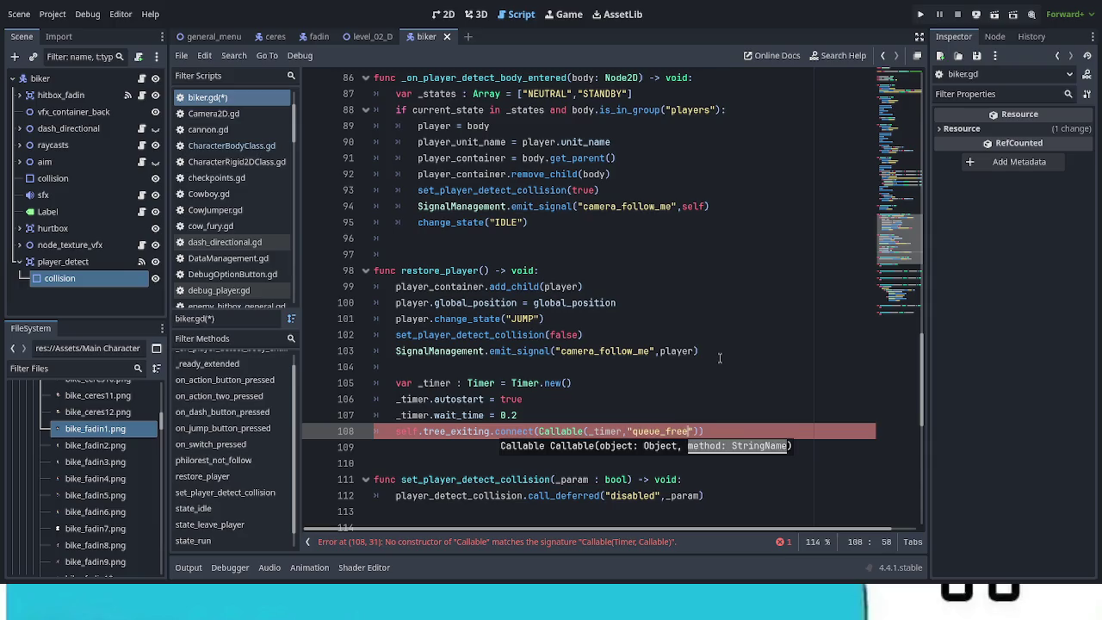
{"action": "key", "text": "End"}
{"action": "key", "text": "Return"}
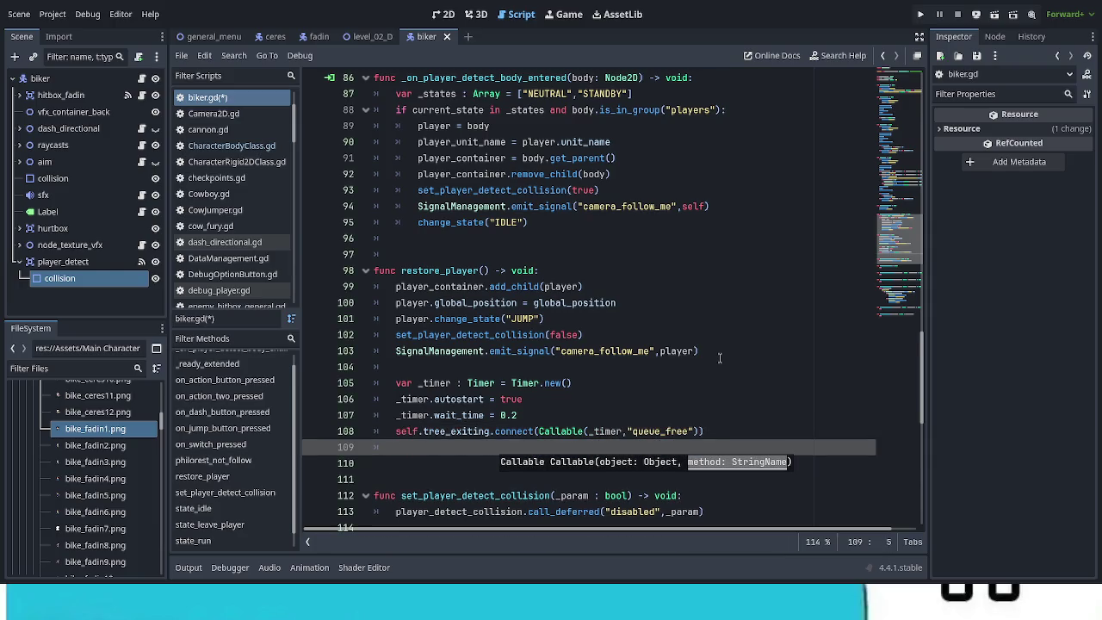
{"action": "scroll", "coordinate": [665, 358], "scroll_direction": "down", "scroll_amount": 1}
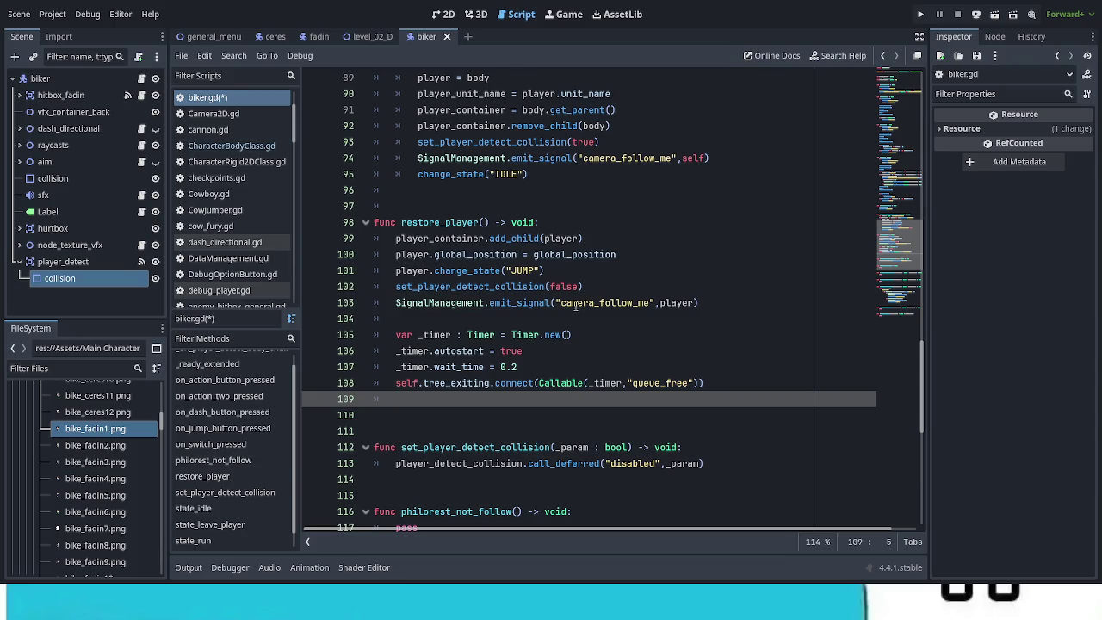
Write _timer.timeout.connect(Callable(_timer, "queue_free")) in restore_player, with queue_free quoted
{"action": "type", "text": "_tim"}
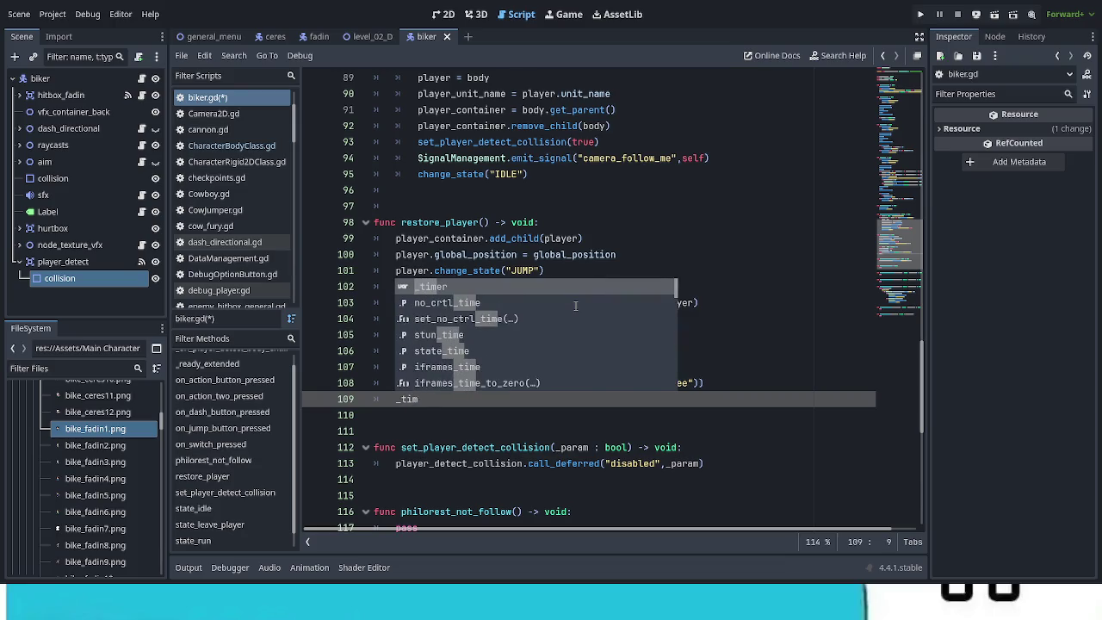
{"action": "type", "text": "er."}
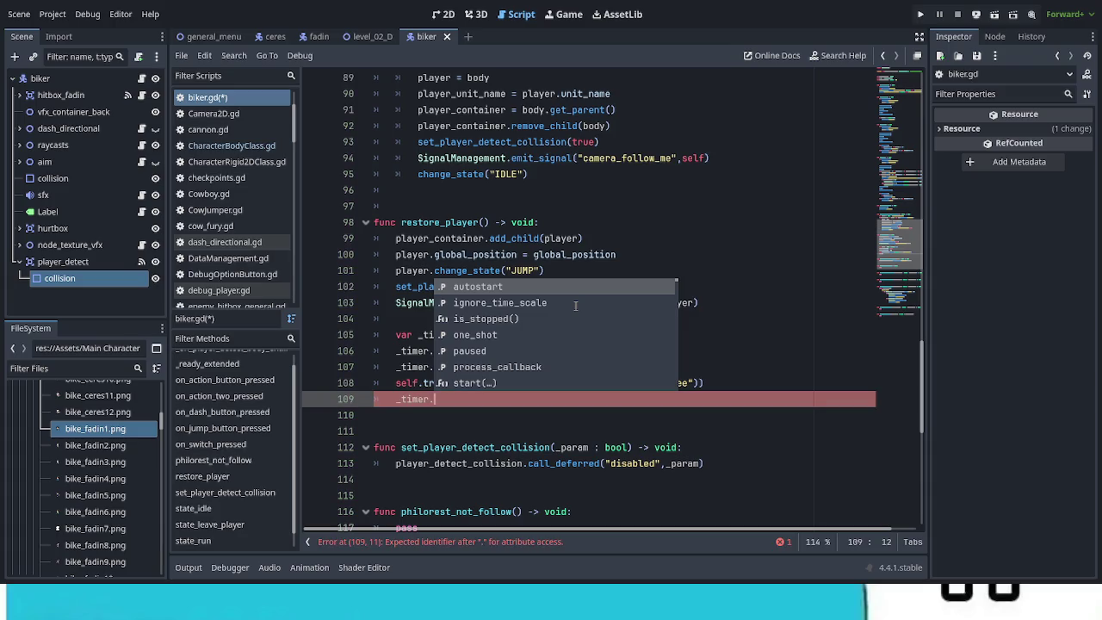
{"action": "type", "text": "ti"}
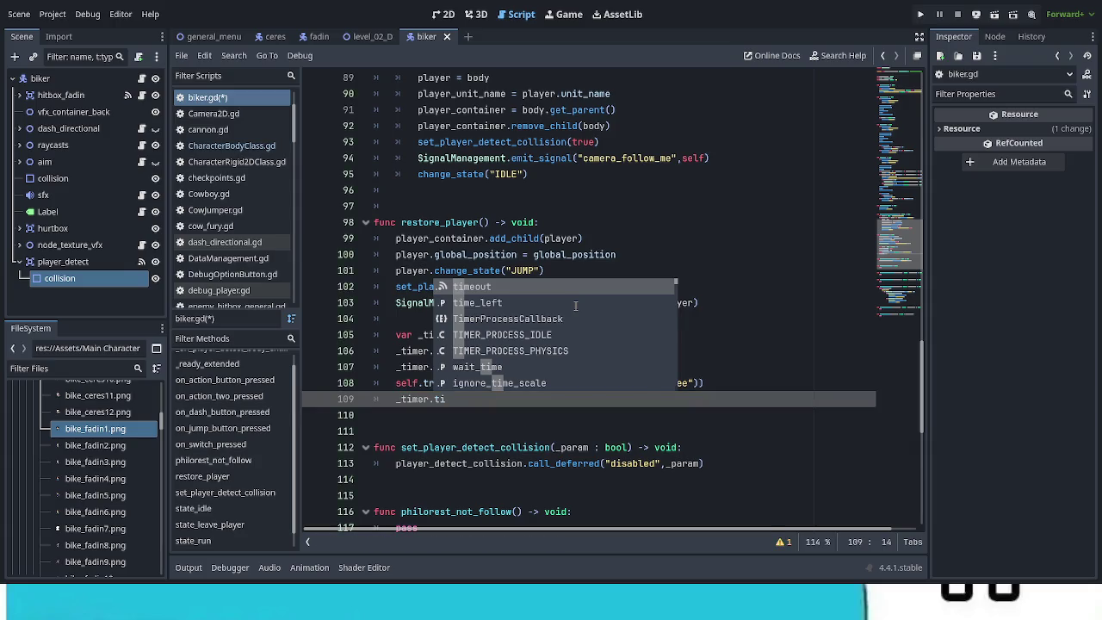
{"action": "type", "text": "meout.co"}
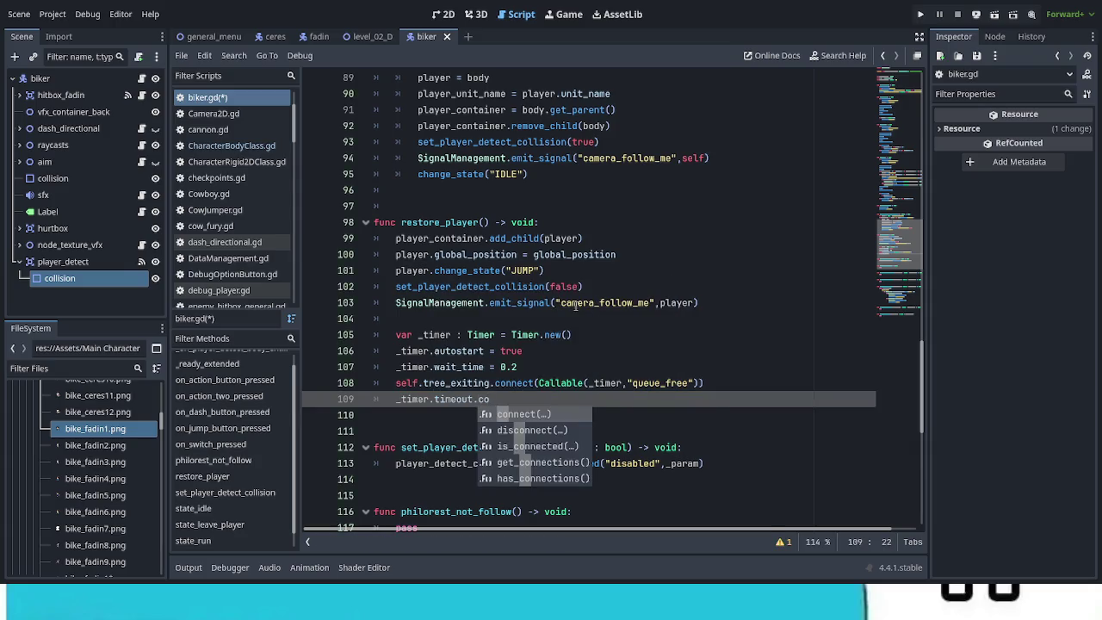
{"action": "key", "text": "Return"}
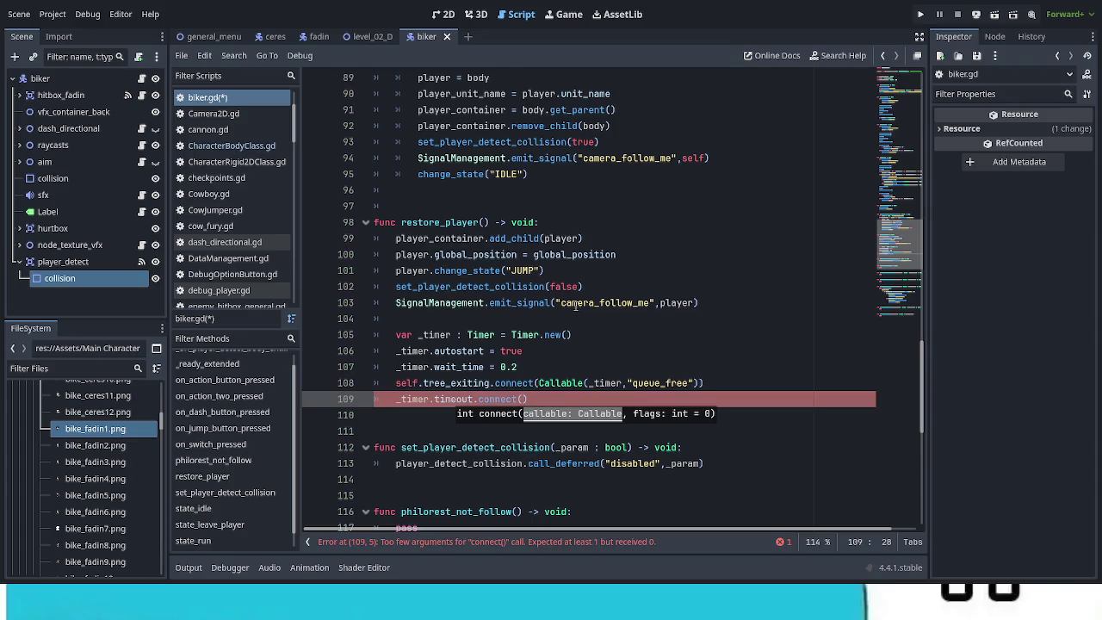
{"action": "type", "text": "Callable"}
{"action": "type", "text": "(_ti"}
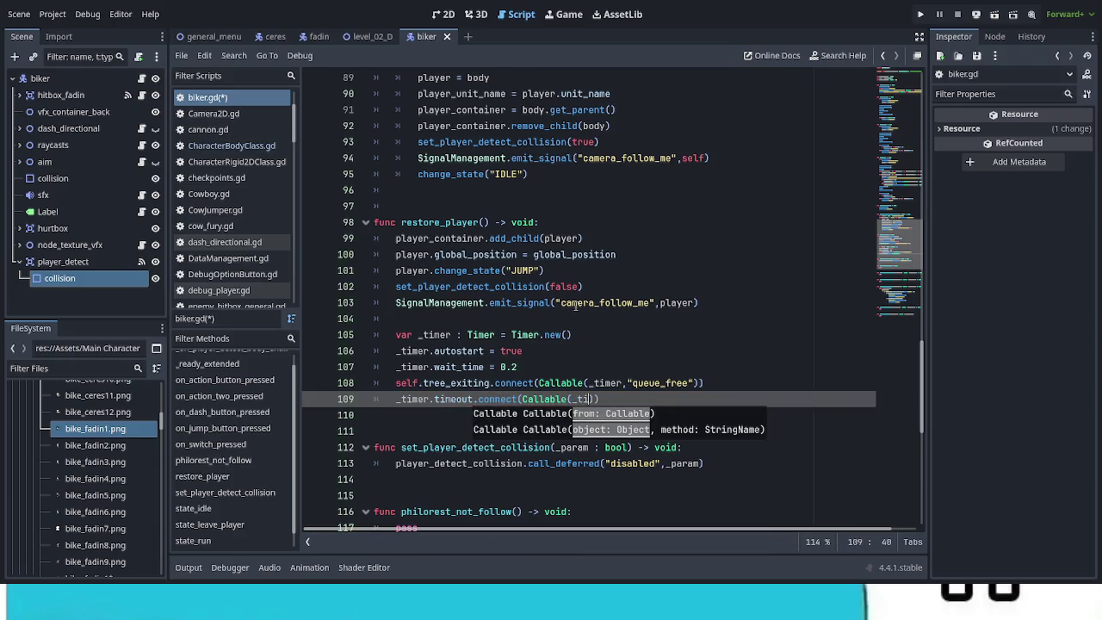
{"action": "key", "text": "Return"}
{"action": "type", "text": ",qu"}
{"action": "key", "text": "Return"}
{"action": "key", "text": "BackSpace"}
{"action": "key", "text": "BackSpace"}
{"action": "key", "text": "shift+Left"}
{"action": "key", "text": "shift+Left"}
{"action": "key", "text": "shift+Left"}
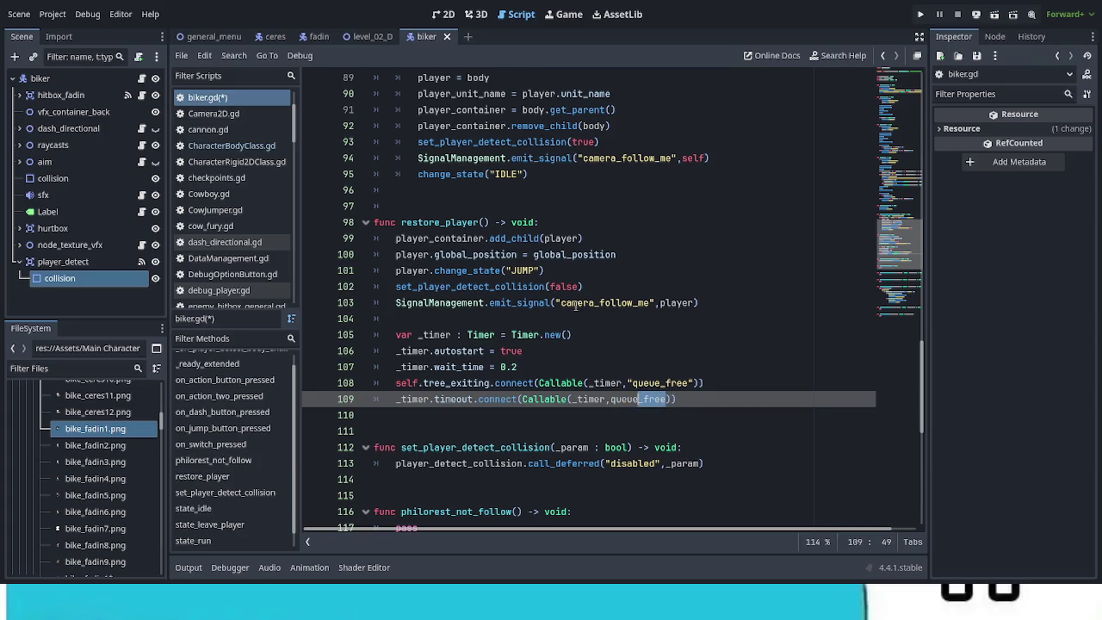
{"action": "key", "text": "shift+Left"}
{"action": "key", "text": "shift+Left"}
{"action": "key", "text": "shift+Left"}
{"action": "type", "text": "\""}
{"action": "key", "text": "Right"}
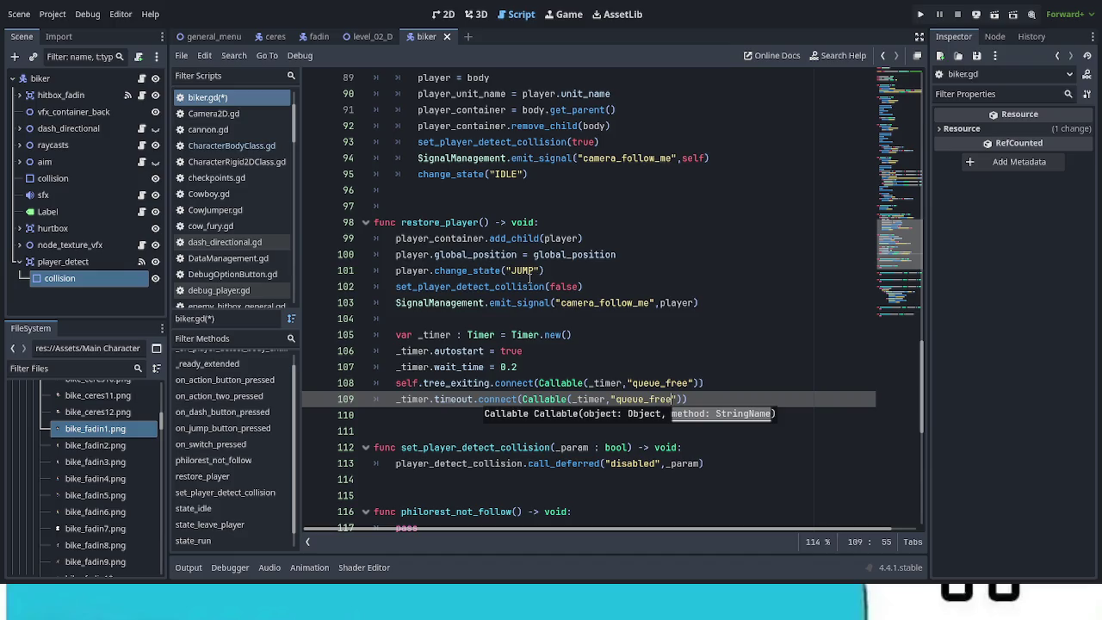
Duplicate the timeout connection line so it appears twice
{"action": "left_click", "coordinate": [564, 366]}
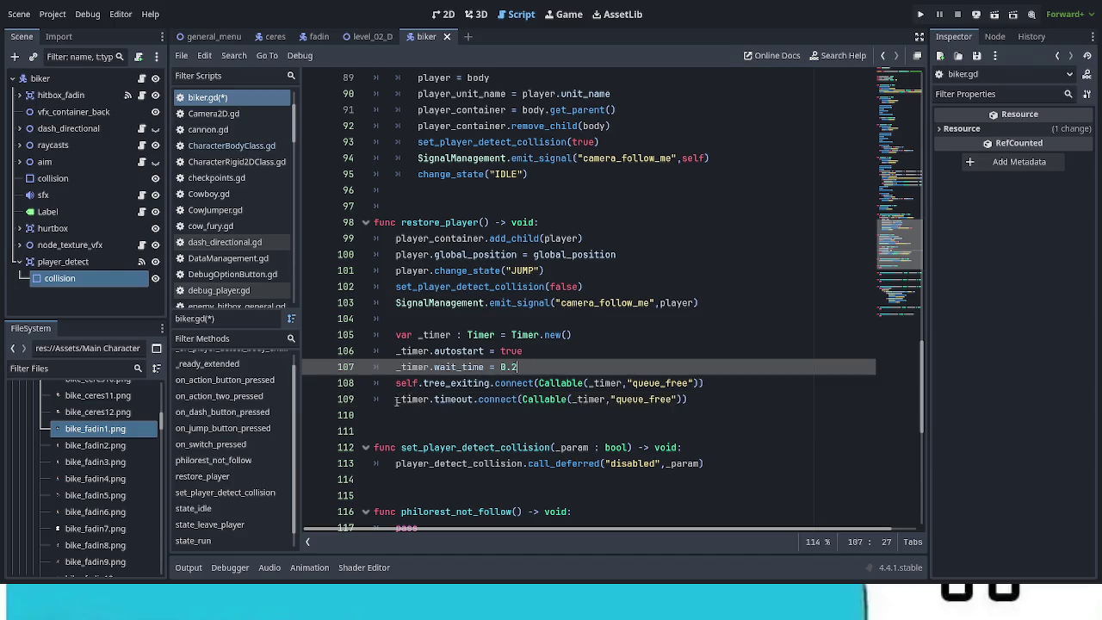
{"action": "left_click_drag", "start_coordinate": [397, 399], "coordinate": [569, 399]}
{"action": "left_click", "coordinate": [724, 400]}
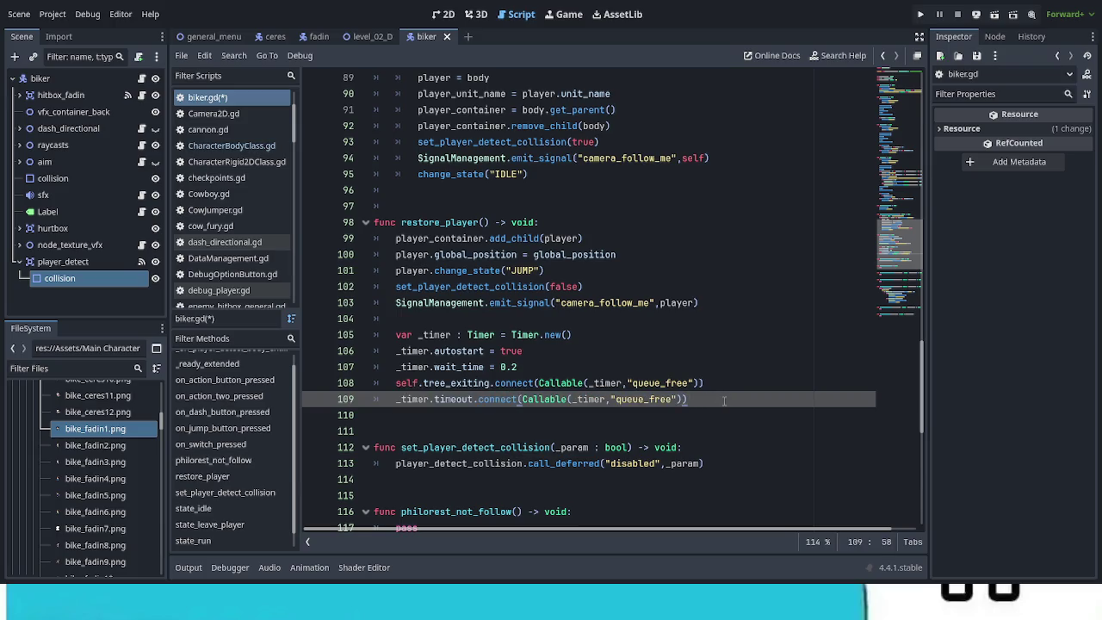
{"action": "key", "text": "ctrl+shift+d"}
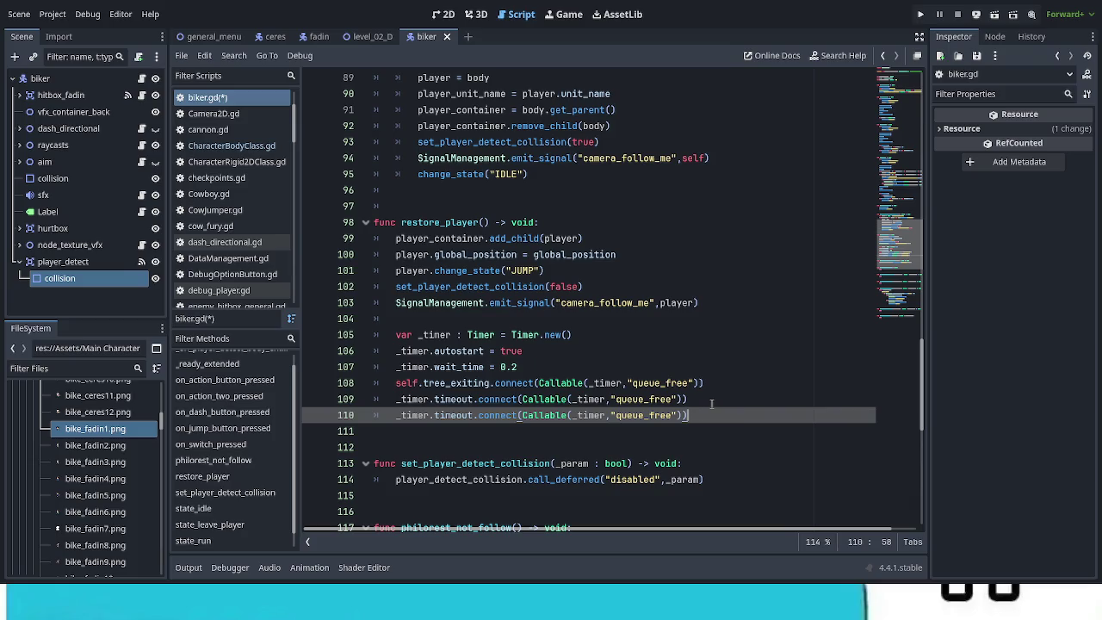
Change the duplicated line to Callable(self, "set_player_detect_collision").bind(false)
{"action": "double_click", "coordinate": [590, 415]}
{"action": "type", "text": "self"}
{"action": "double_click", "coordinate": [510, 290]}
{"action": "key", "text": "ctrl+c"}
{"action": "double_click", "coordinate": [650, 415]}
{"action": "key", "text": "ctrl+v"}
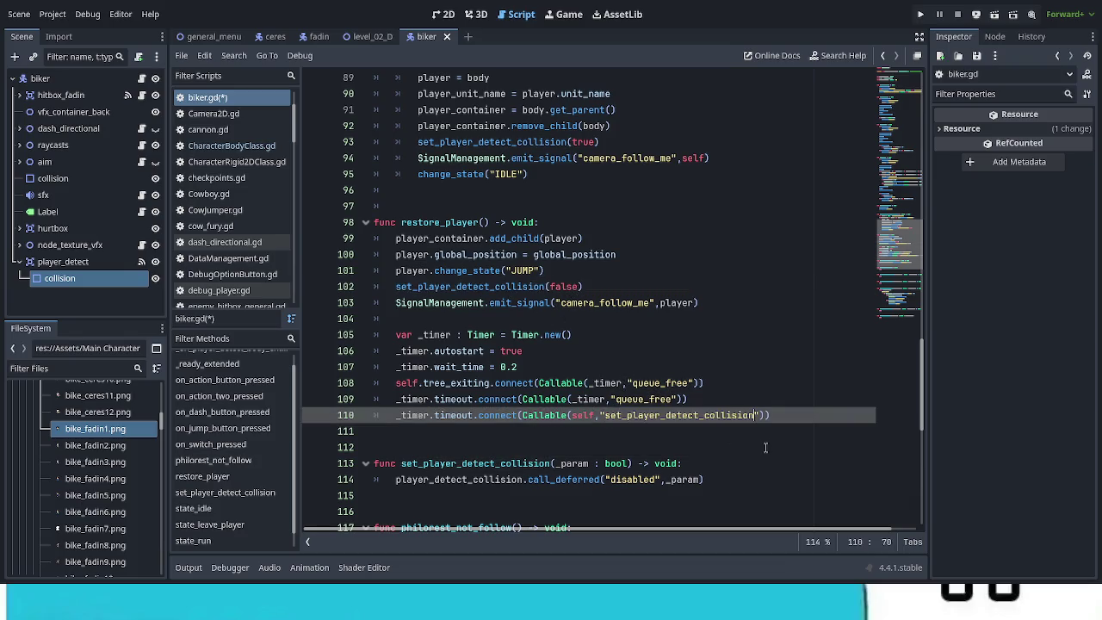
{"action": "key", "text": "Right"}
{"action": "key", "text": "Right"}
{"action": "type", "text": ".bi"}
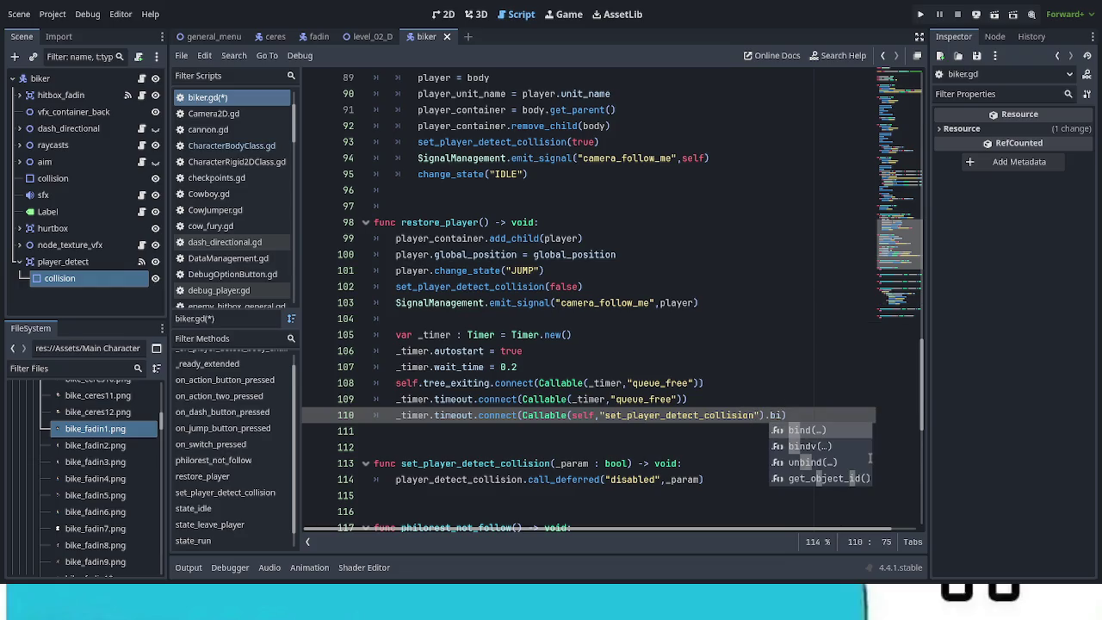
{"action": "key", "text": "Return"}
{"action": "type", "text": "false"}
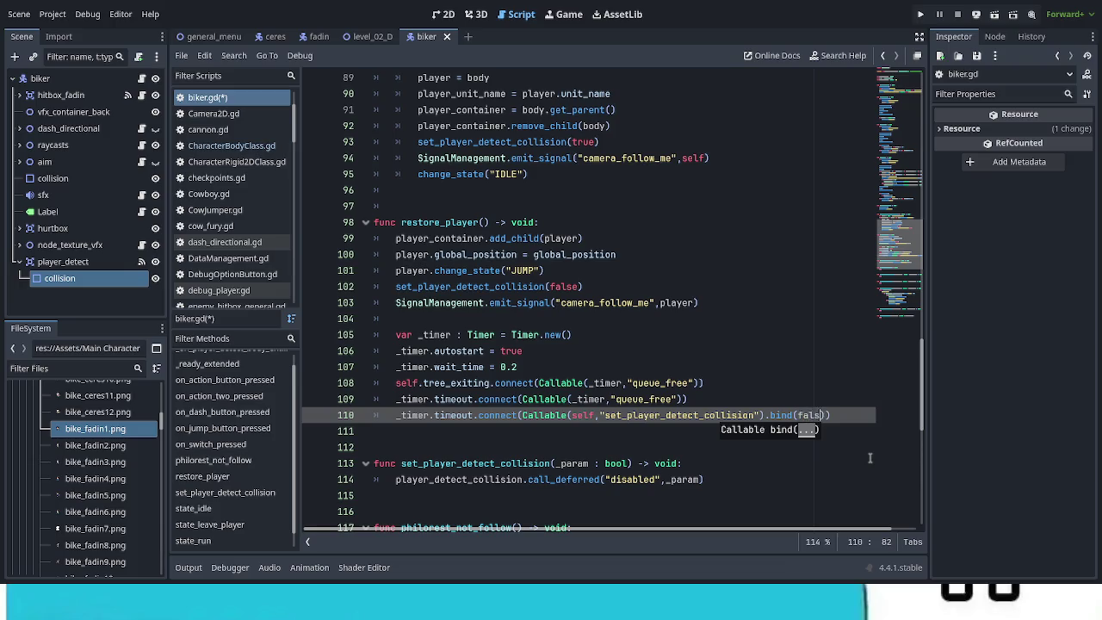
Delete the direct set_player_detect_collision(false) call from restore_player
{"action": "left_click", "coordinate": [786, 469]}
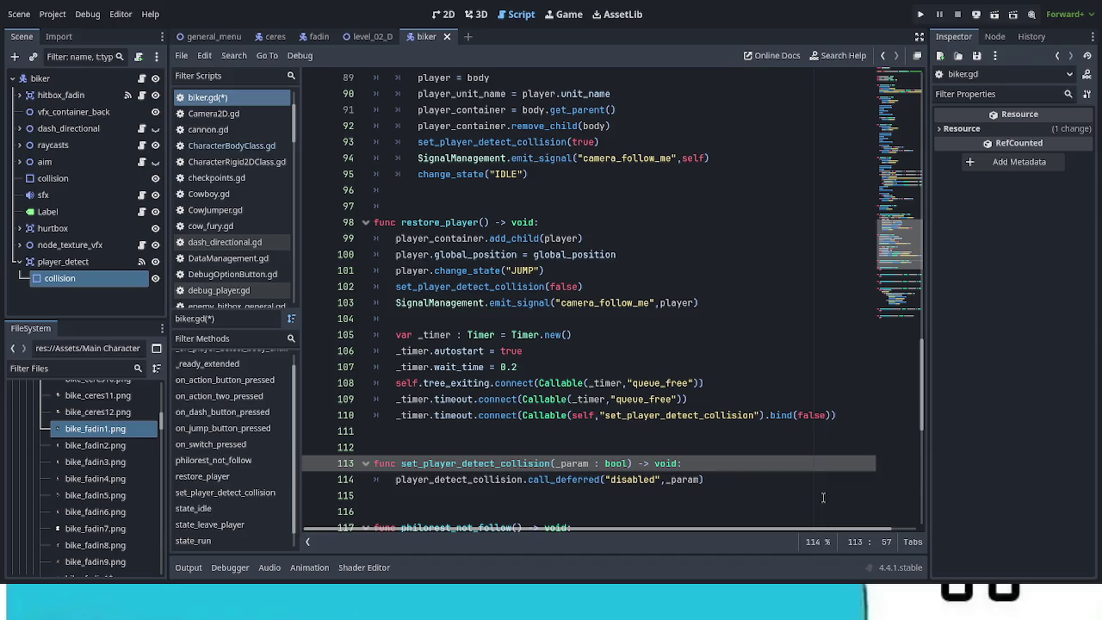
{"action": "left_click_drag", "start_coordinate": [592, 286], "coordinate": [372, 286]}
{"action": "key", "text": "BackSpace"}
{"action": "key", "text": "BackSpace"}
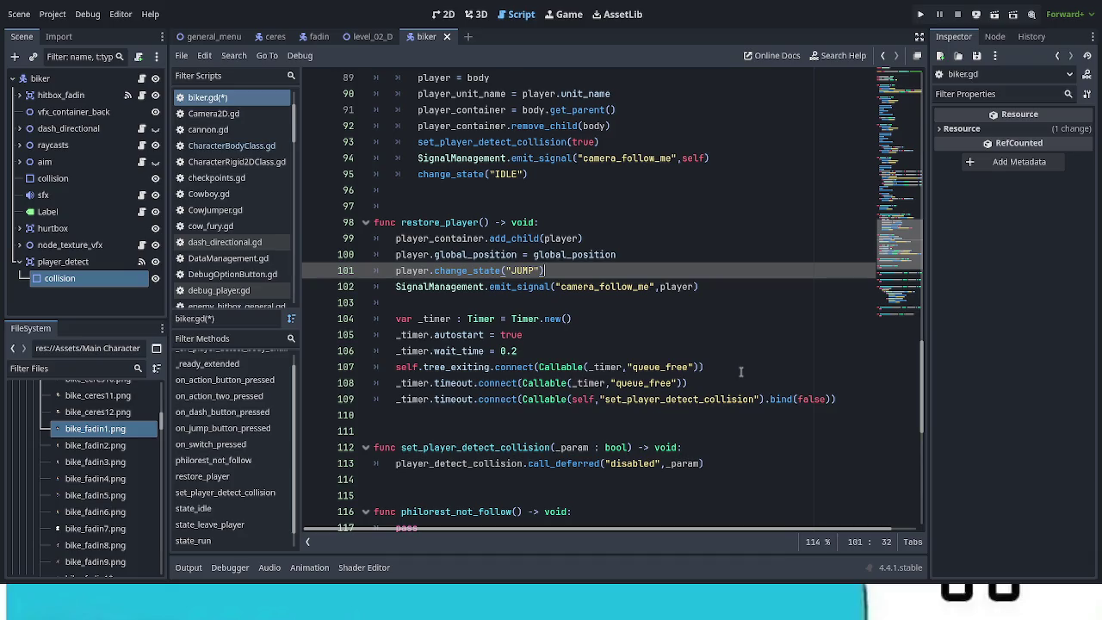
Select the player_detect Area2D in the Scene dock
{"action": "scroll", "coordinate": [742, 372], "scroll_direction": "up", "scroll_amount": 3}
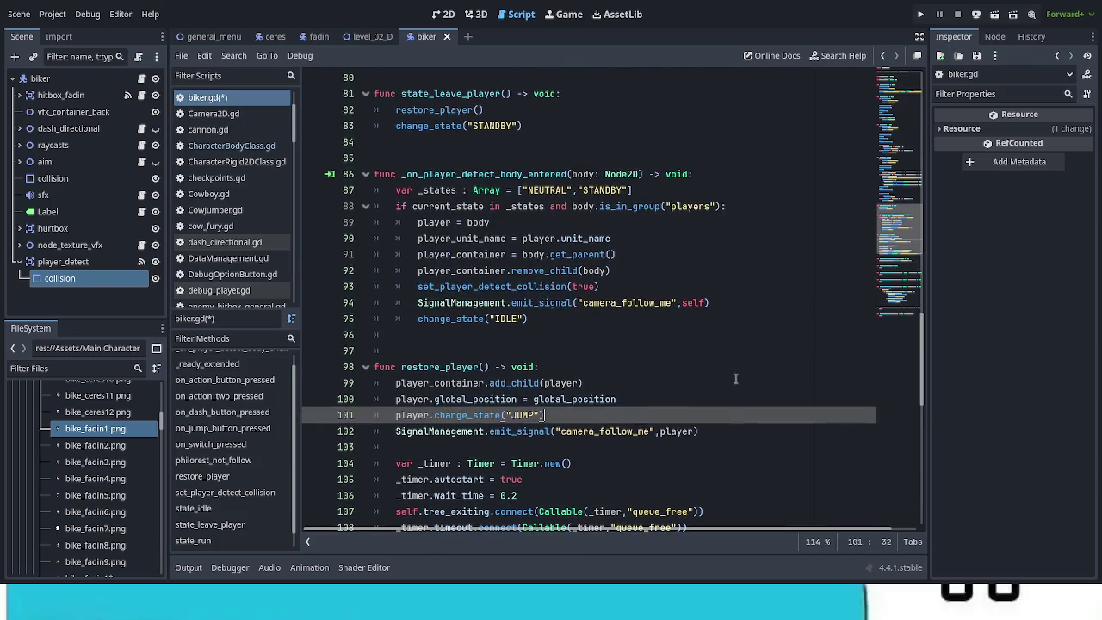
{"action": "scroll", "coordinate": [737, 380], "scroll_direction": "up", "scroll_amount": 8}
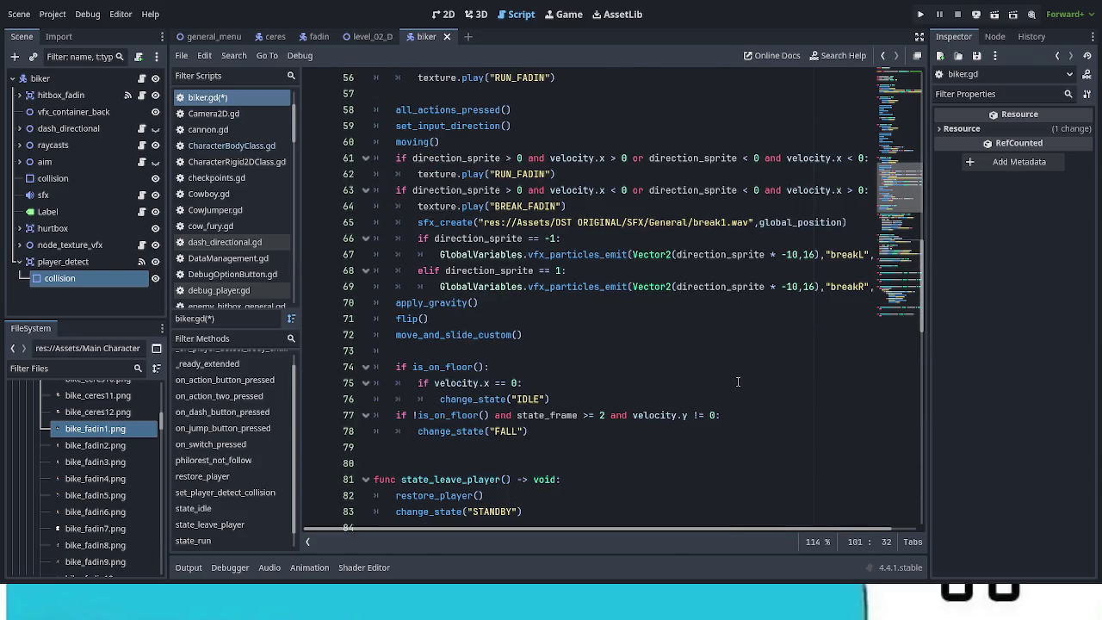
{"action": "scroll", "coordinate": [738, 381], "scroll_direction": "up", "scroll_amount": 3}
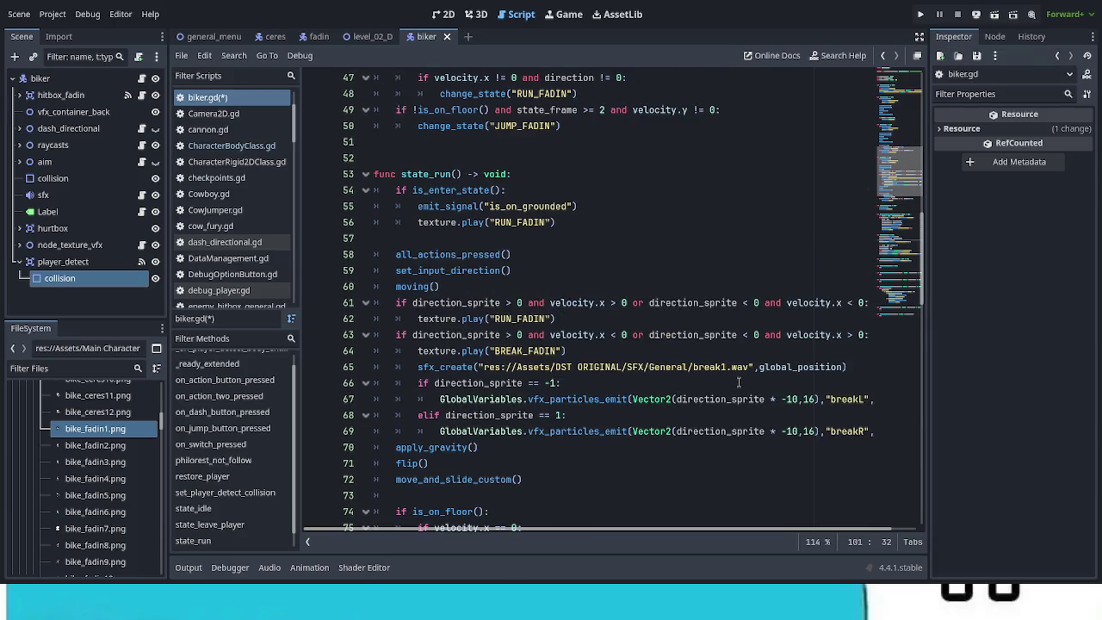
{"action": "scroll", "coordinate": [738, 381], "scroll_direction": "down", "scroll_amount": 6}
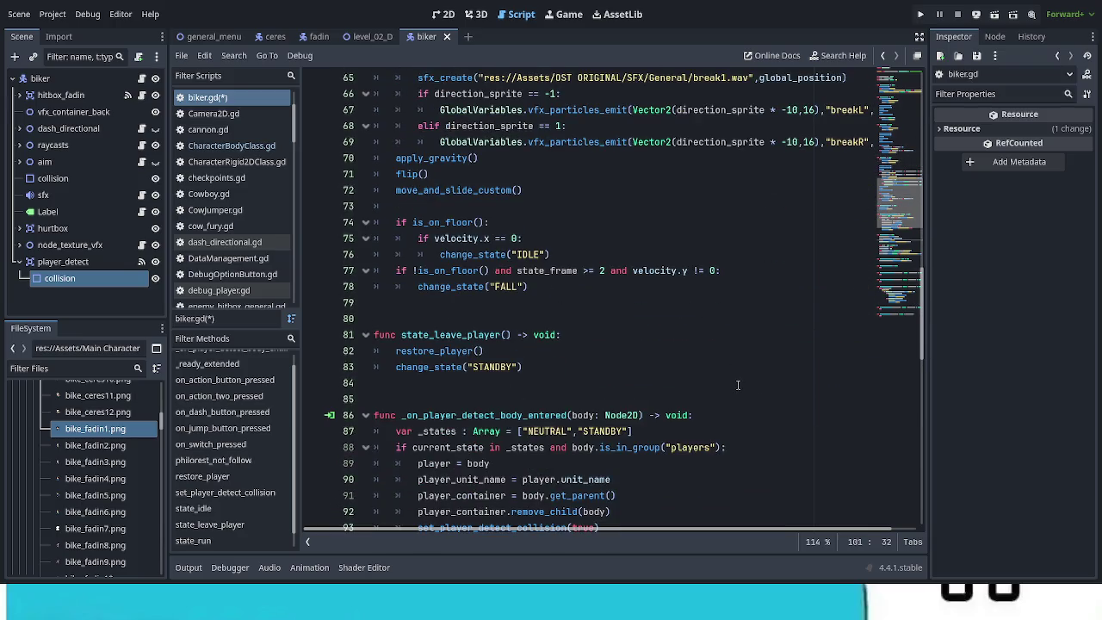
{"action": "scroll", "coordinate": [738, 385], "scroll_direction": "down", "scroll_amount": 1}
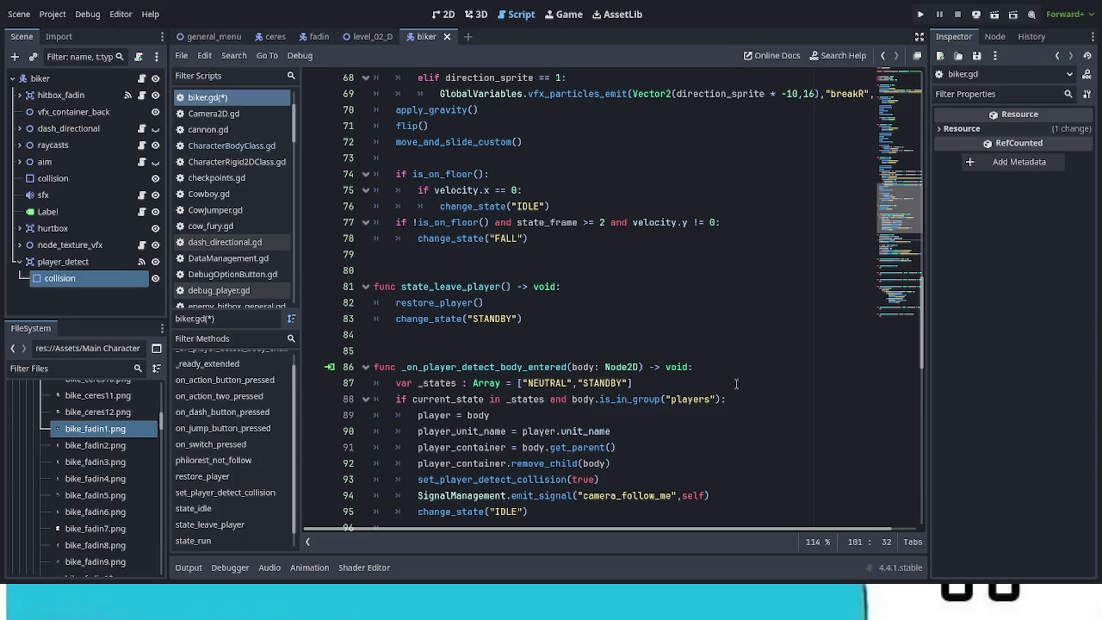
{"action": "scroll", "coordinate": [737, 384], "scroll_direction": "down", "scroll_amount": 4}
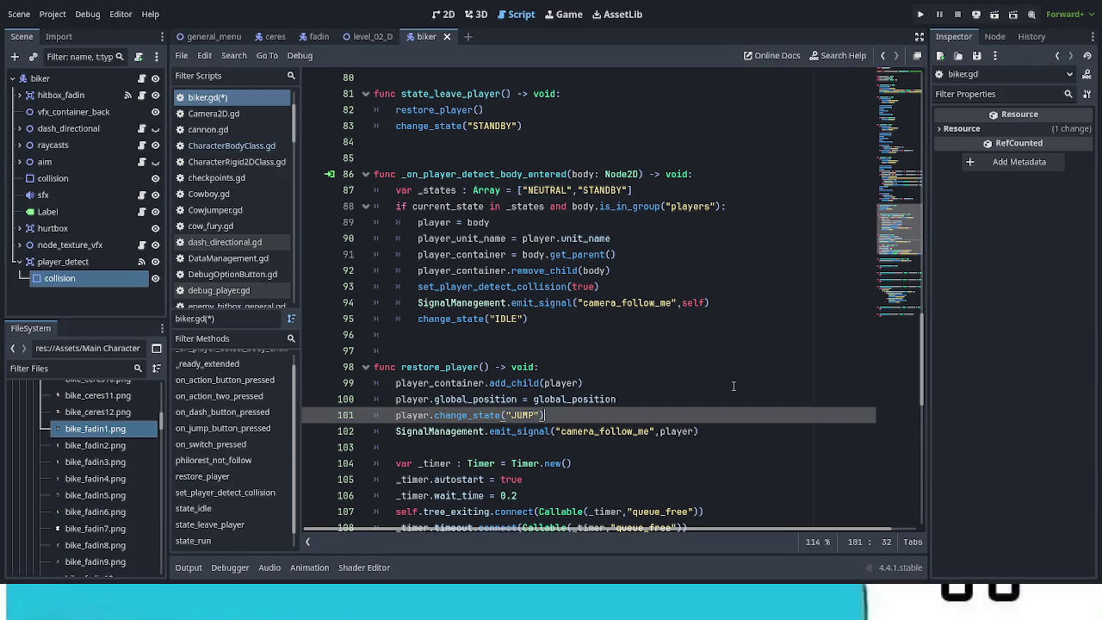
{"action": "scroll", "coordinate": [733, 388], "scroll_direction": "down", "scroll_amount": 2}
{"action": "scroll", "coordinate": [734, 389], "scroll_direction": "down", "scroll_amount": 8}
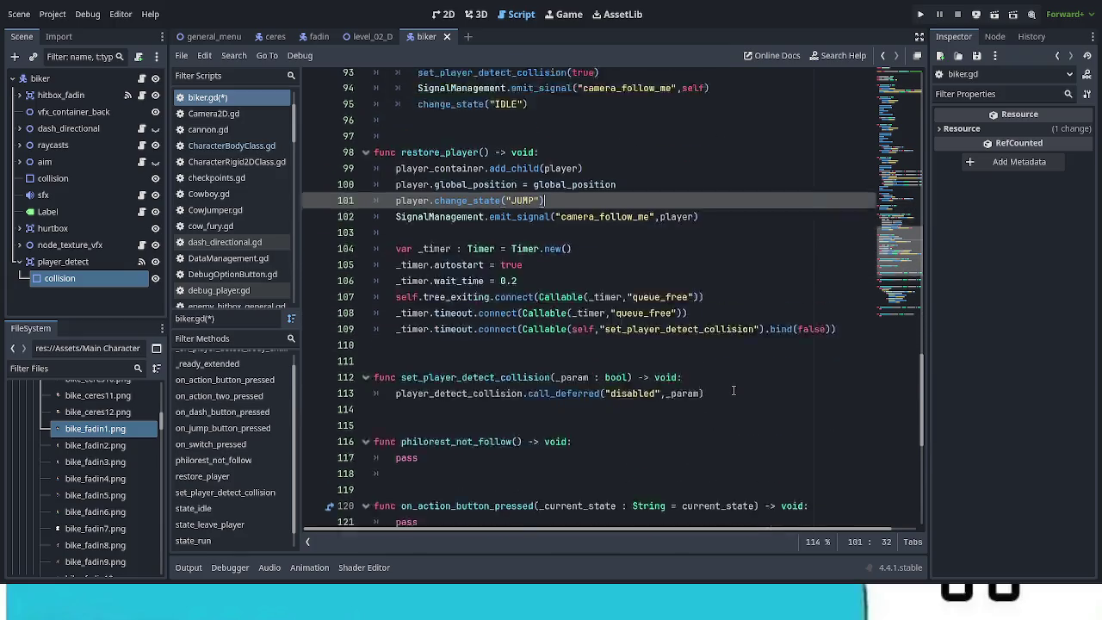
{"action": "scroll", "coordinate": [734, 392], "scroll_direction": "down", "scroll_amount": 3}
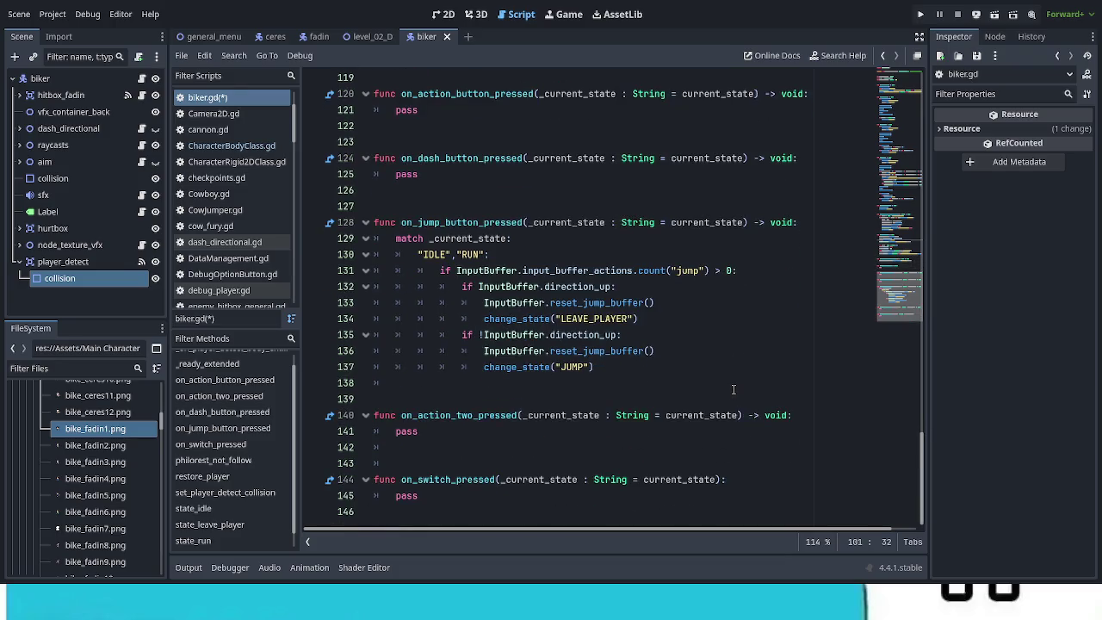
{"action": "scroll", "coordinate": [732, 387], "scroll_direction": "up", "scroll_amount": 3}
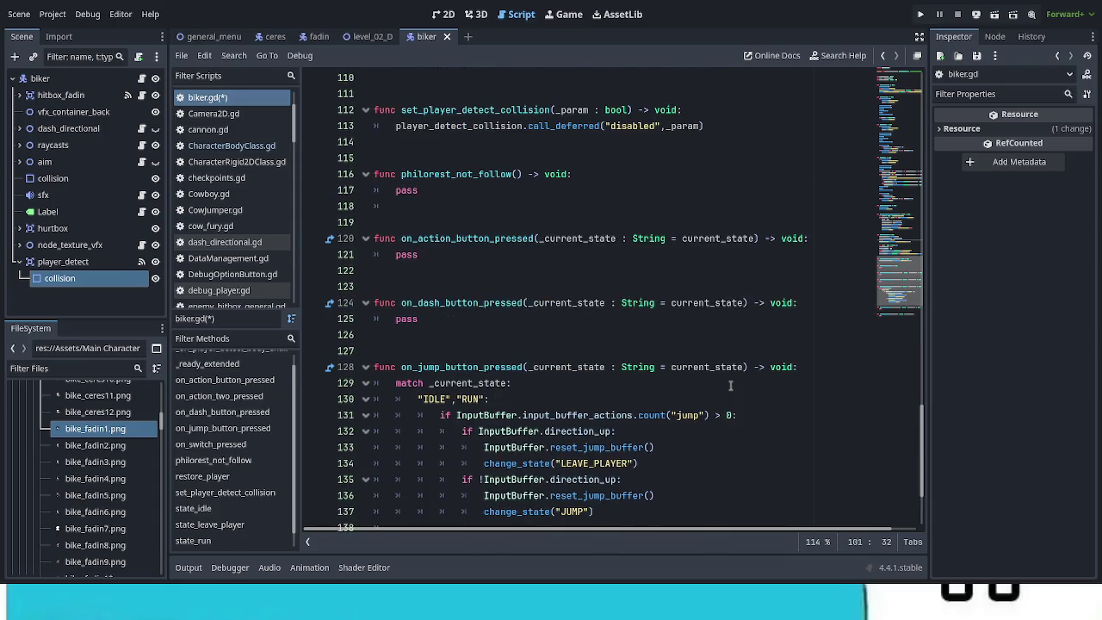
{"action": "scroll", "coordinate": [732, 385], "scroll_direction": "down", "scroll_amount": 3}
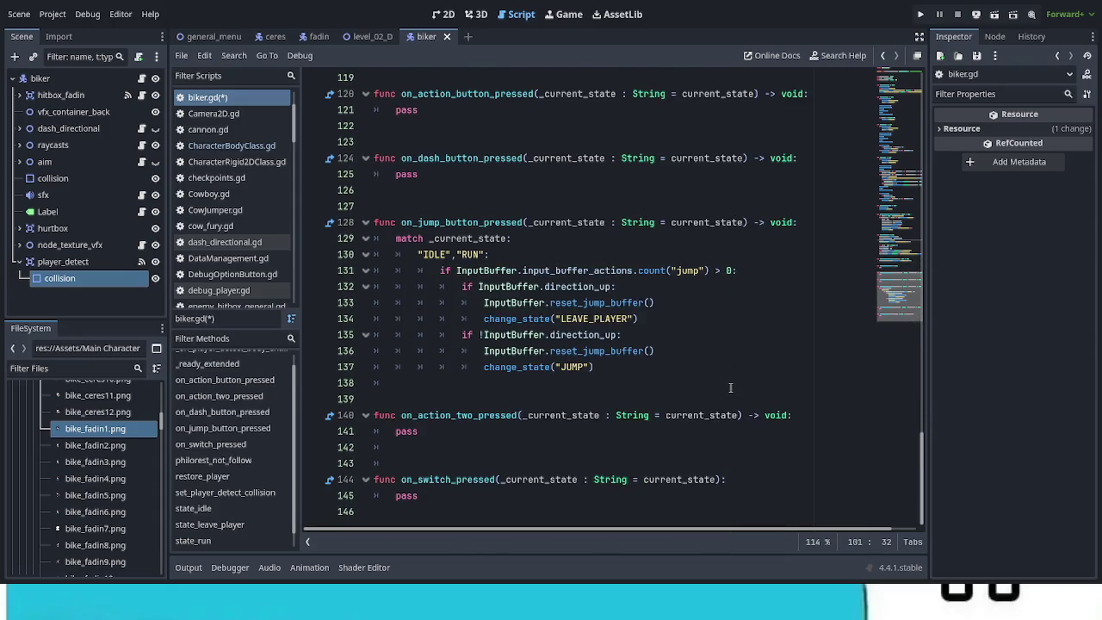
{"action": "left_click", "coordinate": [63, 261]}
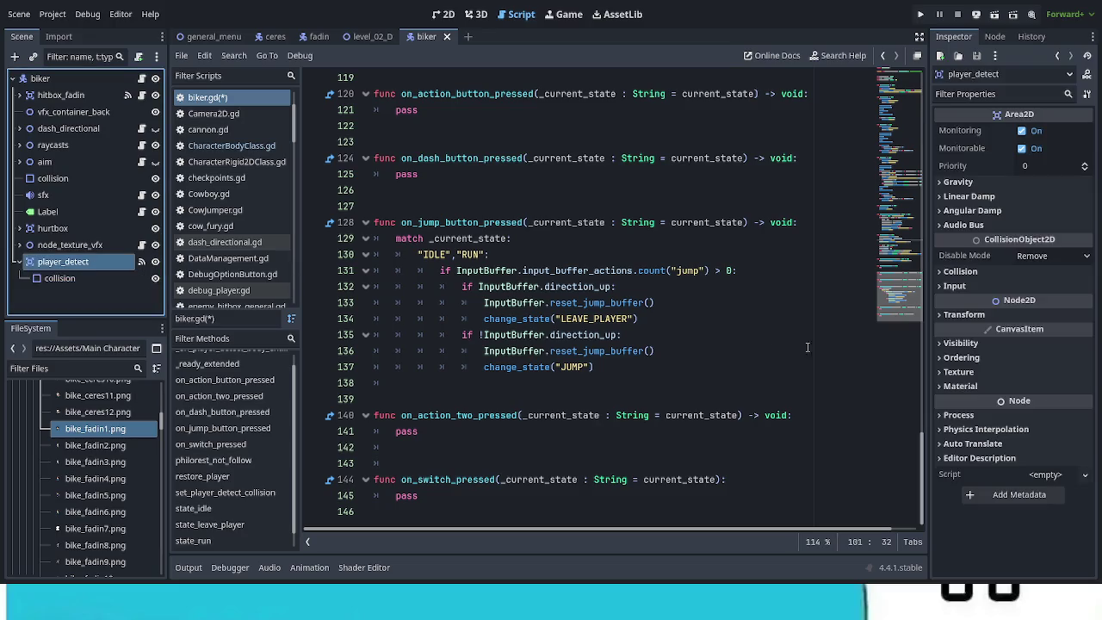
Untick collision layer 1 on player_detect, undoing the accidental mask 1 change
{"action": "left_click", "coordinate": [964, 271]}
{"action": "left_click", "coordinate": [951, 307]}
{"action": "left_click", "coordinate": [954, 366]}
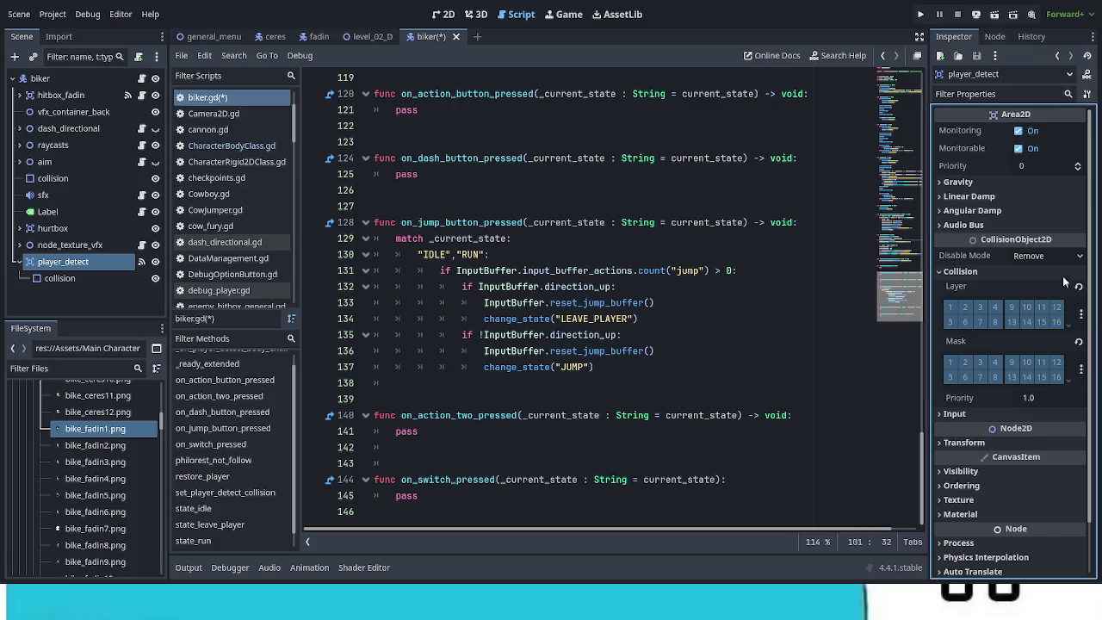
{"action": "key", "text": "ctrl+z"}
{"action": "left_click", "coordinate": [765, 342], "text": "shift"}
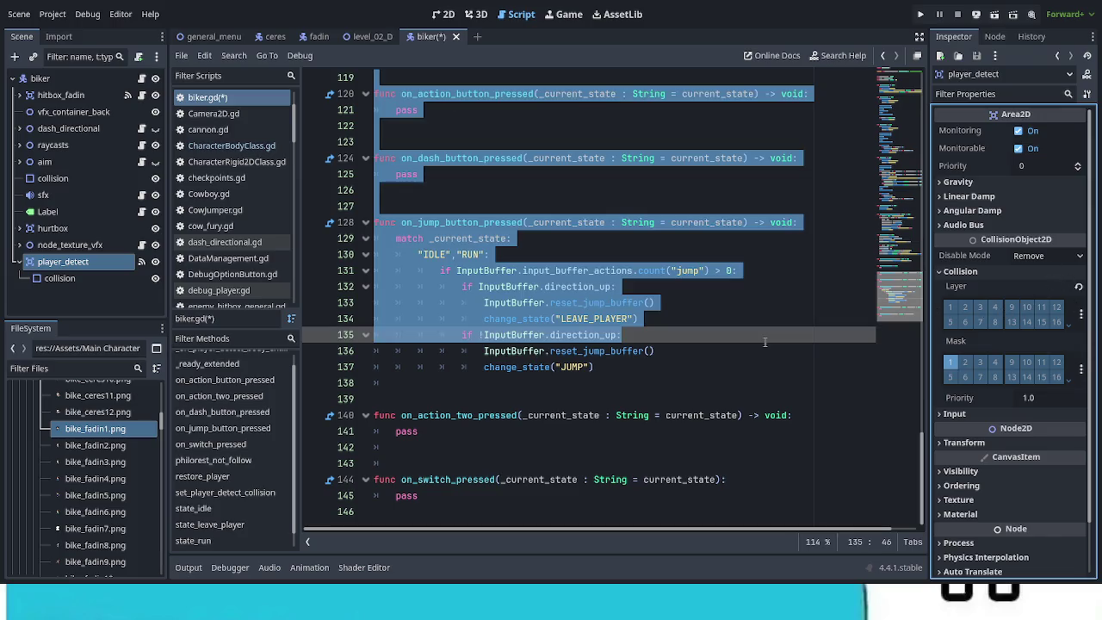
Save the biker scene and script, then return to the is_on_grounded line in state_idle
{"action": "left_click", "coordinate": [765, 342]}
{"action": "key", "text": "ctrl+s"}
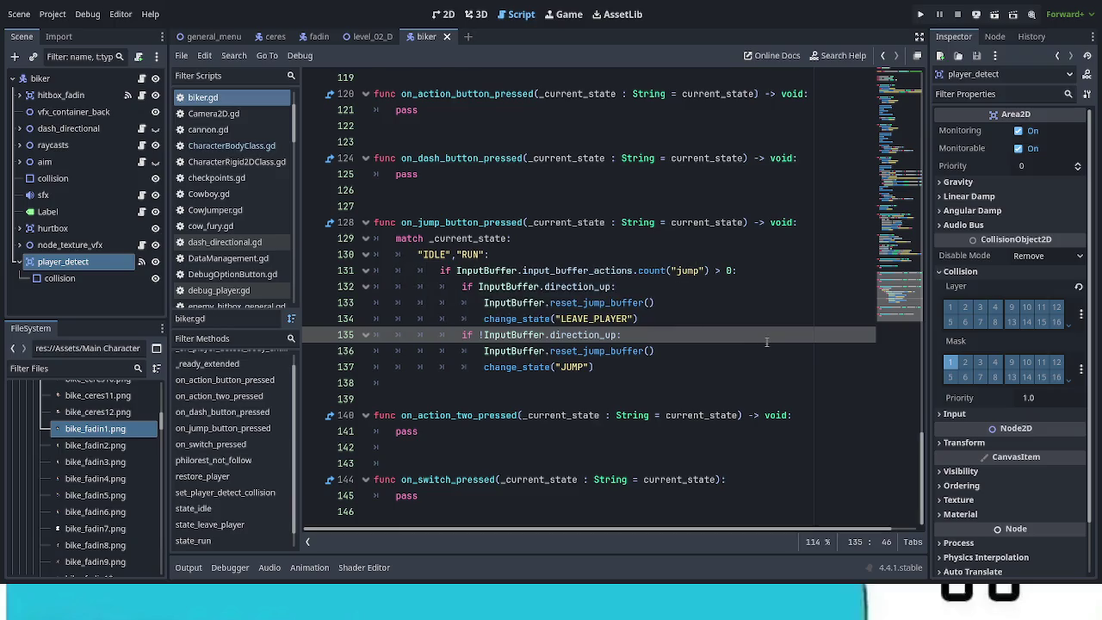
{"action": "scroll", "coordinate": [603, 379], "scroll_direction": "up", "scroll_amount": 6}
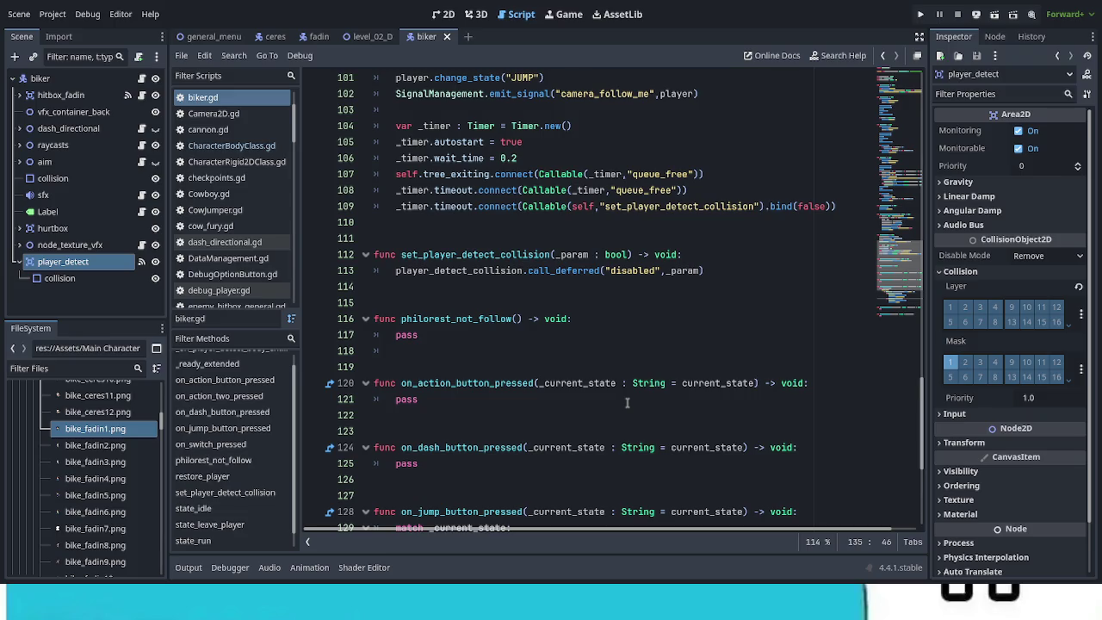
{"action": "scroll", "coordinate": [627, 402], "scroll_direction": "up", "scroll_amount": 8}
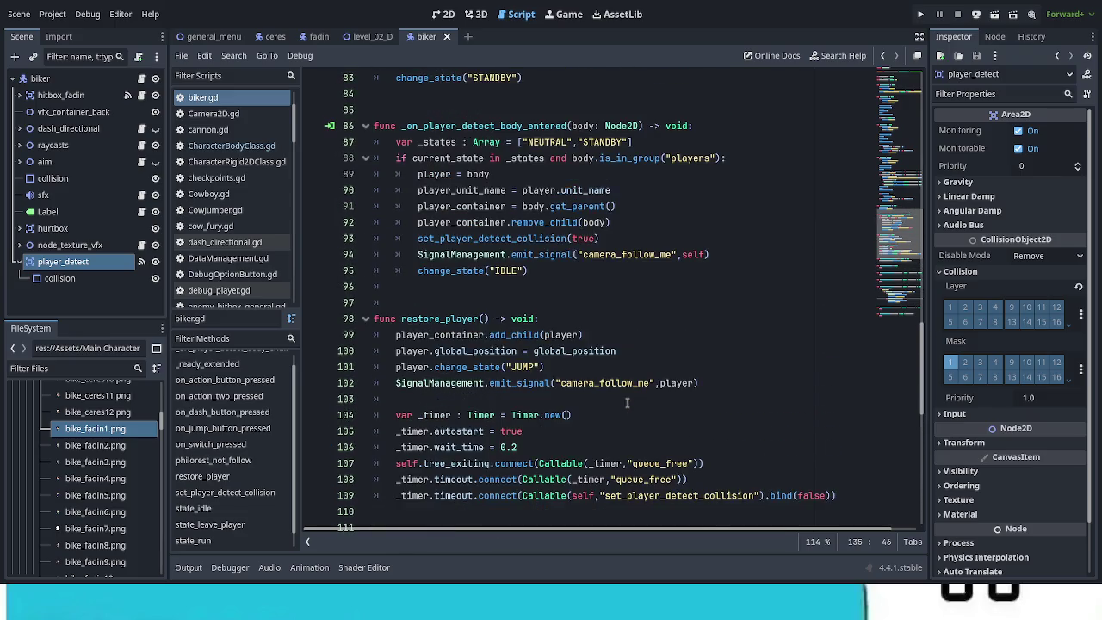
{"action": "scroll", "coordinate": [627, 402], "scroll_direction": "up", "scroll_amount": 5}
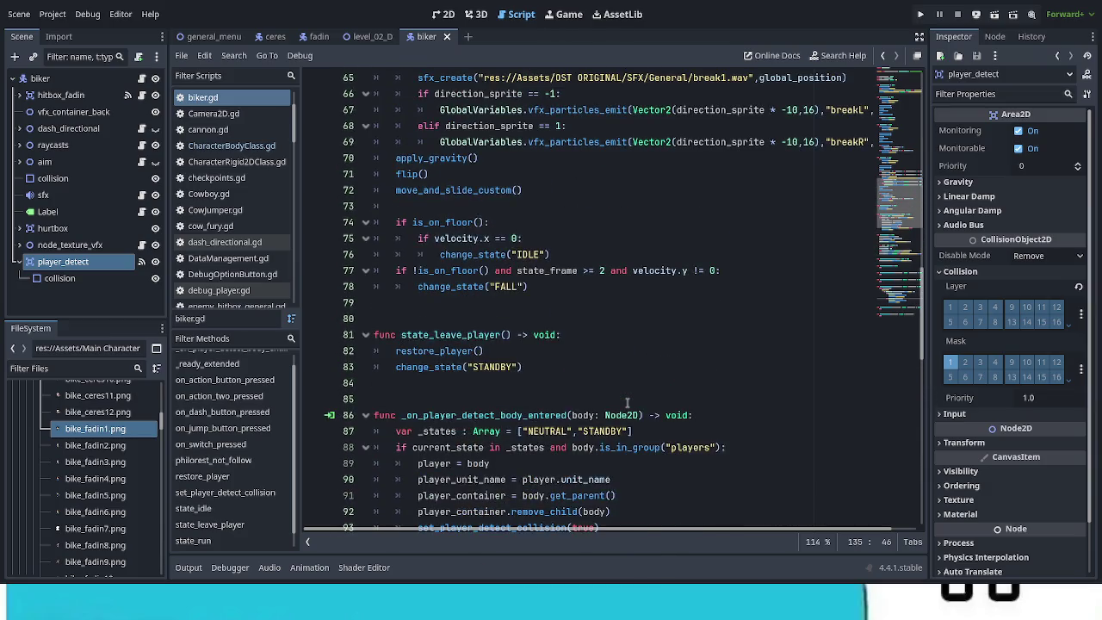
{"action": "scroll", "coordinate": [627, 402], "scroll_direction": "up", "scroll_amount": 9}
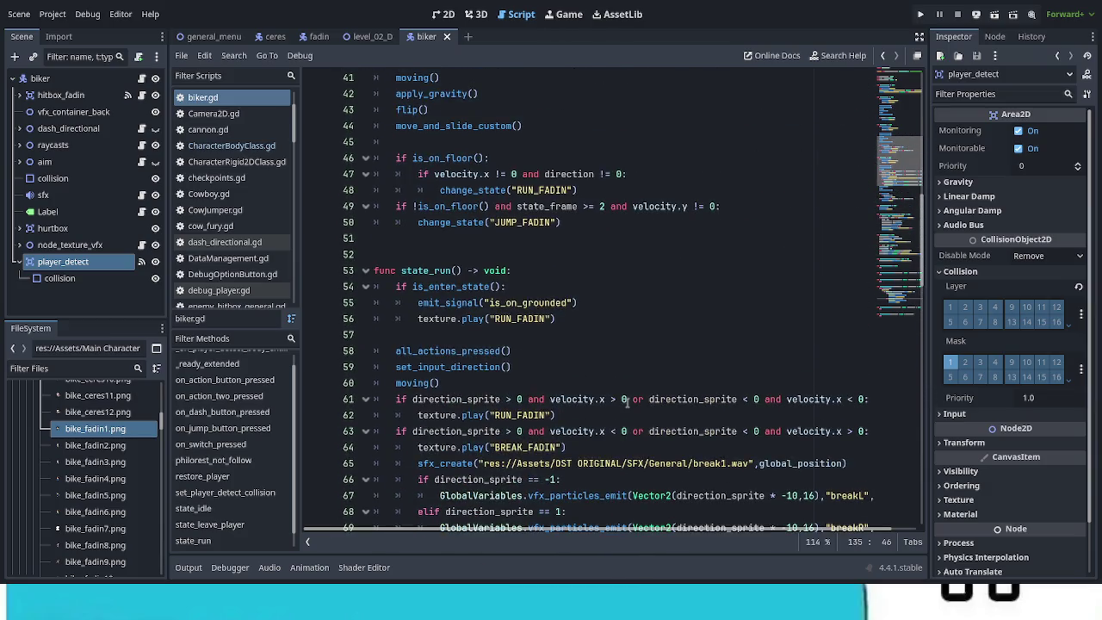
{"action": "scroll", "coordinate": [627, 402], "scroll_direction": "up", "scroll_amount": 5}
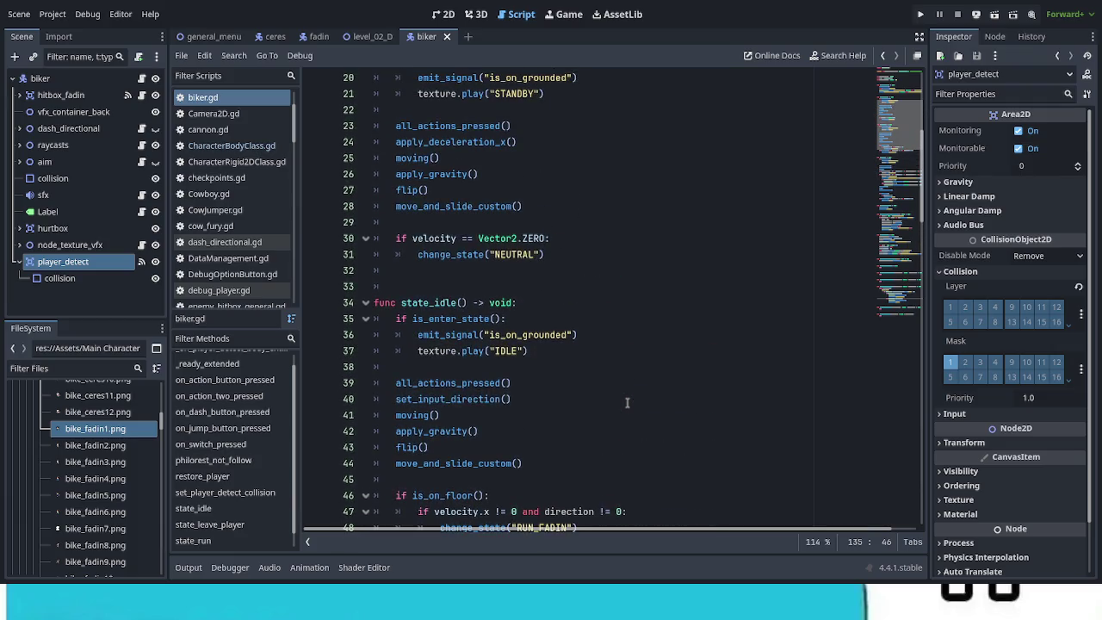
{"action": "scroll", "coordinate": [627, 402], "scroll_direction": "up", "scroll_amount": 6}
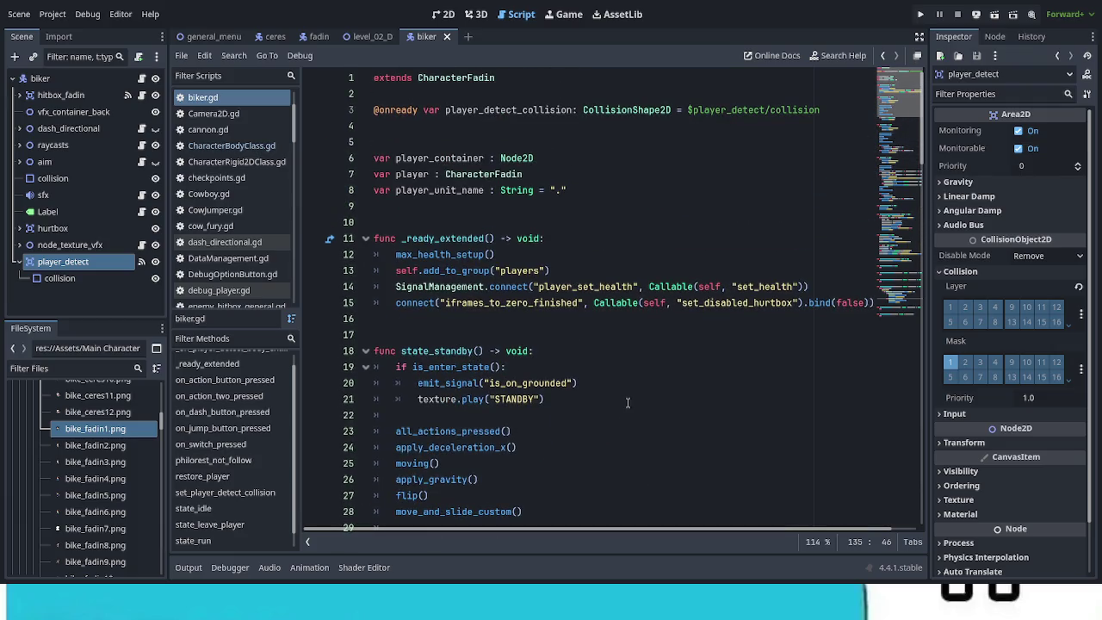
{"action": "scroll", "coordinate": [627, 402], "scroll_direction": "down", "scroll_amount": 6}
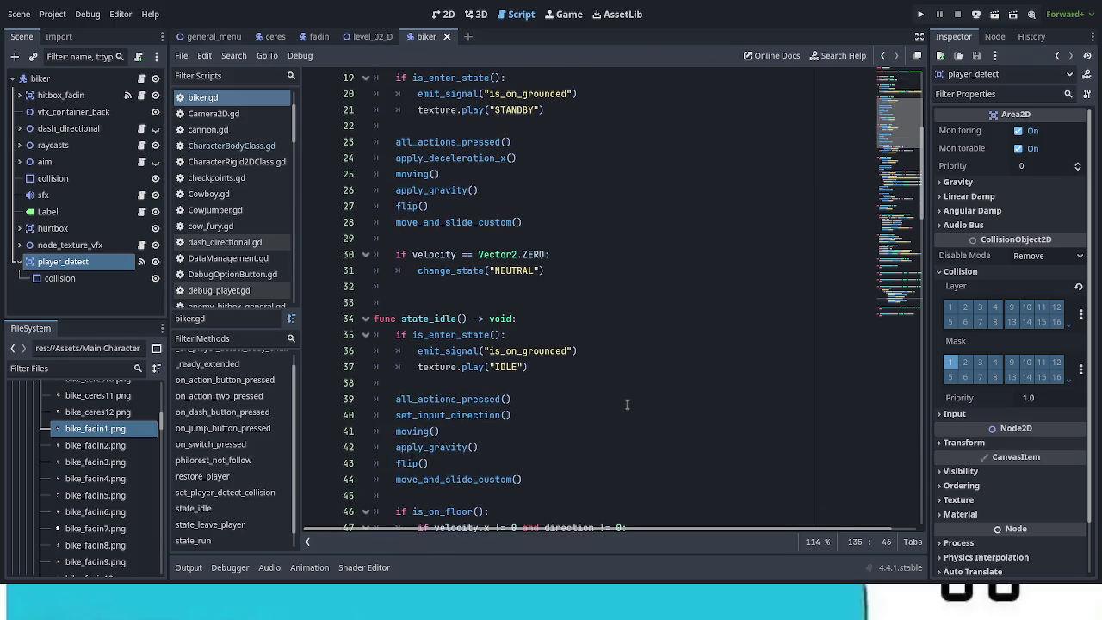
{"action": "scroll", "coordinate": [627, 404], "scroll_direction": "down", "scroll_amount": 2}
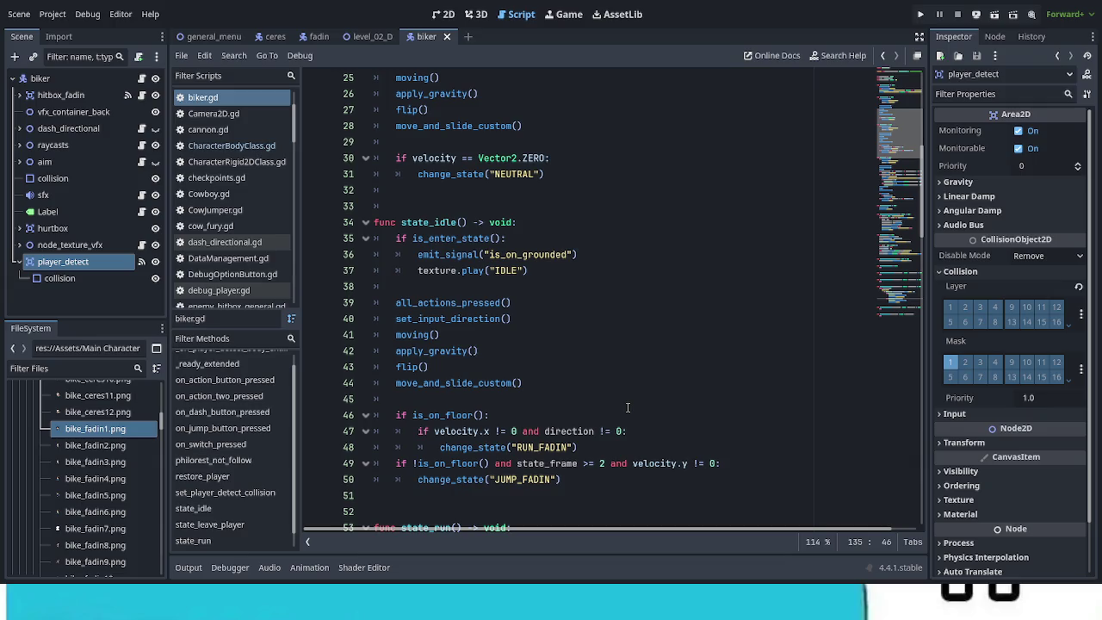
{"action": "scroll", "coordinate": [628, 407], "scroll_direction": "up", "scroll_amount": 3}
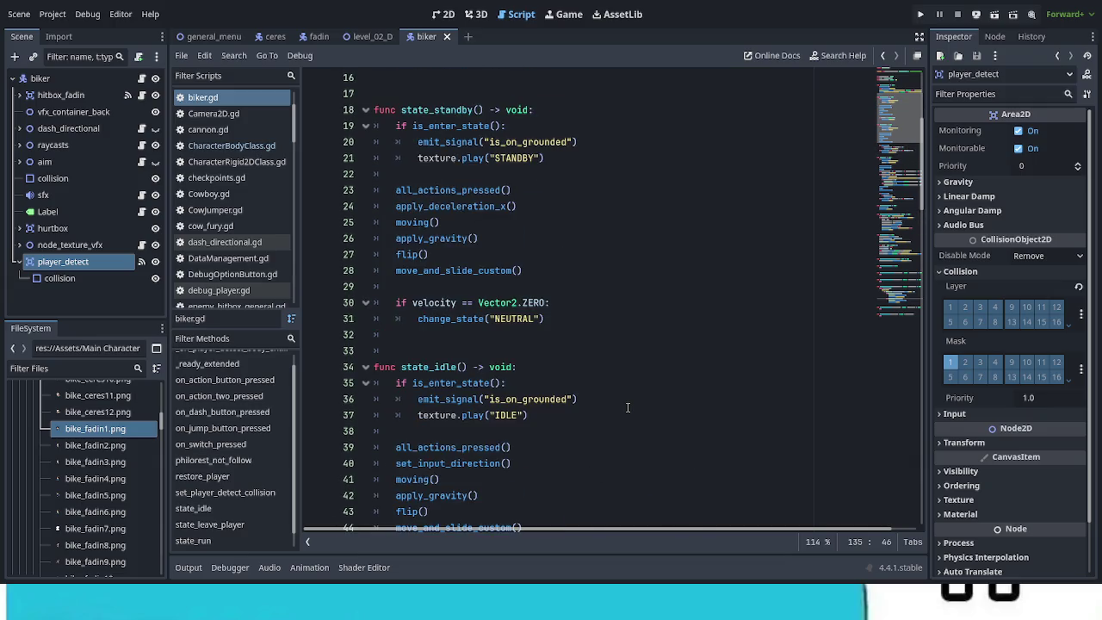
{"action": "scroll", "coordinate": [627, 408], "scroll_direction": "down", "scroll_amount": 2}
{"action": "scroll", "coordinate": [628, 408], "scroll_direction": "down", "scroll_amount": 1}
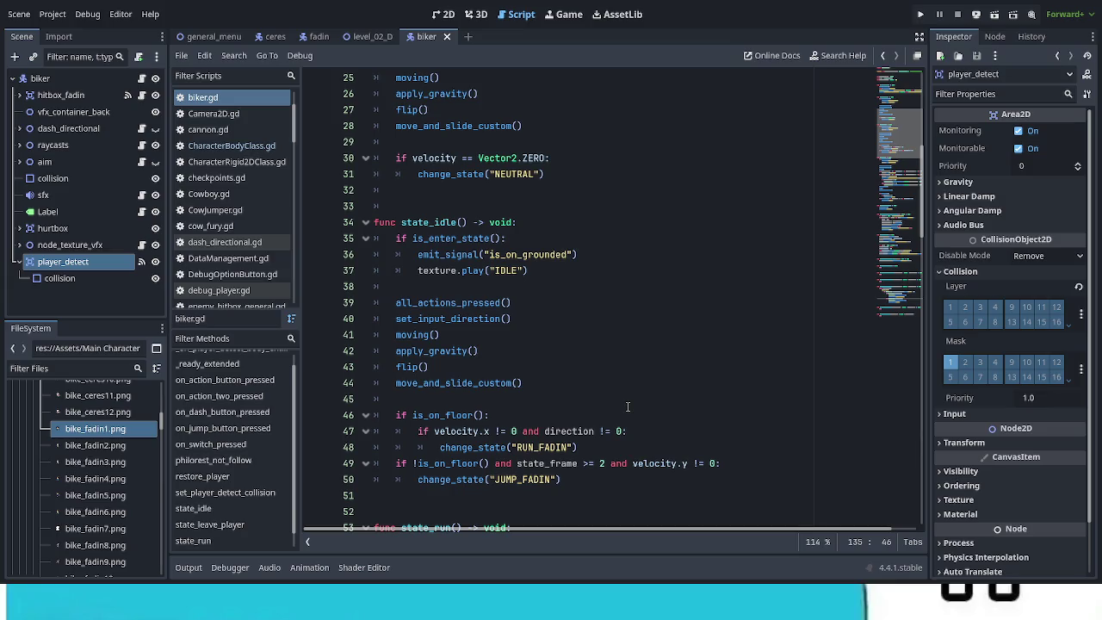
{"action": "left_click", "coordinate": [621, 263]}
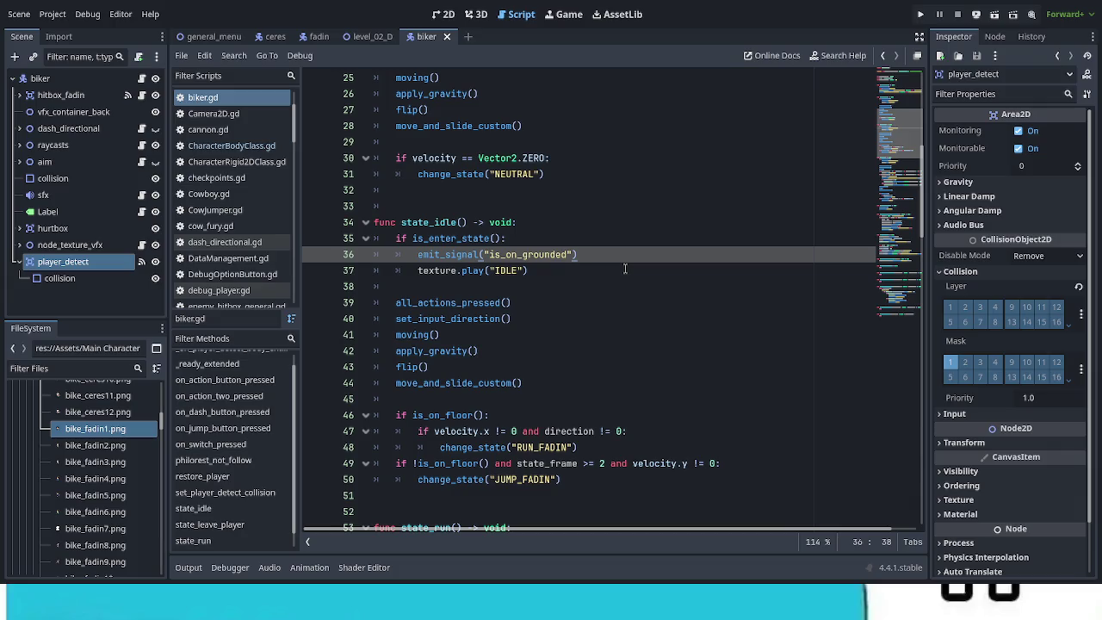
Add a match player_unit_name: block with a "fadin": case in state_idle
{"action": "key", "text": "Return"}
{"action": "type", "text": "m"}
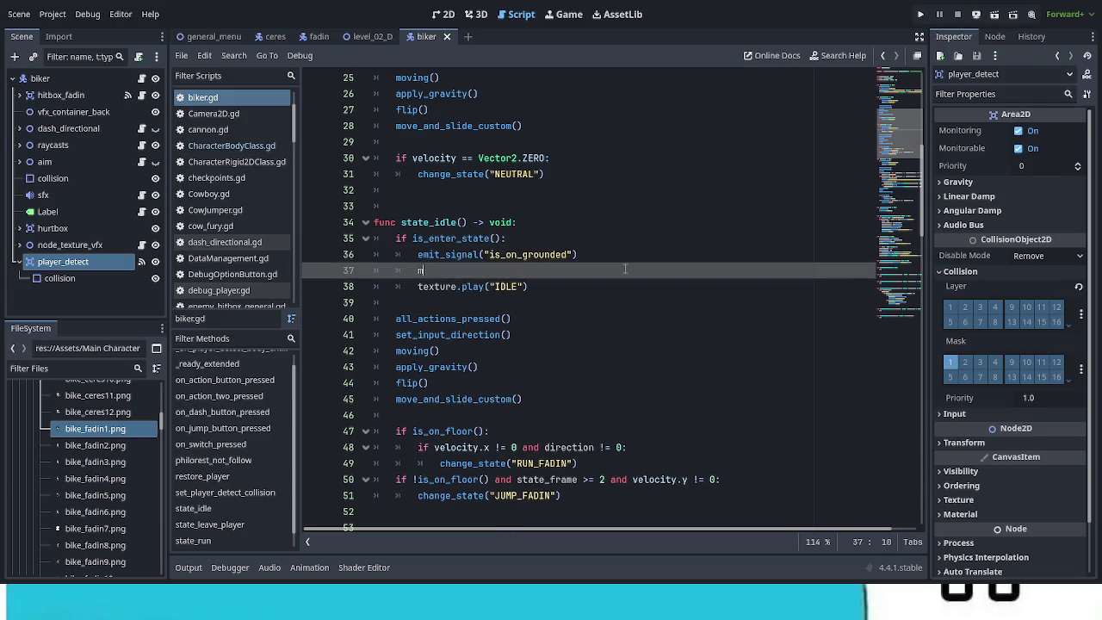
{"action": "type", "text": "atch "}
{"action": "type", "text": "pl"}
{"action": "type", "text": "a"}
{"action": "key", "text": "Down"}
{"action": "key", "text": "Down"}
{"action": "key", "text": "Down"}
{"action": "key", "text": "Return"}
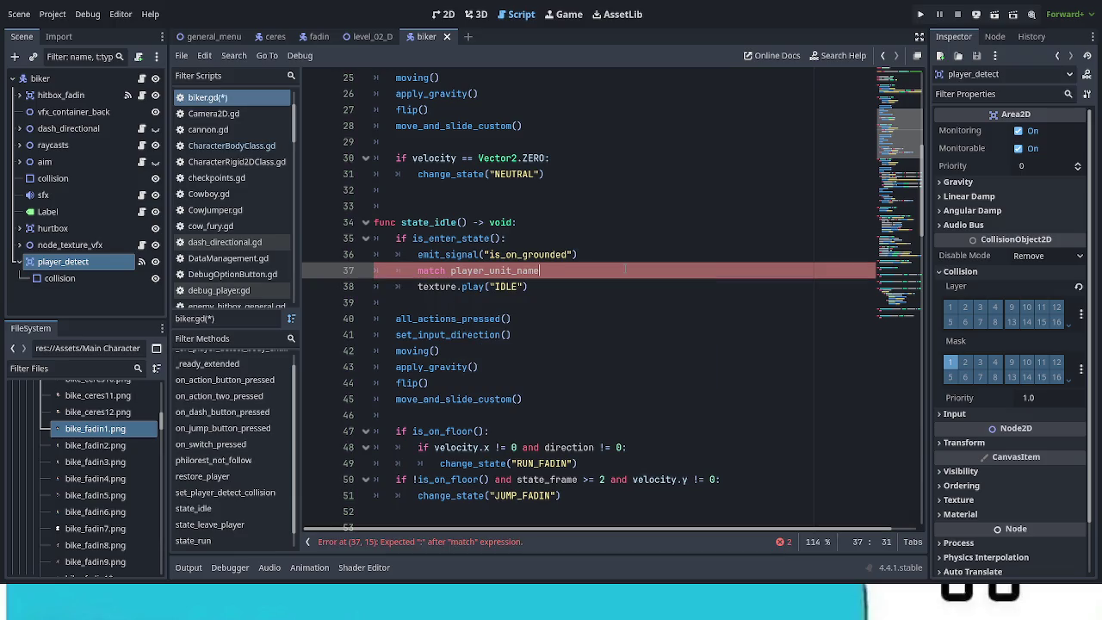
{"action": "type", "text": ":"}
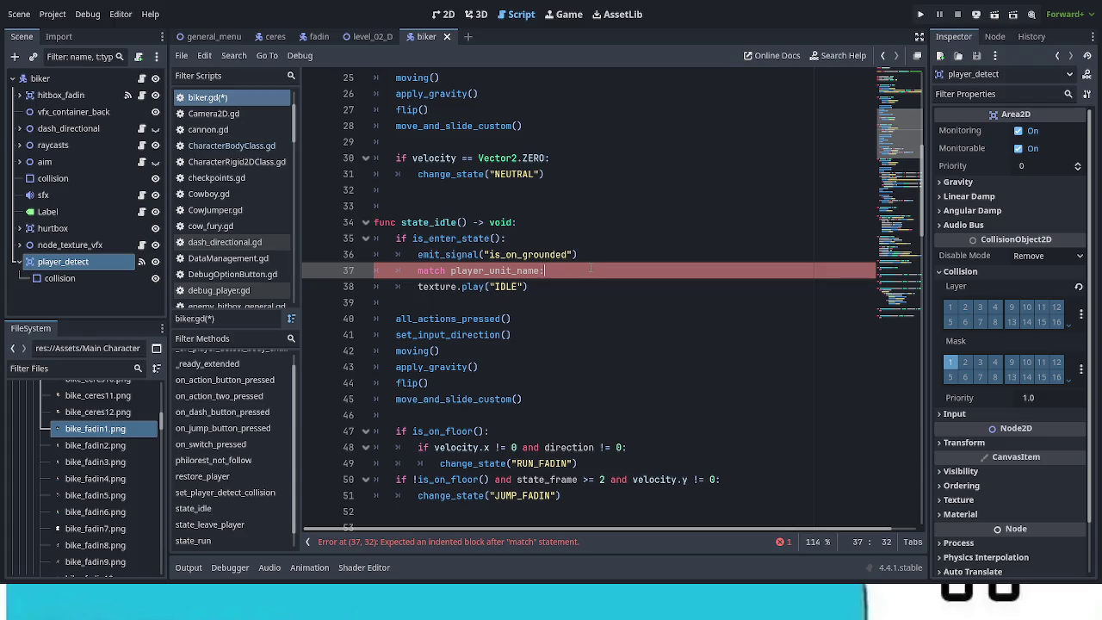
{"action": "key", "text": "Return"}
{"action": "type", "text": "\"fadin\":"}
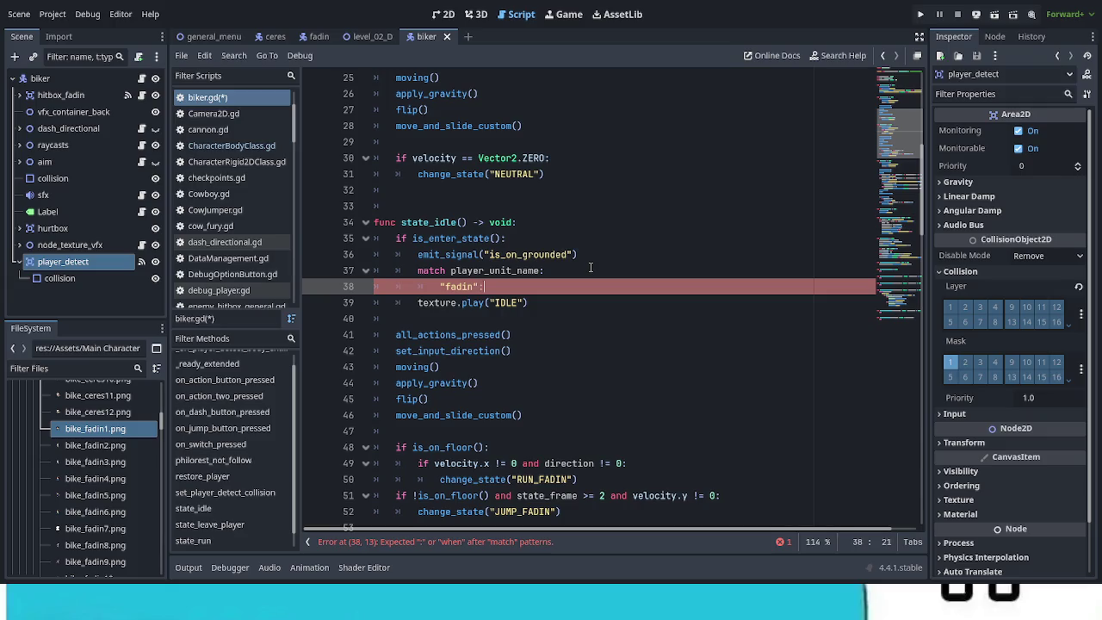
Nest the play line under "fadin" and change it to IDLE_FADIN
{"action": "left_click", "coordinate": [413, 302]}
{"action": "key", "text": "Tab"}
{"action": "key", "text": "Tab"}
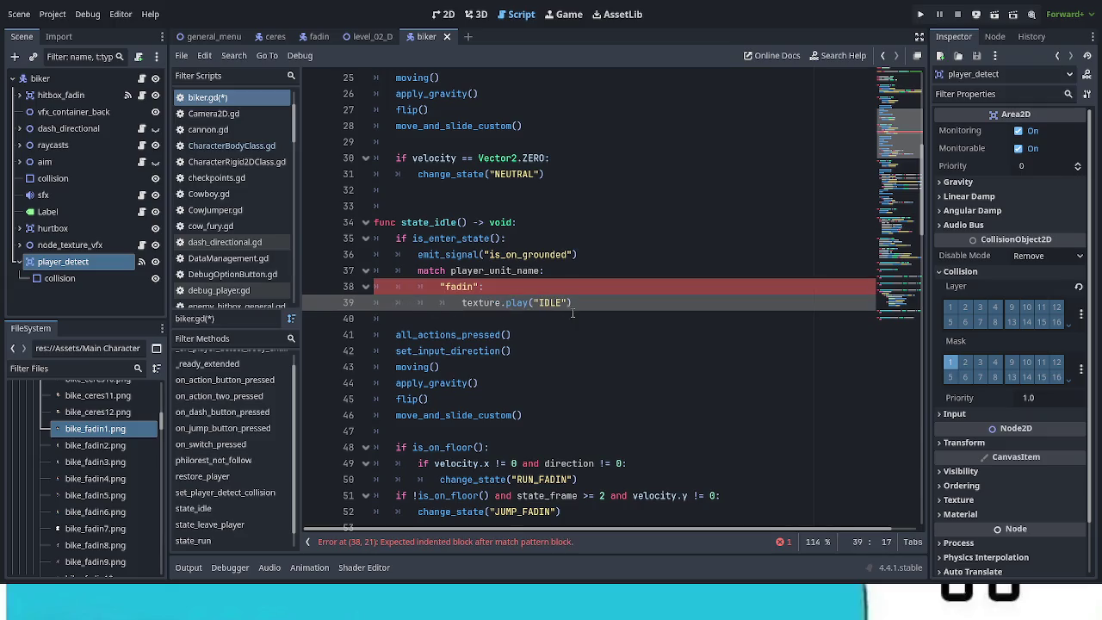
{"action": "left_click", "coordinate": [569, 303]}
{"action": "type", "text": "_FADIN"}
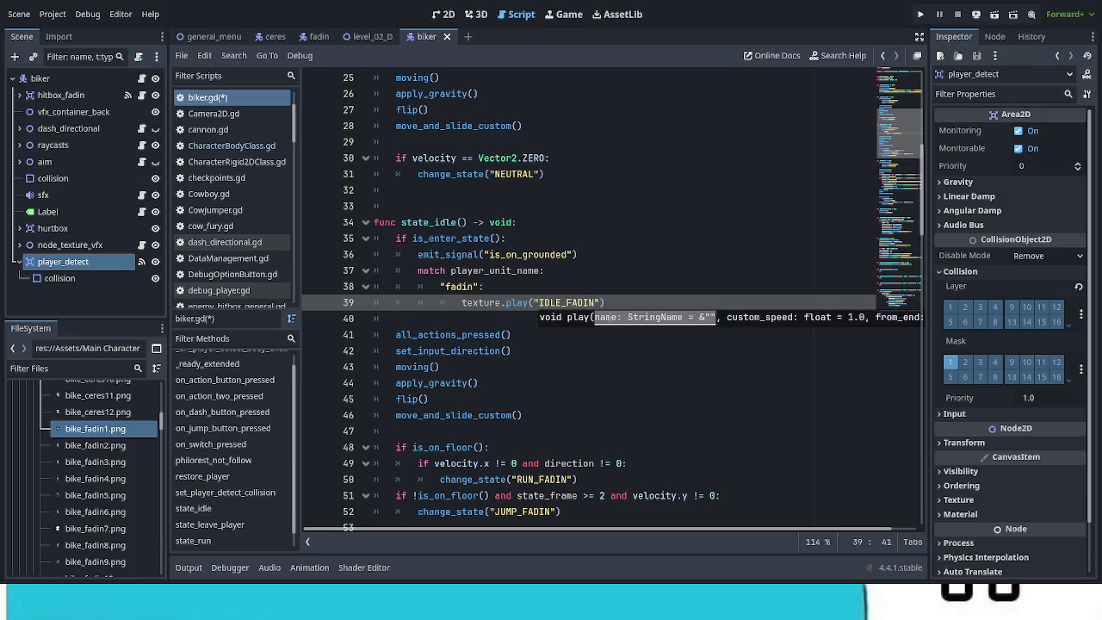
{"action": "left_click", "coordinate": [601, 352]}
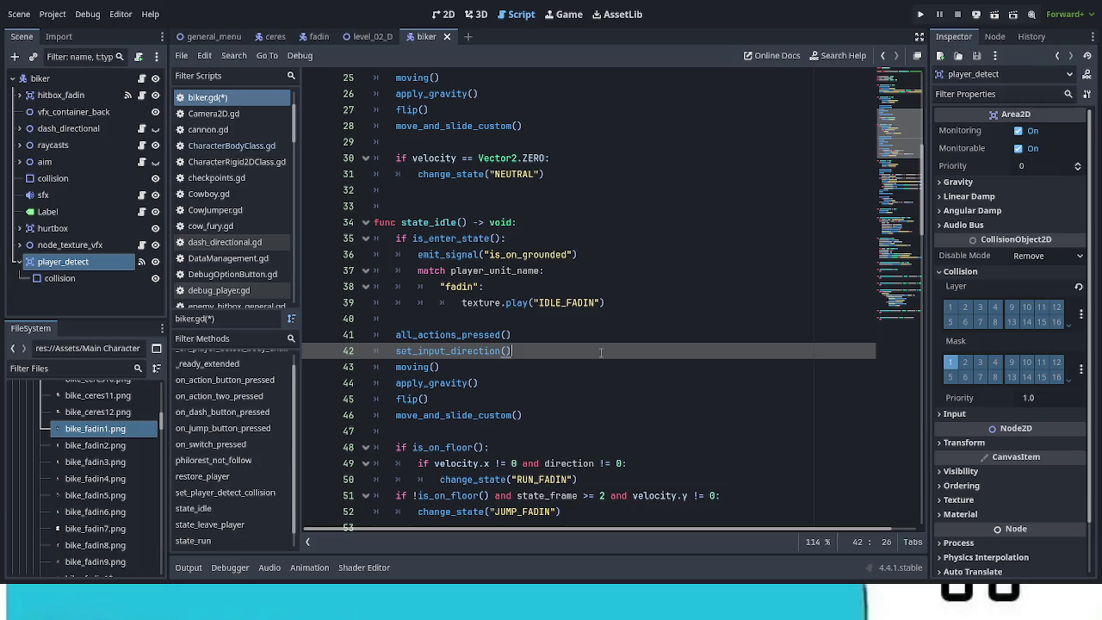
{"action": "left_click", "coordinate": [663, 304]}
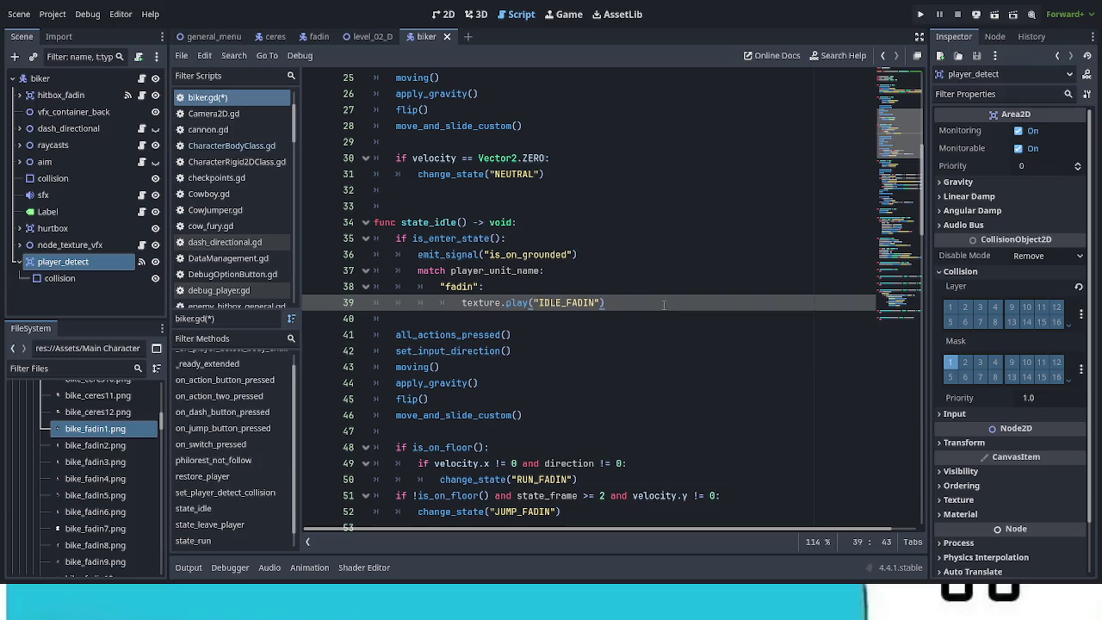
Add a "ceres" case that plays texture.play("IDLE_CERES")
{"action": "key", "text": "Return"}
{"action": "key", "text": "BackSpace"}
{"action": "type", "text": "\"ceres\":"}
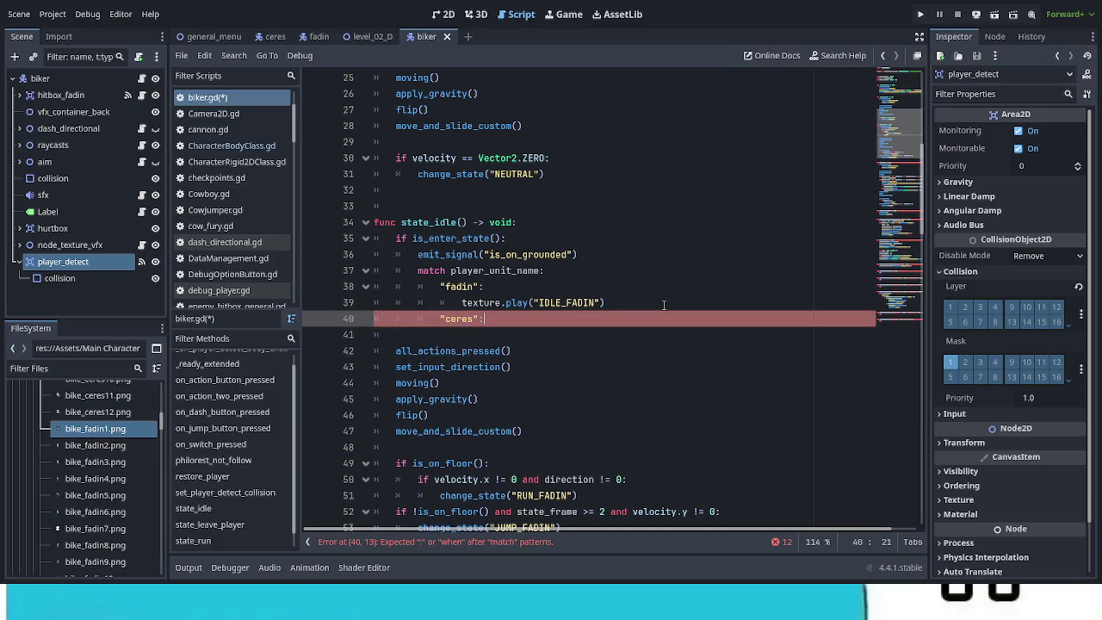
{"action": "key", "text": "Return"}
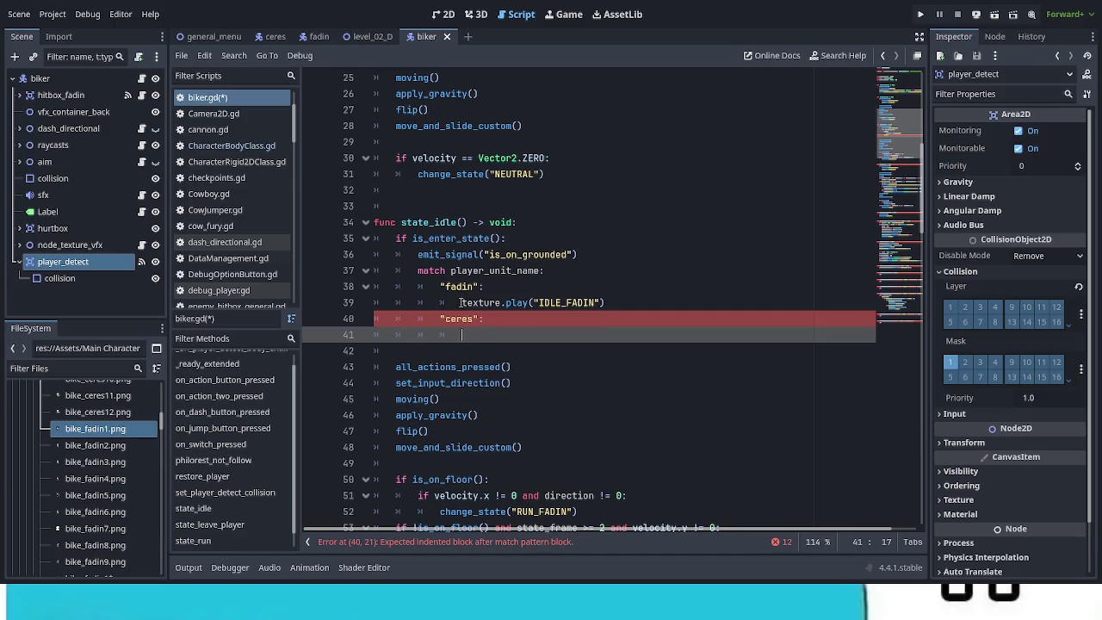
{"action": "left_click_drag", "start_coordinate": [460, 303], "coordinate": [629, 308]}
{"action": "key", "text": "ctrl+c"}
{"action": "left_click", "coordinate": [466, 338]}
{"action": "key", "text": "ctrl+v"}
{"action": "left_click_drag", "start_coordinate": [564, 335], "coordinate": [596, 335]}
{"action": "type", "text": "C"}
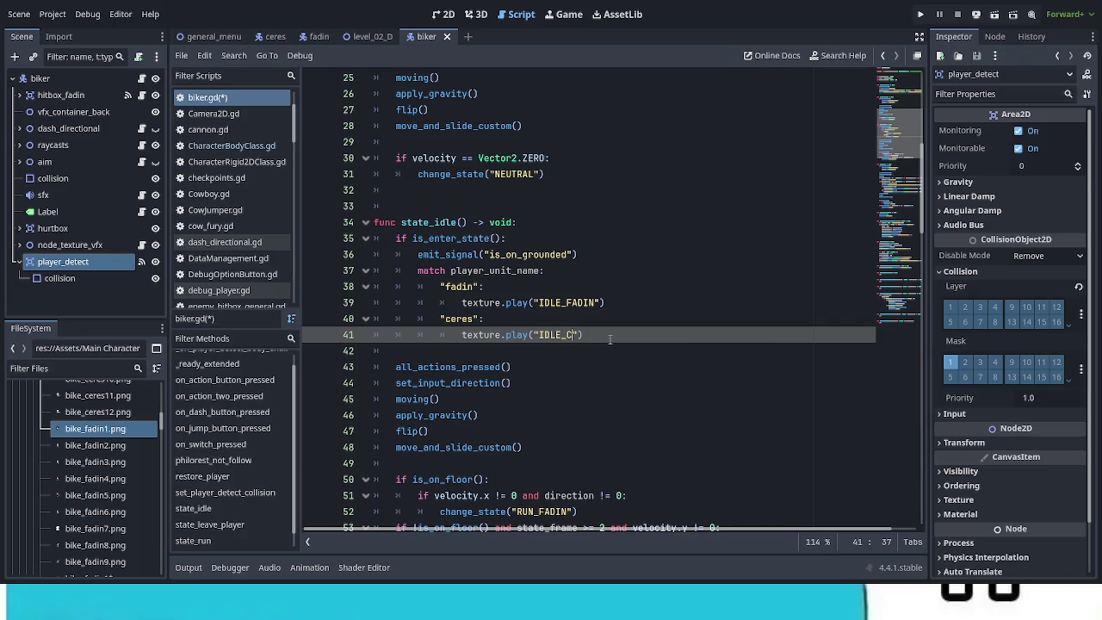
{"action": "type", "text": "ERES"}
Save biker.gd and remove the empty line after the ceres case
{"action": "left_click", "coordinate": [641, 411]}
{"action": "key", "text": "ctrl+s"}
{"action": "left_click", "coordinate": [509, 353]}
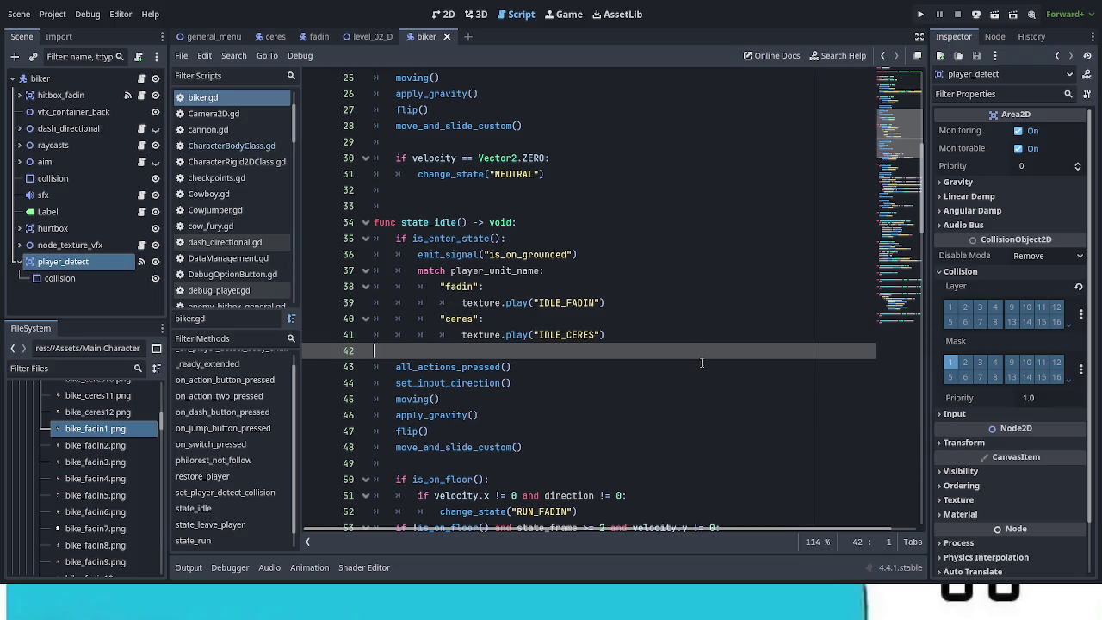
{"action": "key", "text": "BackSpace"}
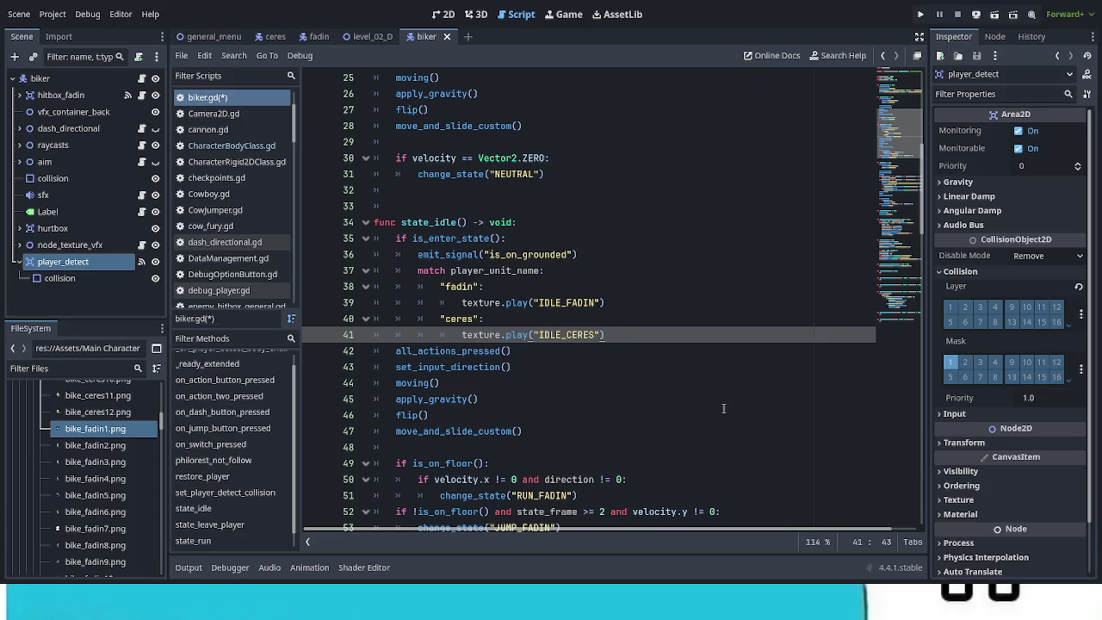
{"action": "scroll", "coordinate": [723, 409], "scroll_direction": "down", "scroll_amount": 4}
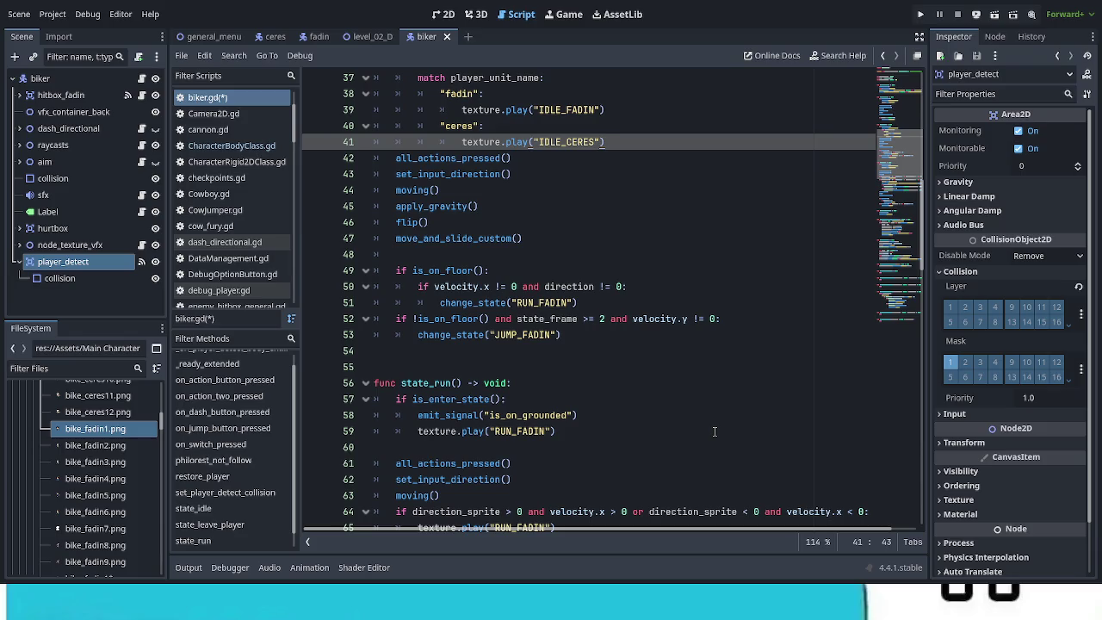
{"action": "scroll", "coordinate": [713, 431], "scroll_direction": "up", "scroll_amount": 2}
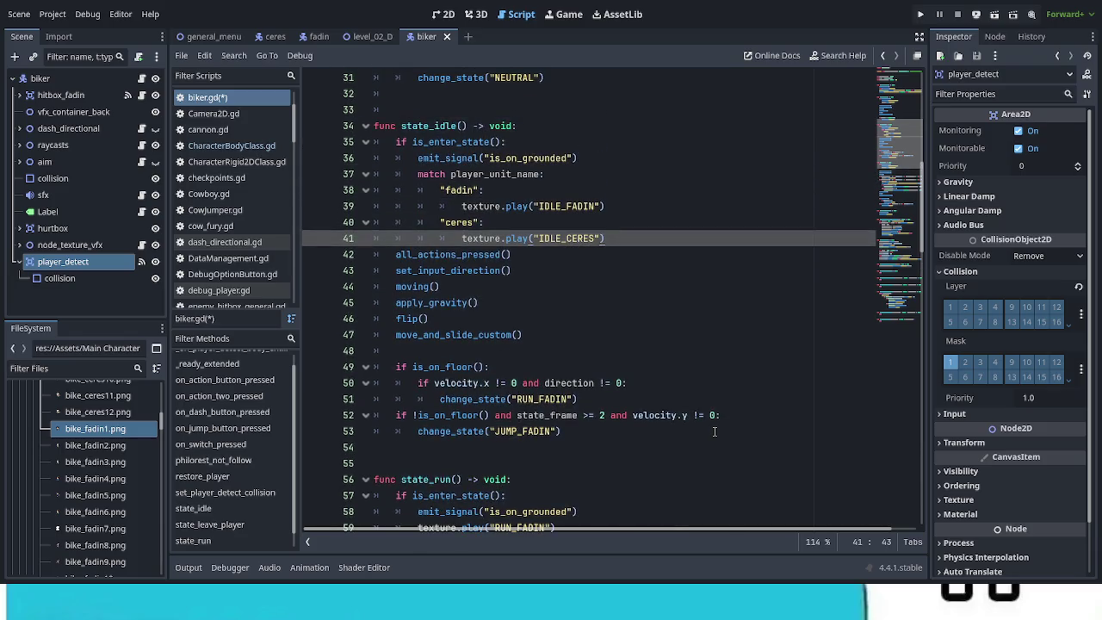
{"action": "scroll", "coordinate": [714, 431], "scroll_direction": "up", "scroll_amount": 10}
{"action": "scroll", "coordinate": [714, 431], "scroll_direction": "up", "scroll_amount": 1}
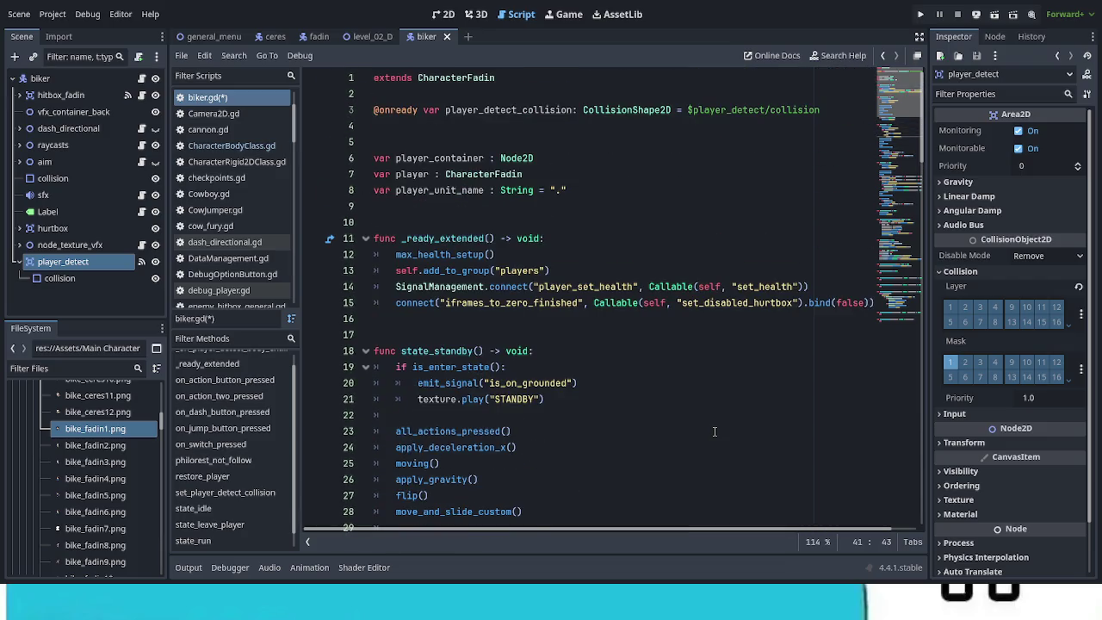
{"action": "left_click", "coordinate": [430, 144]}
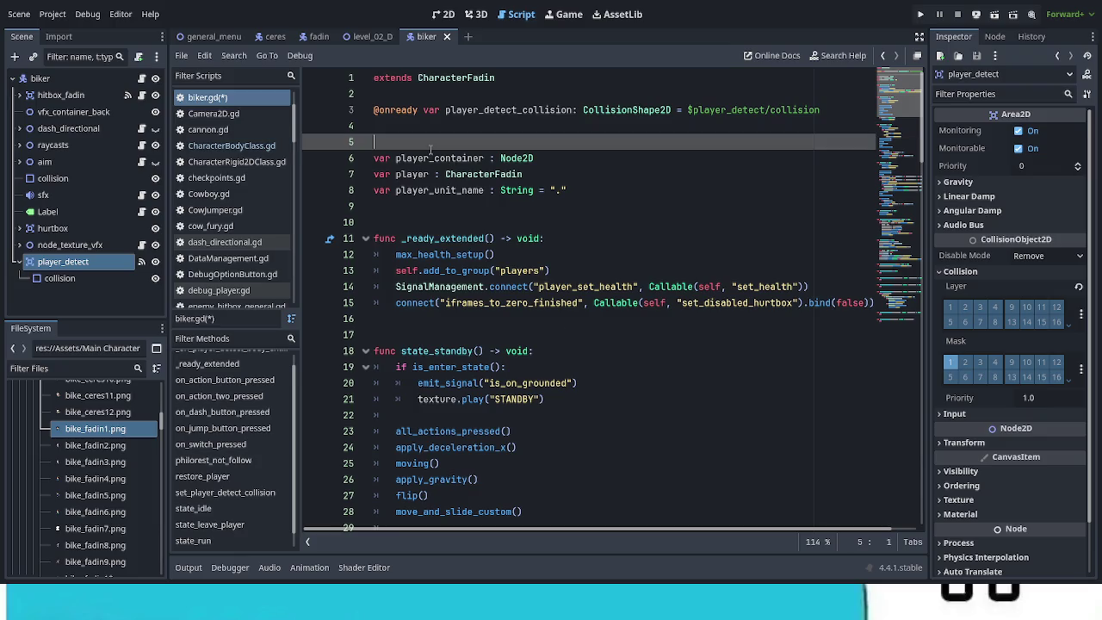
{"action": "key", "text": "BackSpace"}
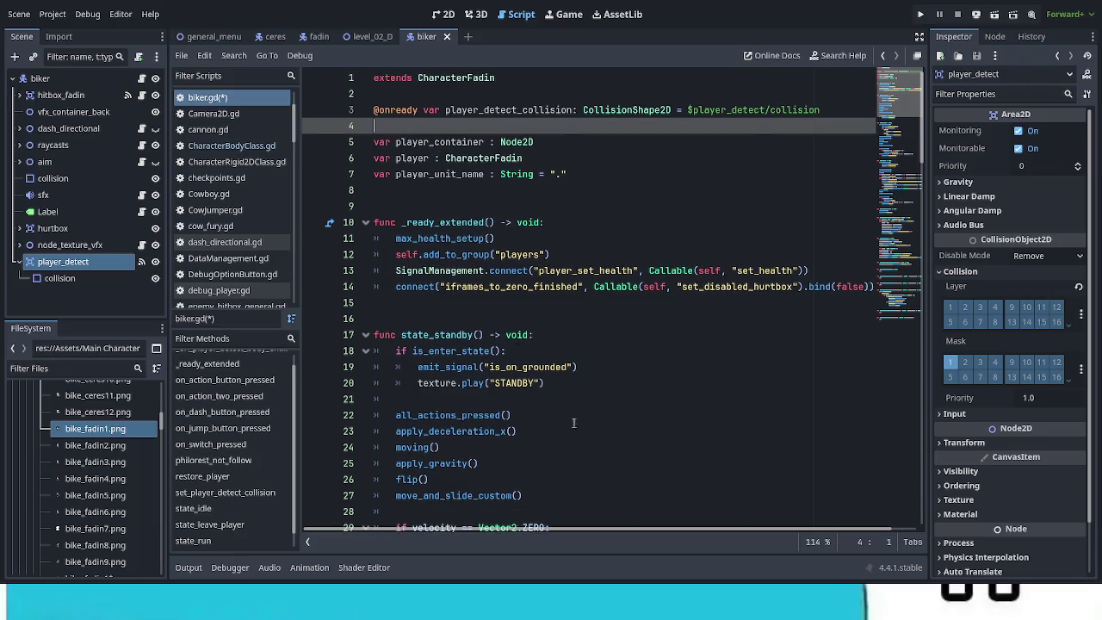
{"action": "scroll", "coordinate": [599, 416], "scroll_direction": "down", "scroll_amount": 1}
{"action": "scroll", "coordinate": [599, 416], "scroll_direction": "down", "scroll_amount": 1}
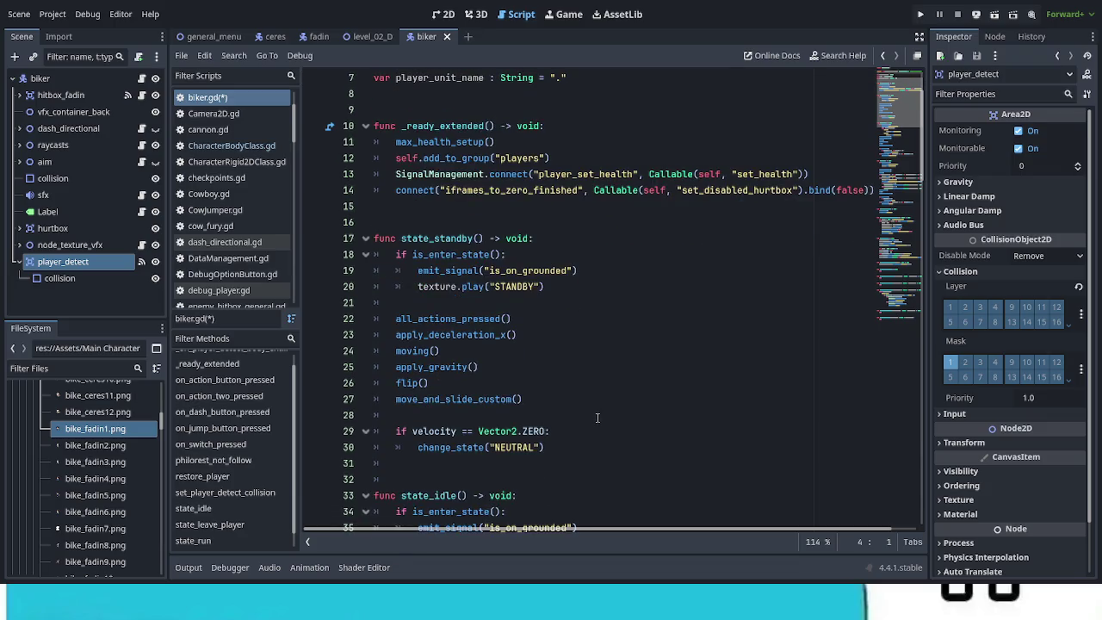
{"action": "scroll", "coordinate": [598, 417], "scroll_direction": "down", "scroll_amount": 3}
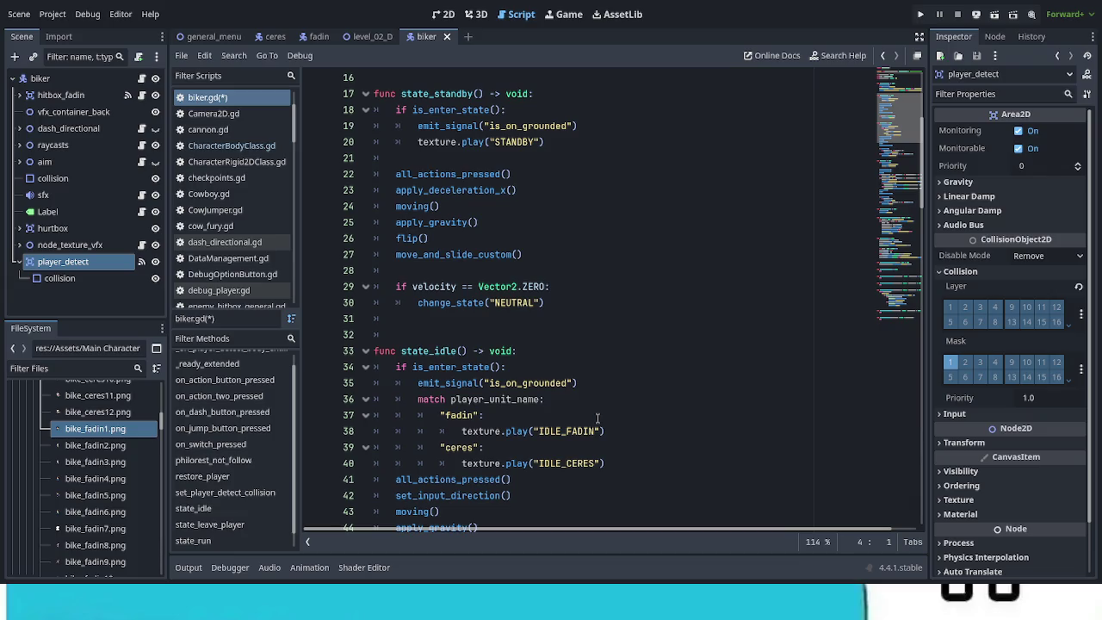
{"action": "scroll", "coordinate": [598, 418], "scroll_direction": "down", "scroll_amount": 2}
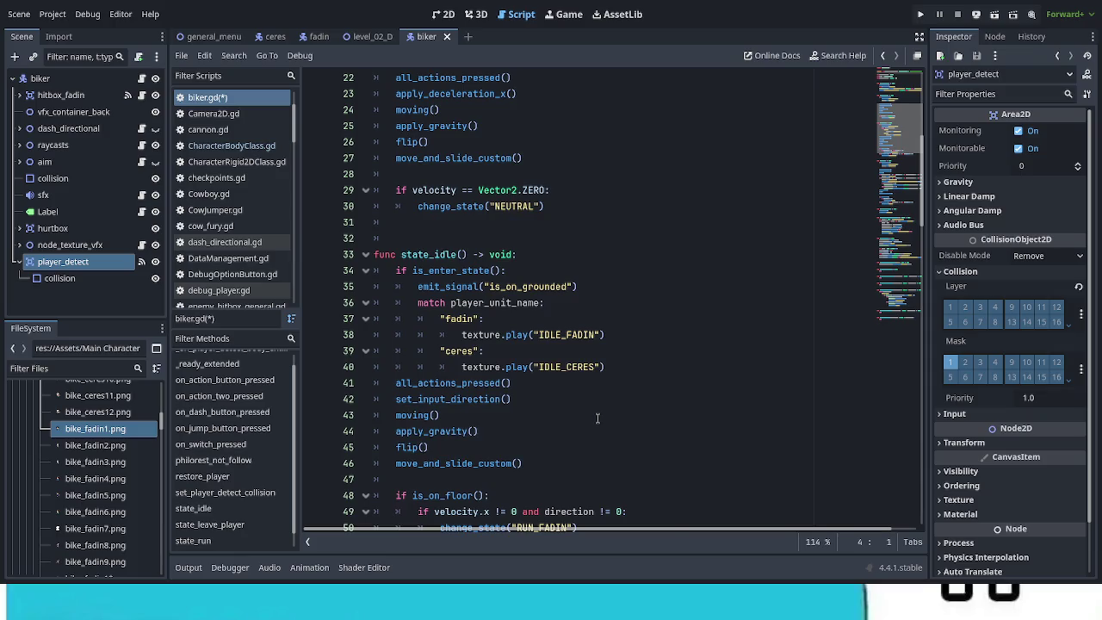
{"action": "scroll", "coordinate": [597, 418], "scroll_direction": "down", "scroll_amount": 1}
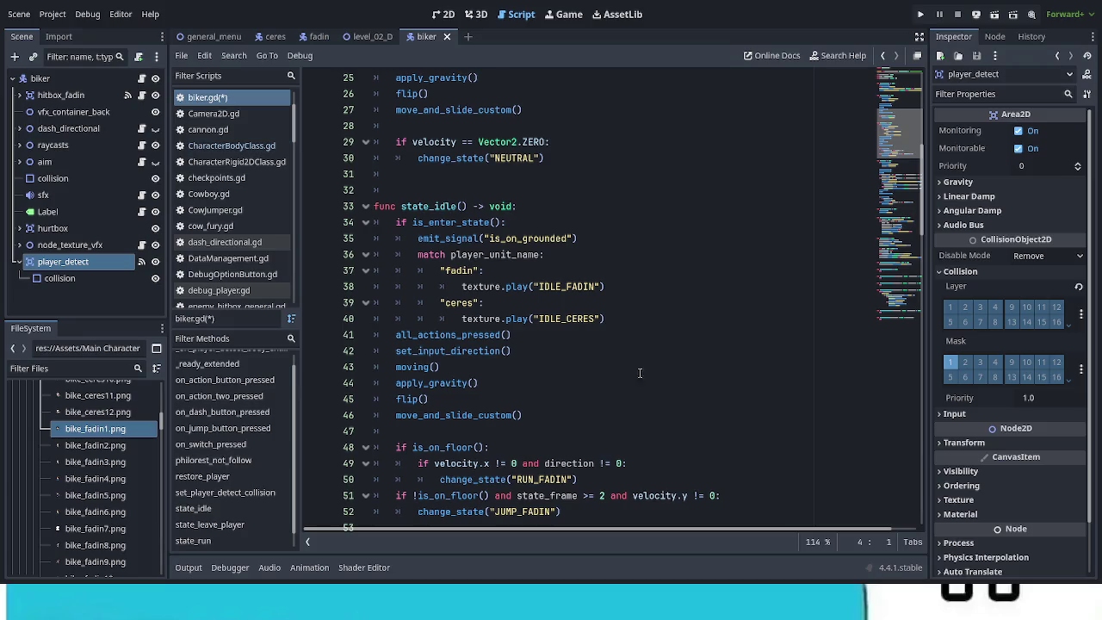
{"action": "mouse_move", "coordinate": [607, 320]}
{"action": "left_mouse_down"}
{"action": "mouse_move", "coordinate": [475, 255]}
{"action": "mouse_move", "coordinate": [418, 255]}
{"action": "left_mouse_up"}
{"action": "key", "text": "ctrl+c"}
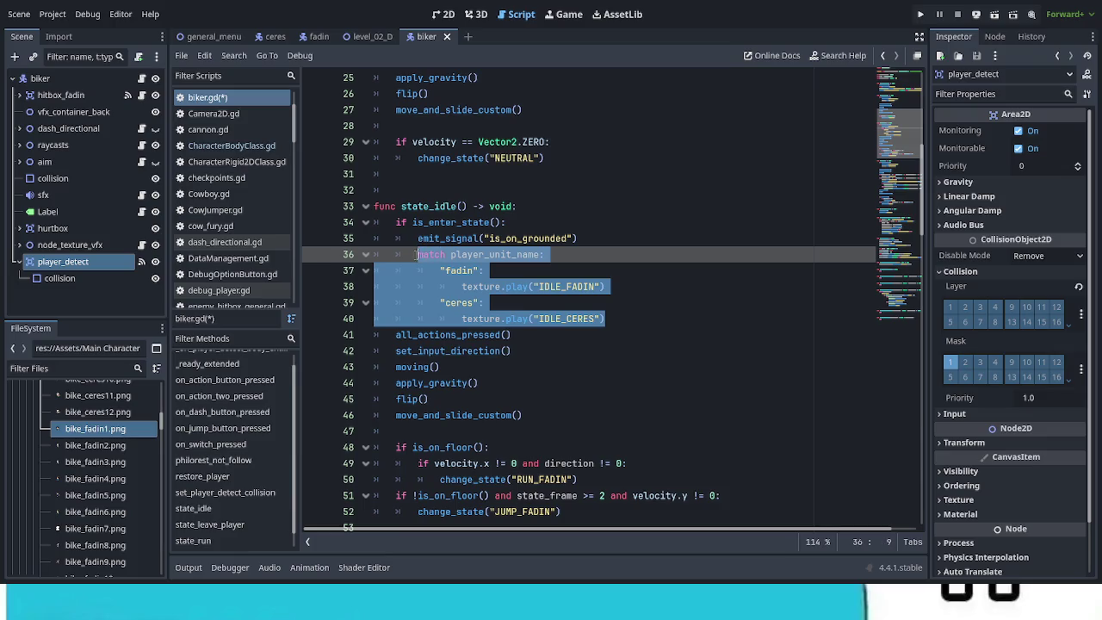
{"action": "scroll", "coordinate": [617, 482], "scroll_direction": "down", "scroll_amount": 2}
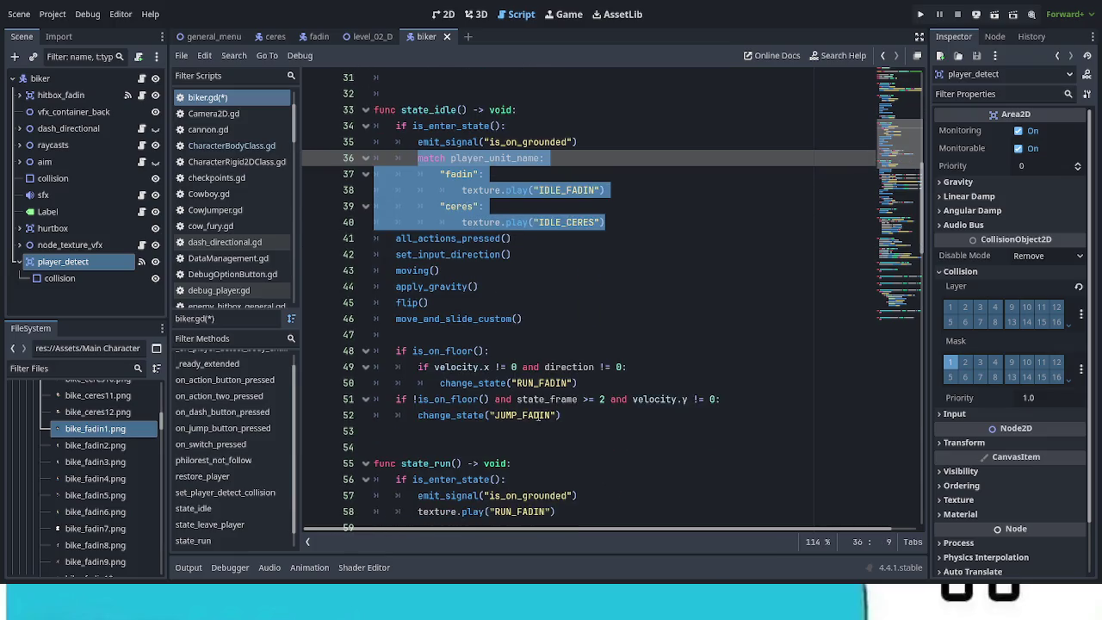
{"action": "left_click", "coordinate": [514, 415]}
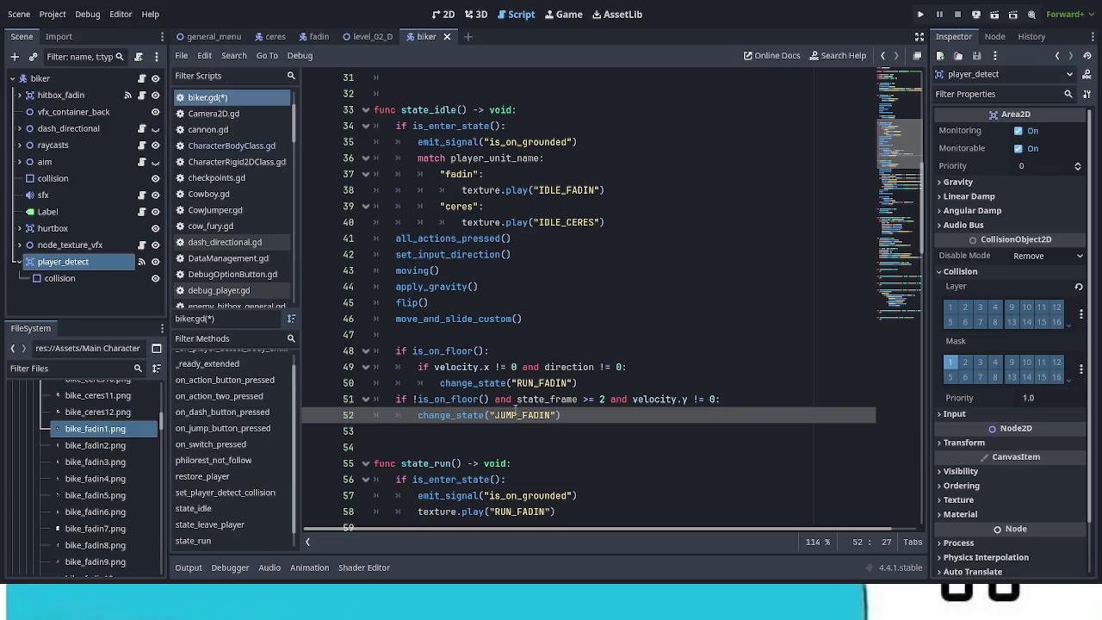
{"action": "left_click_drag", "start_coordinate": [440, 383], "coordinate": [578, 385]}
{"action": "key", "text": "ctrl+v"}
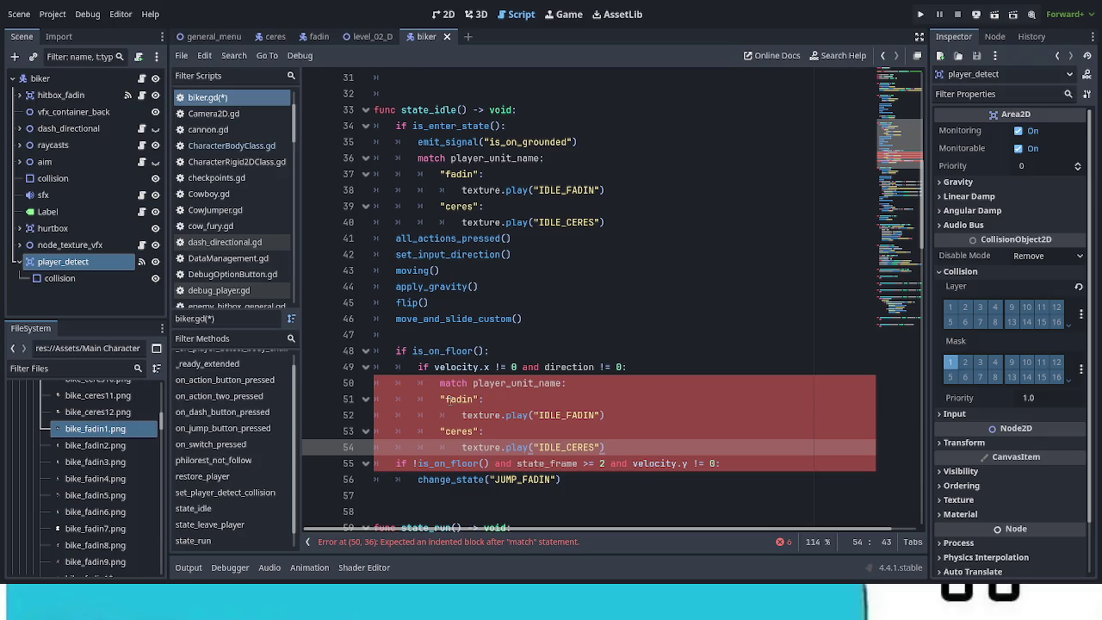
{"action": "key", "text": "ctrl+v"}
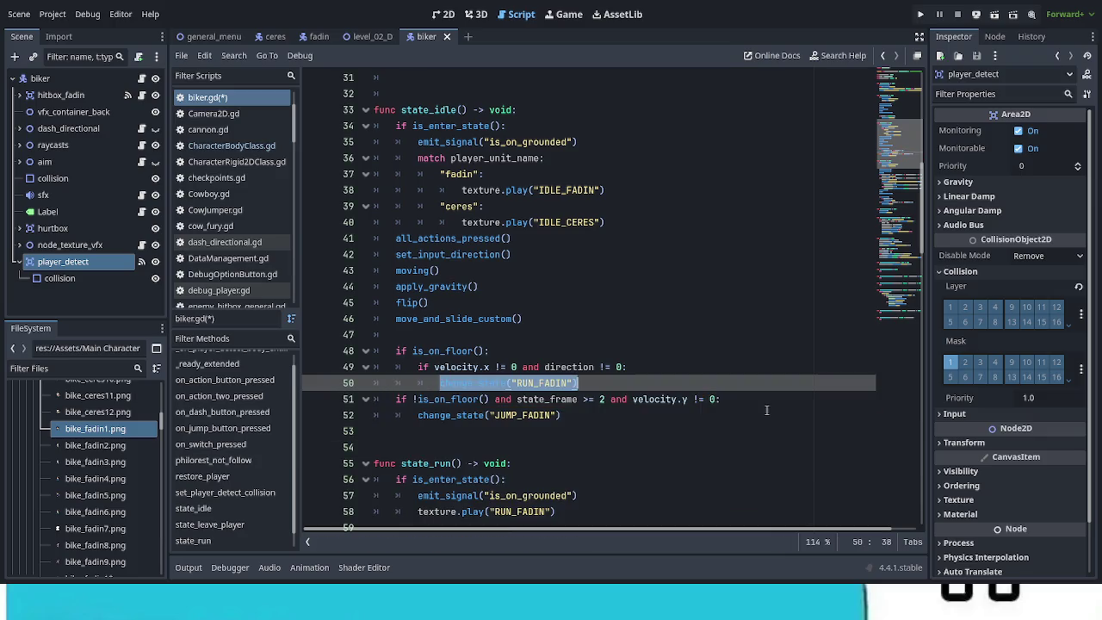
{"action": "left_click", "coordinate": [766, 411]}
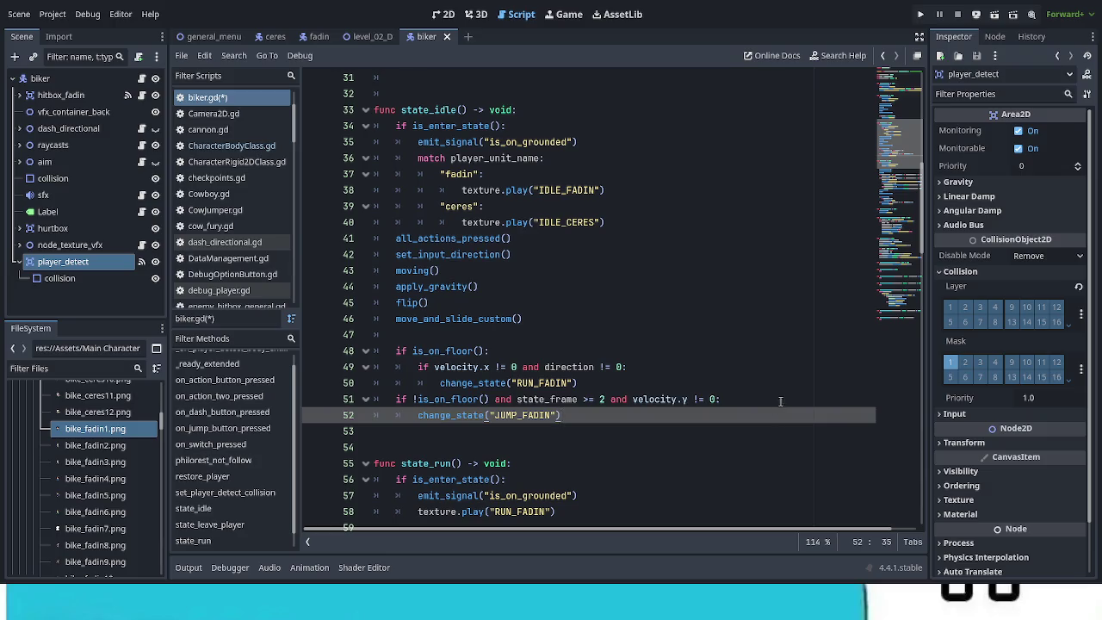
Paste the player_unit_name match block under the velocity.x check
{"action": "left_click", "coordinate": [686, 369]}
{"action": "key", "text": "Return"}
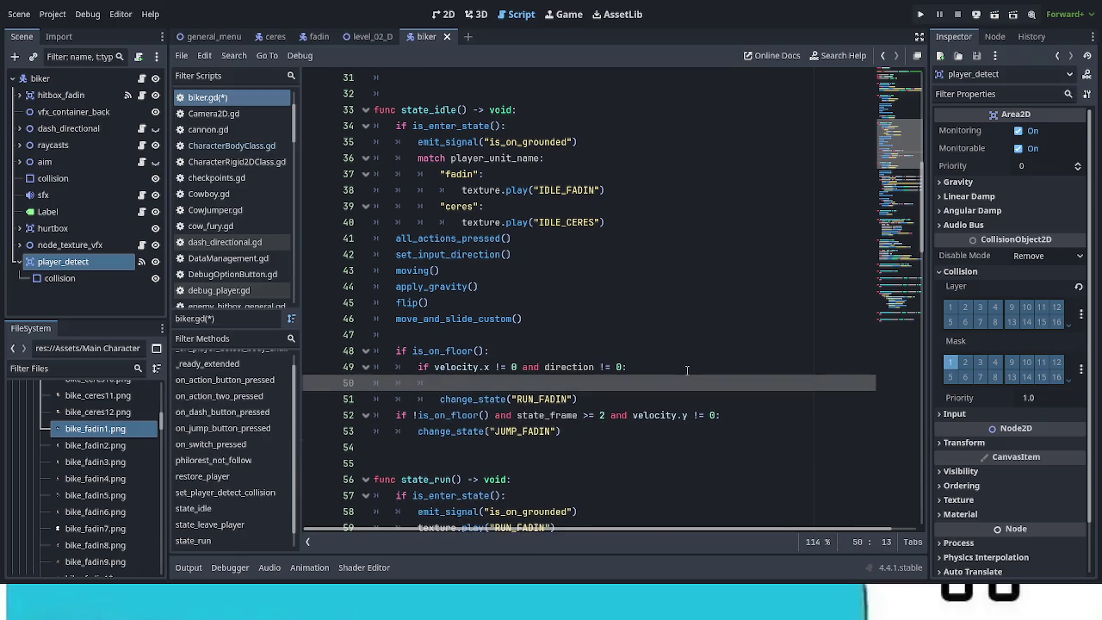
{"action": "key", "text": "ctrl+v"}
{"action": "scroll", "coordinate": [575, 396], "scroll_direction": "down", "scroll_amount": 1}
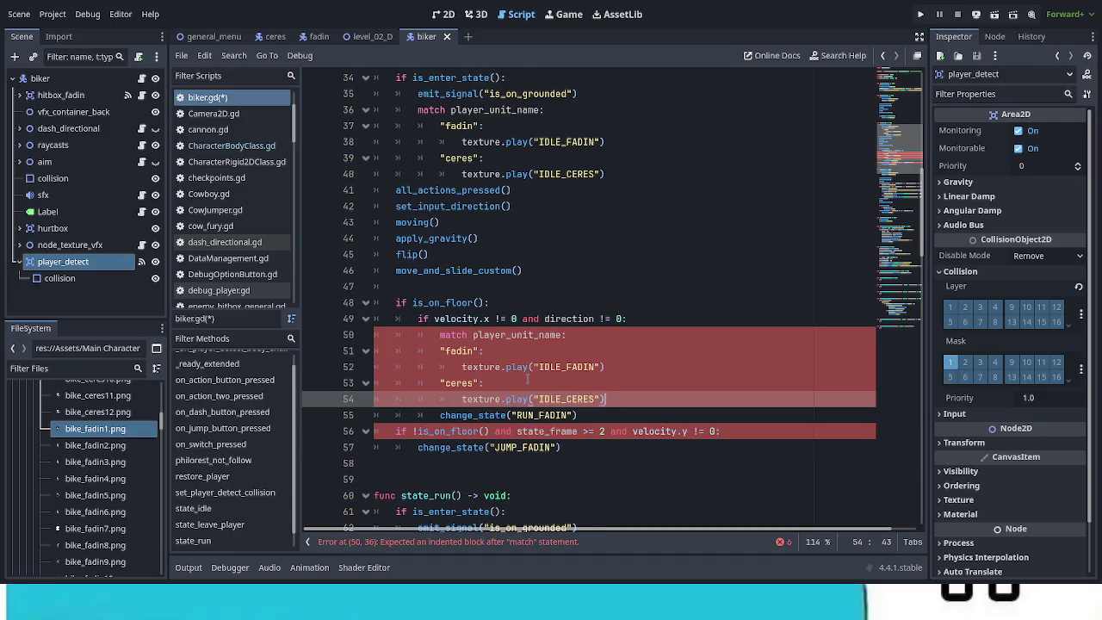
Make the pasted "fadin" case play RUN_FADIN instead of IDLE_FADIN
{"action": "double_click", "coordinate": [524, 416]}
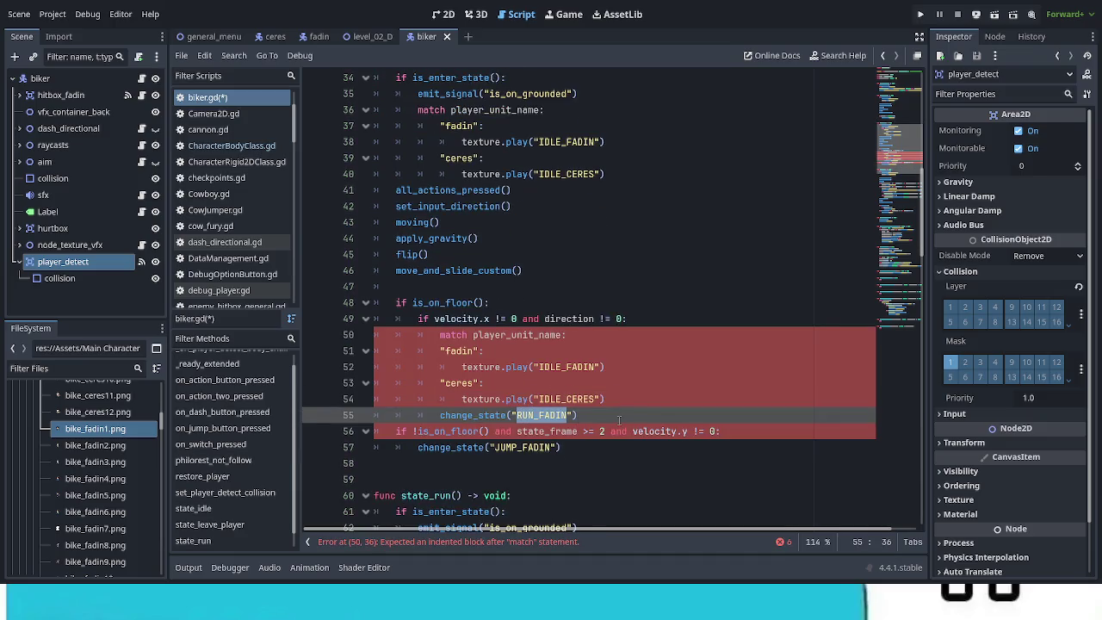
{"action": "key", "text": "ctrl+x"}
{"action": "key", "text": "Up"}
{"action": "key", "text": "Up"}
{"action": "key", "text": "Up"}
{"action": "key", "text": "End"}
{"action": "key", "text": "Left"}
{"action": "key", "text": "Left"}
{"action": "key", "text": "ctrl+shift+Left"}
{"action": "key", "text": "ctrl+v"}
Make the "ceres" case play RUN_CERES instead of IDLE_CERES
{"action": "left_click", "coordinate": [615, 403]}
{"action": "key", "text": "Left"}
{"action": "key", "text": "Left"}
{"action": "key", "text": "ctrl+shift+Left"}
{"action": "key", "text": "ctrl+v"}
{"action": "left_click", "coordinate": [565, 399]}
{"action": "left_click_drag", "start_coordinate": [557, 399], "coordinate": [591, 399]}
{"action": "left_click", "coordinate": [569, 399]}
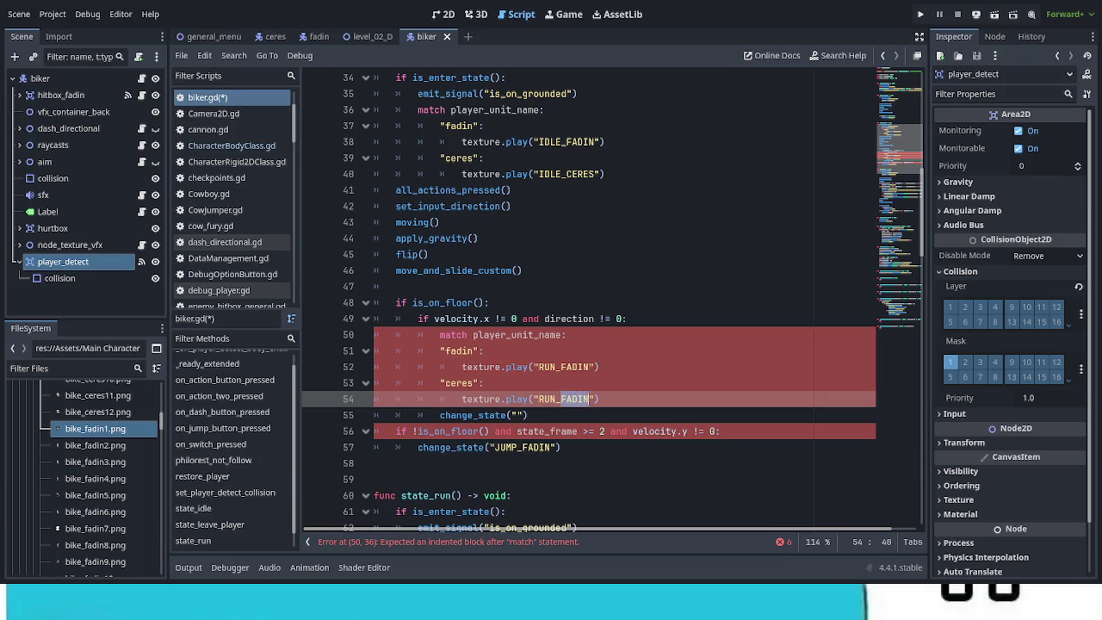
{"action": "type", "text": "CERES"}
Delete the leftover change_state line and indent both cases under match
{"action": "left_click", "coordinate": [553, 416]}
{"action": "key", "text": "shift+Home"}
{"action": "key", "text": "shift+Home"}
{"action": "key", "text": "BackSpace"}
{"action": "key", "text": "BackSpace"}
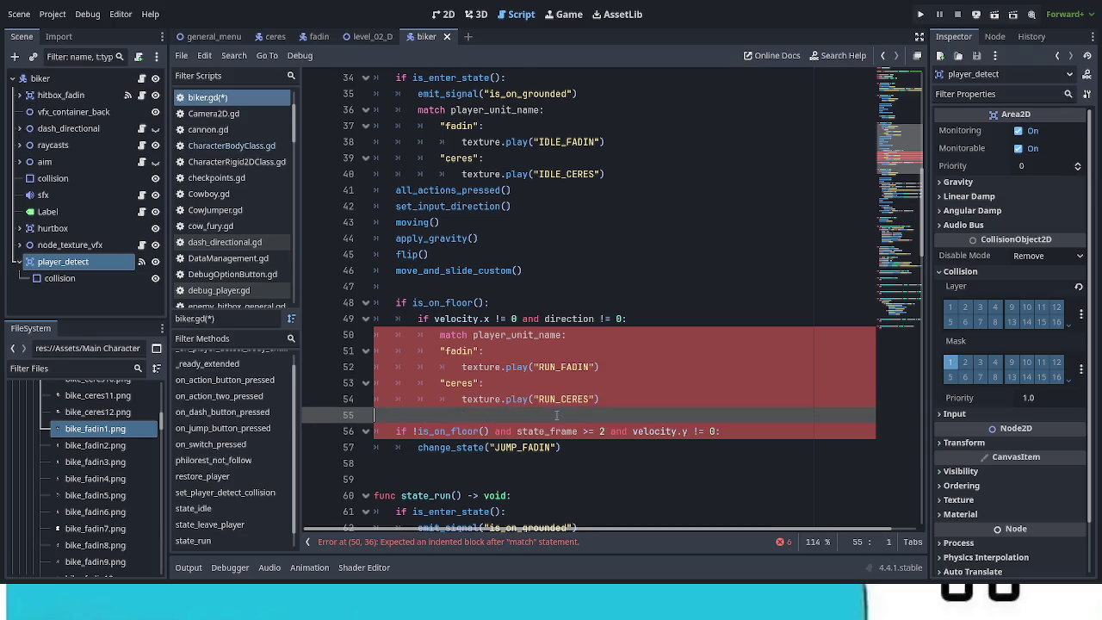
{"action": "mouse_move", "coordinate": [441, 350]}
{"action": "left_mouse_down"}
{"action": "mouse_move", "coordinate": [603, 368]}
{"action": "mouse_move", "coordinate": [612, 385]}
{"action": "left_mouse_up"}
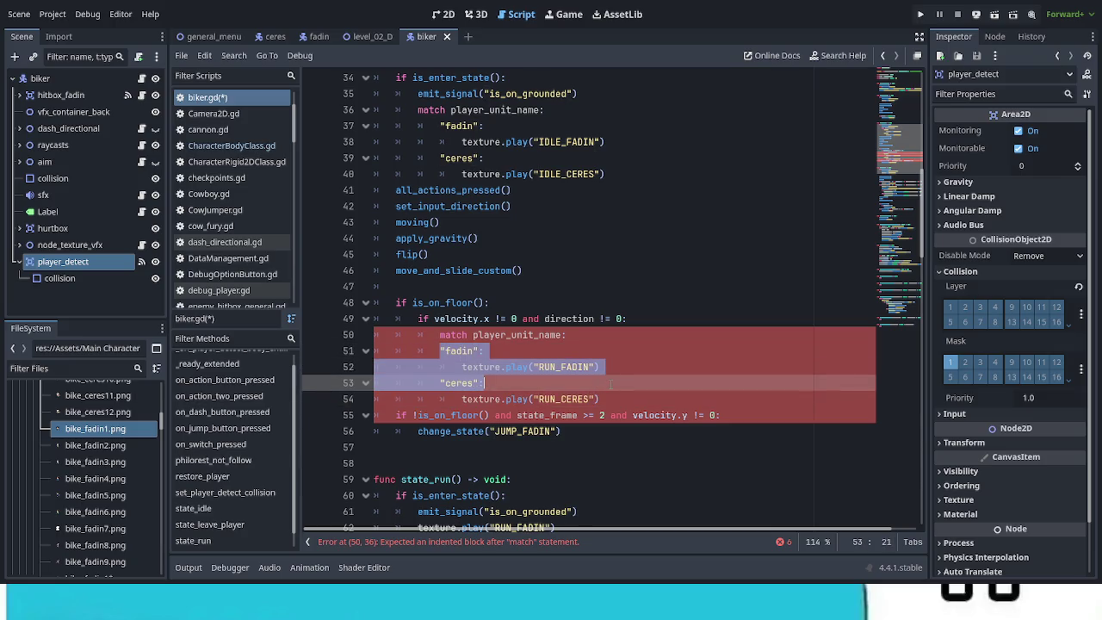
{"action": "key", "text": "shift+Down"}
{"action": "key", "text": "Tab"}
{"action": "left_click", "coordinate": [630, 441]}
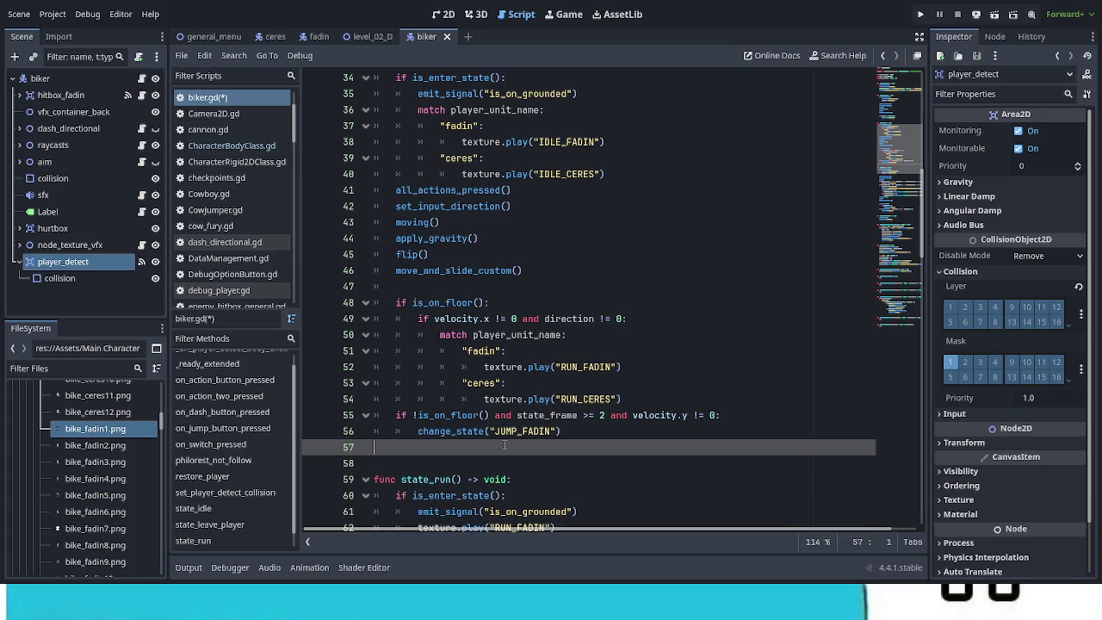
{"action": "key", "text": "ctrl+z"}
{"action": "key", "text": "ctrl+z"}
{"action": "key", "text": "ctrl+z"}
{"action": "key", "text": "ctrl+z"}
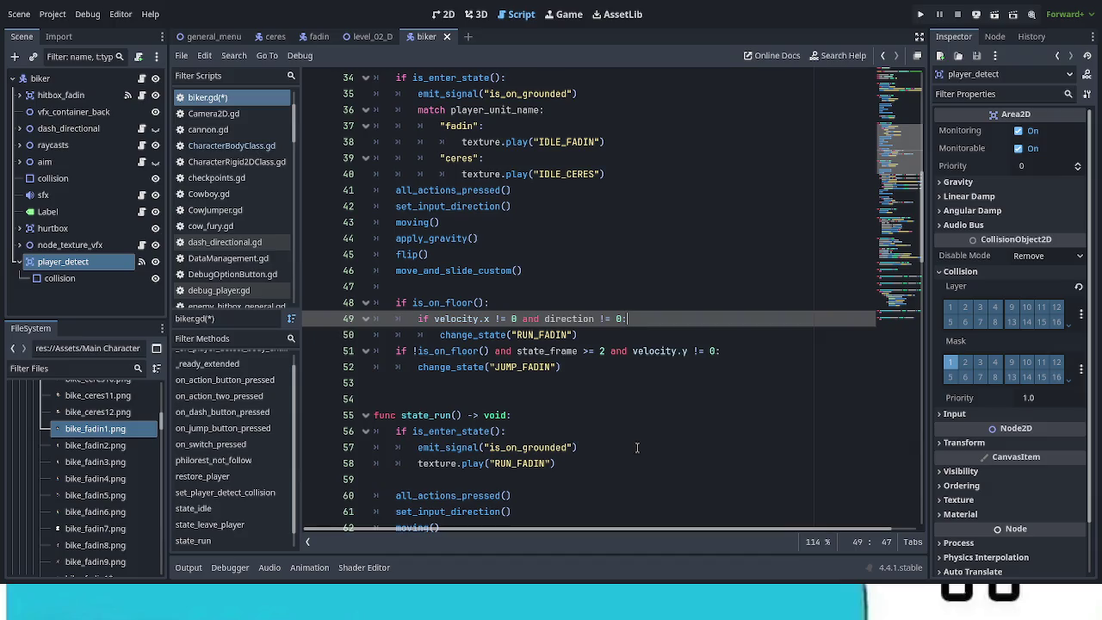
Trim _FADIN so state_idle changes to "RUN" and "JUMP", then save
{"action": "left_click", "coordinate": [568, 335]}
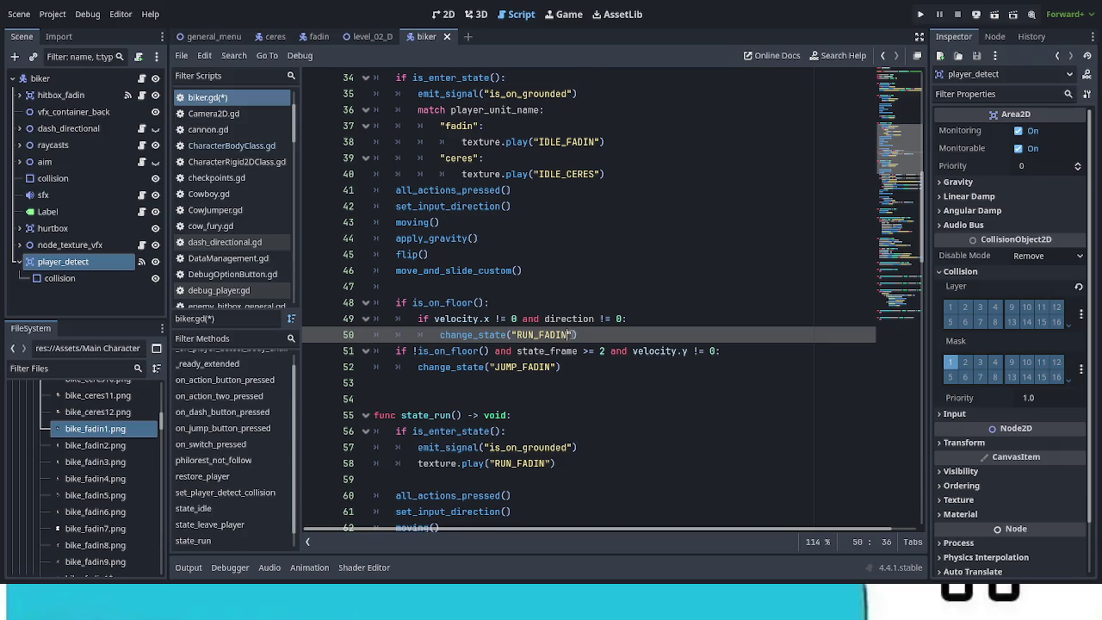
{"action": "key", "text": "BackSpace"}
{"action": "key", "text": "BackSpace"}
{"action": "key", "text": "BackSpace"}
{"action": "left_click", "coordinate": [554, 362]}
{"action": "key", "text": "BackSpace"}
{"action": "key", "text": "BackSpace"}
{"action": "key", "text": "BackSpace"}
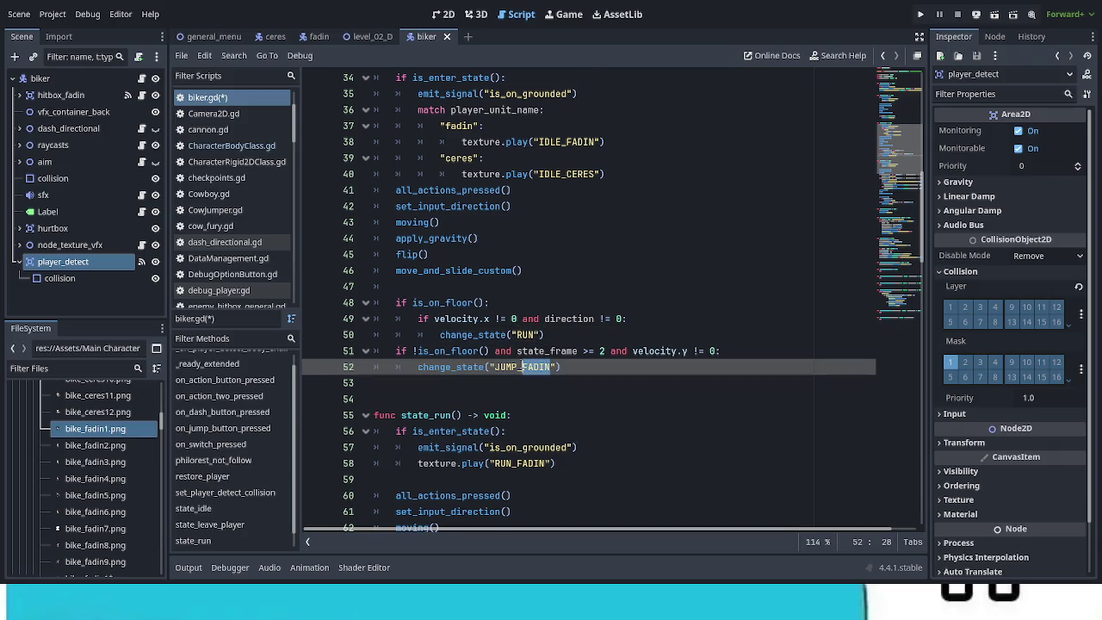
{"action": "left_click", "coordinate": [600, 399]}
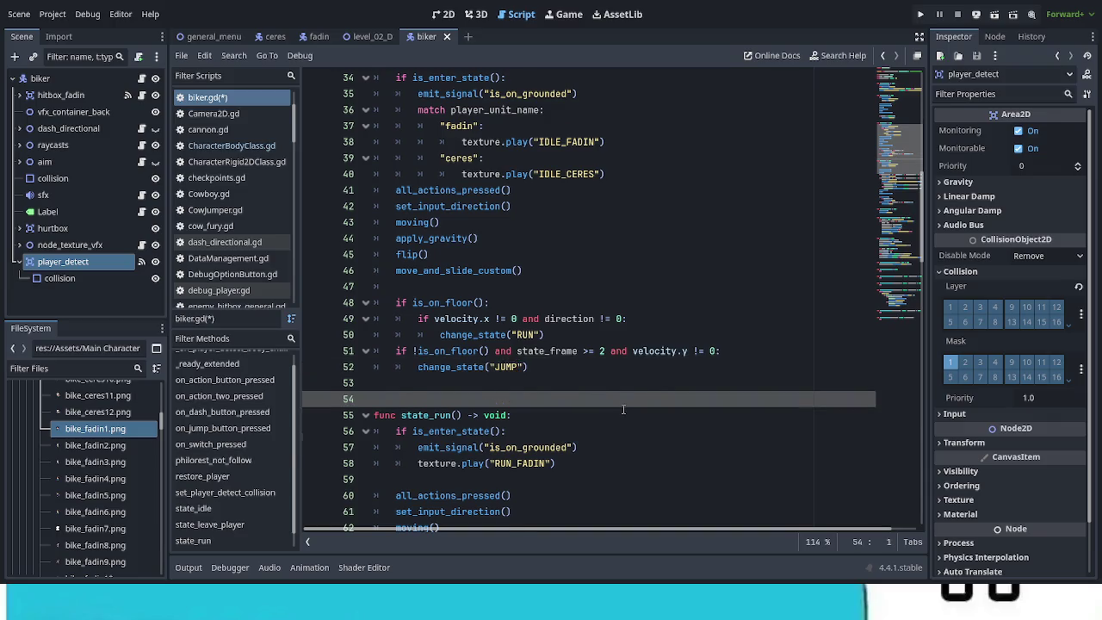
{"action": "scroll", "coordinate": [623, 411], "scroll_direction": "up", "scroll_amount": 1}
{"action": "scroll", "coordinate": [624, 412], "scroll_direction": "up", "scroll_amount": 8}
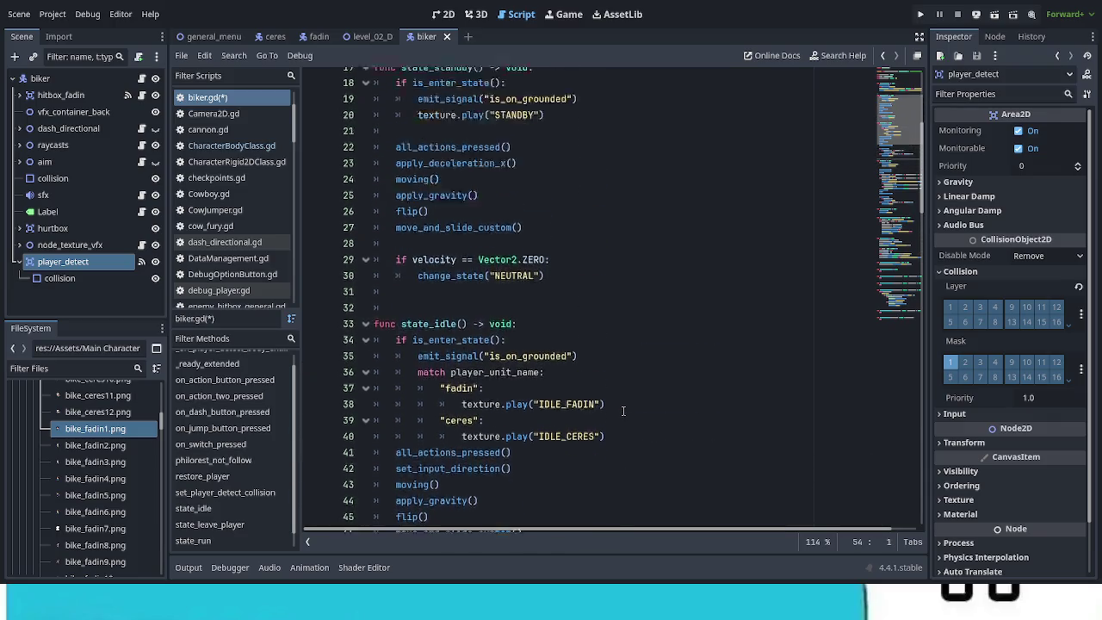
{"action": "scroll", "coordinate": [624, 413], "scroll_direction": "down", "scroll_amount": 7}
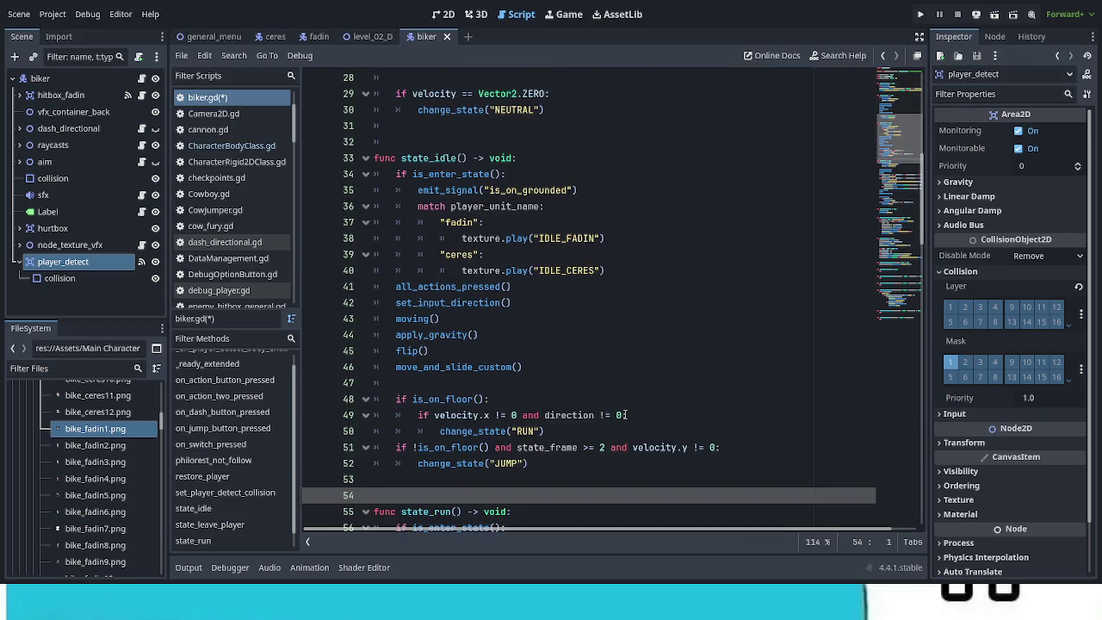
{"action": "key", "text": "ctrl+s"}
Change the airborne state from "JUMP" to "FALL"
{"action": "scroll", "coordinate": [627, 416], "scroll_direction": "down", "scroll_amount": 2}
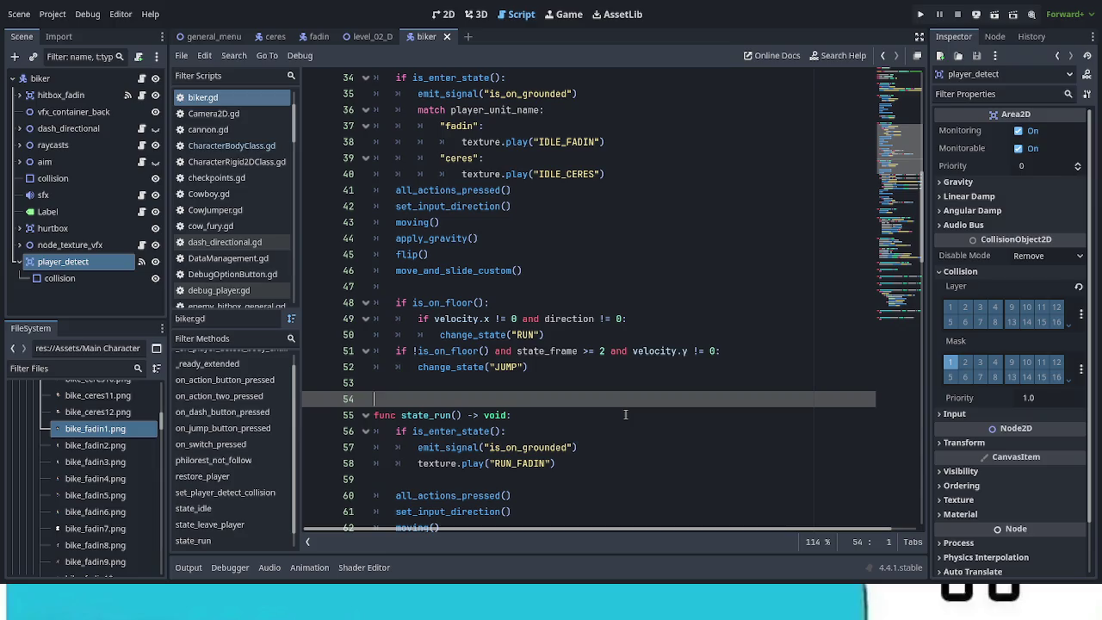
{"action": "double_click", "coordinate": [510, 367]}
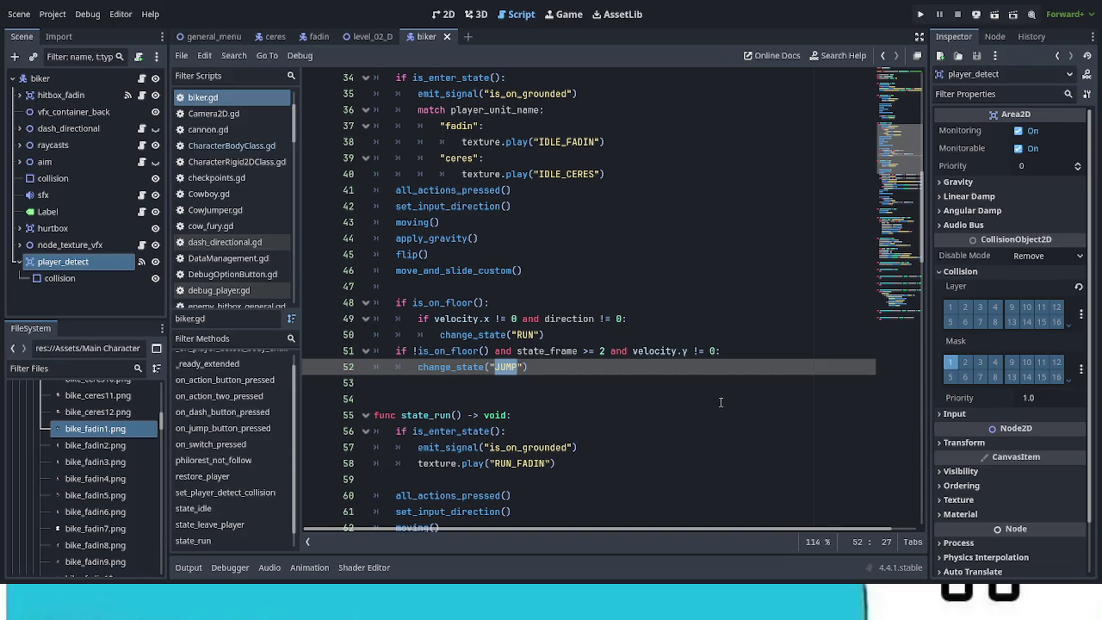
{"action": "type", "text": "FALL"}
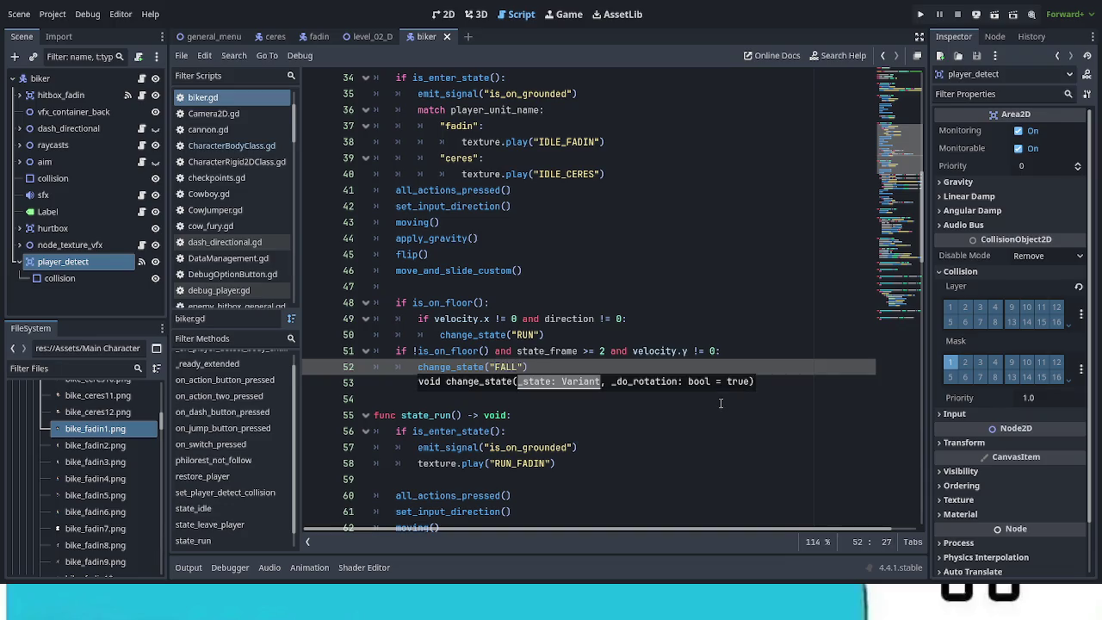
{"action": "left_click", "coordinate": [682, 426]}
{"action": "scroll", "coordinate": [676, 434], "scroll_direction": "up", "scroll_amount": 2}
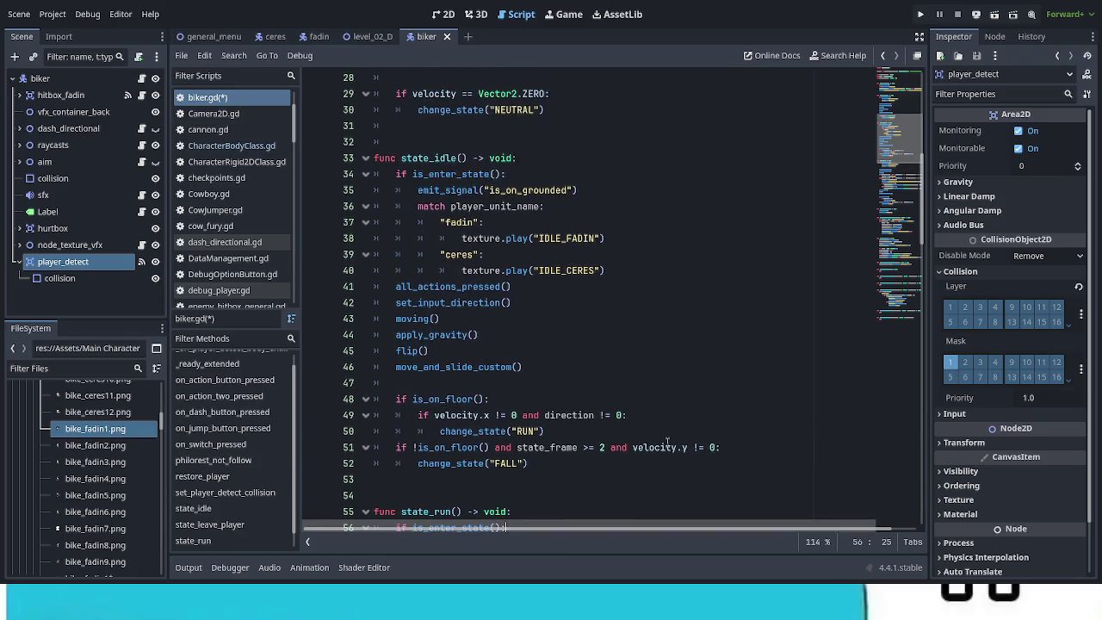
Paste state_idle's match block over texture.play("RUN_FADIN") in state_run's enter section
{"action": "scroll", "coordinate": [662, 433], "scroll_direction": "down", "scroll_amount": 1}
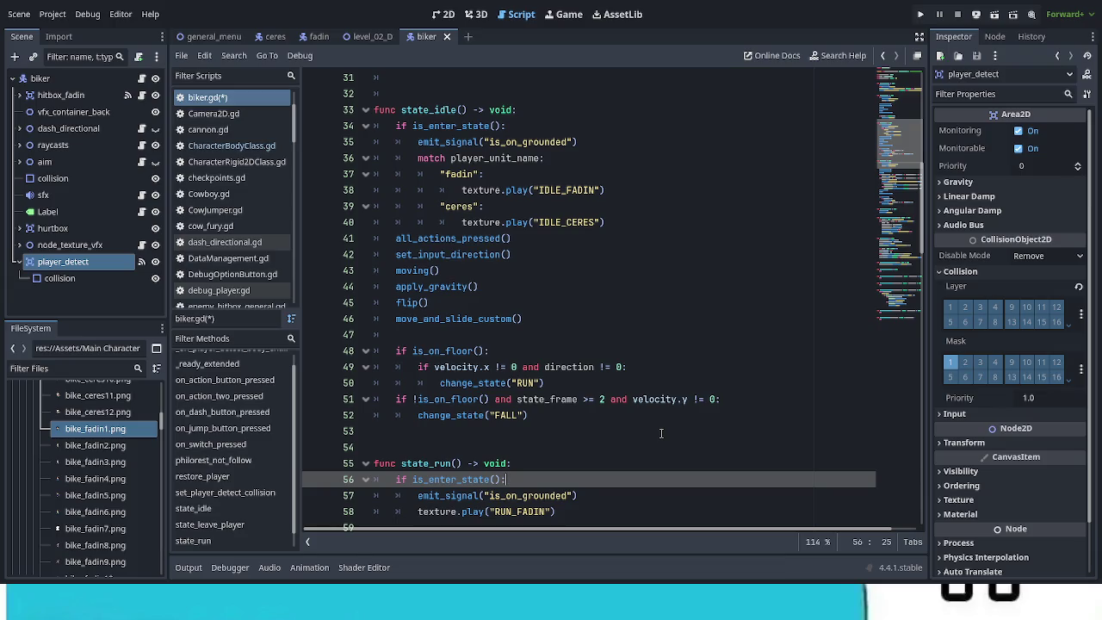
{"action": "scroll", "coordinate": [662, 433], "scroll_direction": "down", "scroll_amount": 1}
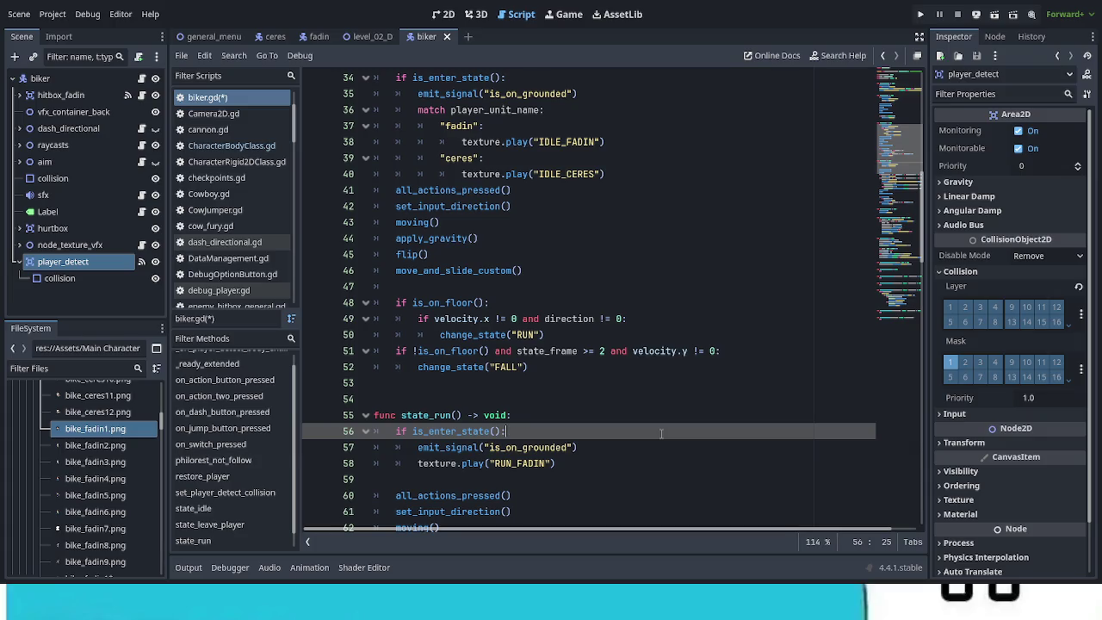
{"action": "scroll", "coordinate": [662, 433], "scroll_direction": "up", "scroll_amount": 1}
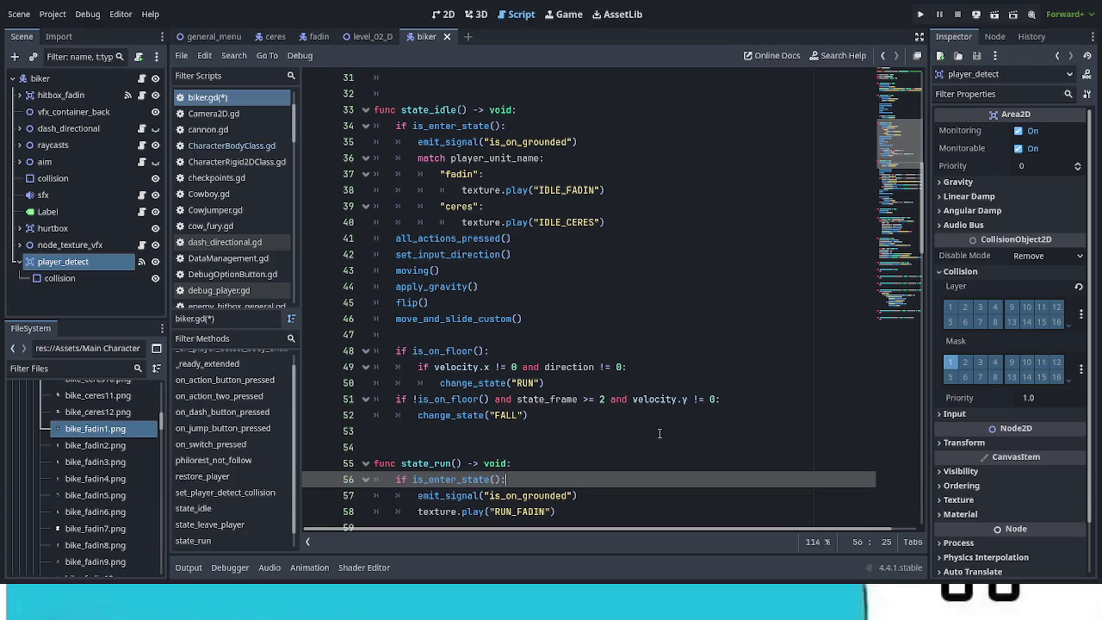
{"action": "left_click_drag", "start_coordinate": [609, 222], "coordinate": [418, 159]}
{"action": "key", "text": "ctrl+c"}
{"action": "scroll", "coordinate": [573, 402], "scroll_direction": "down", "scroll_amount": 2}
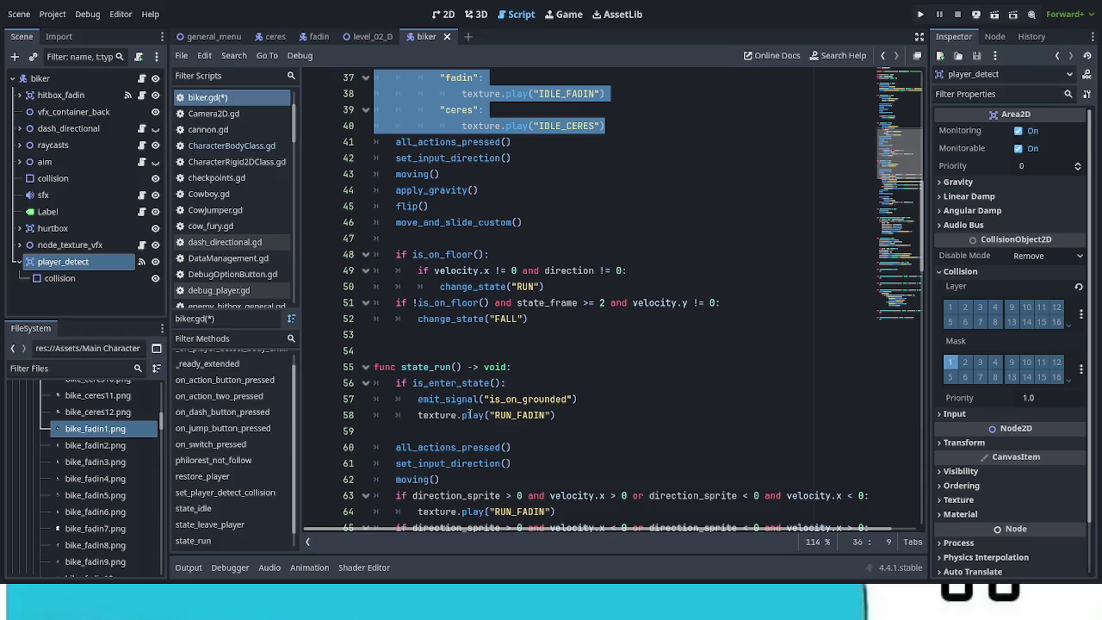
{"action": "left_click_drag", "start_coordinate": [418, 416], "coordinate": [625, 422]}
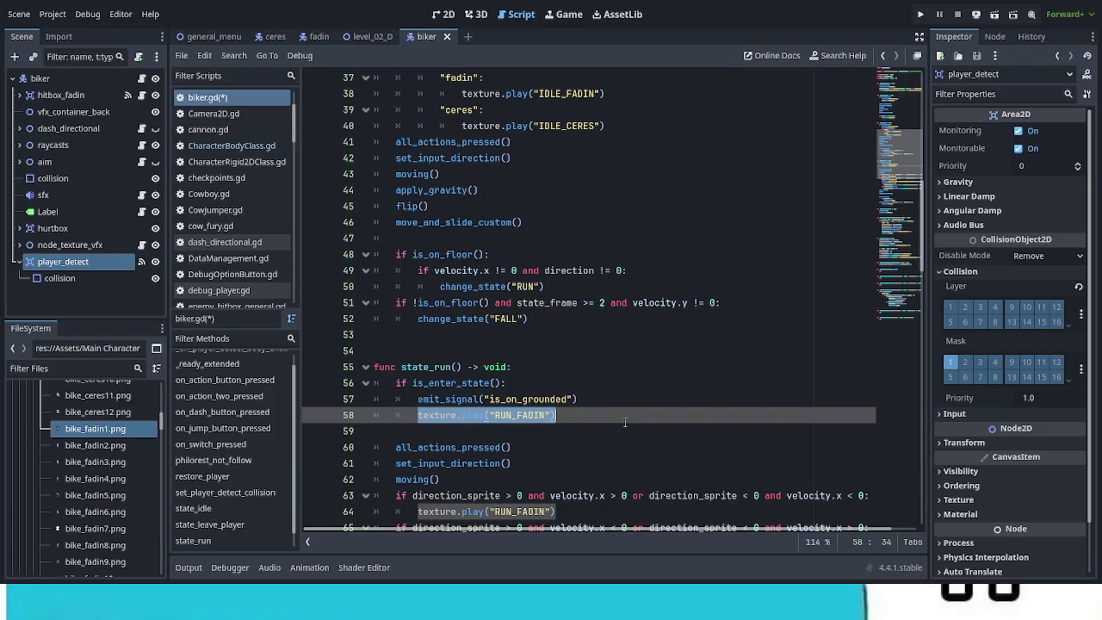
{"action": "key", "text": "ctrl+v"}
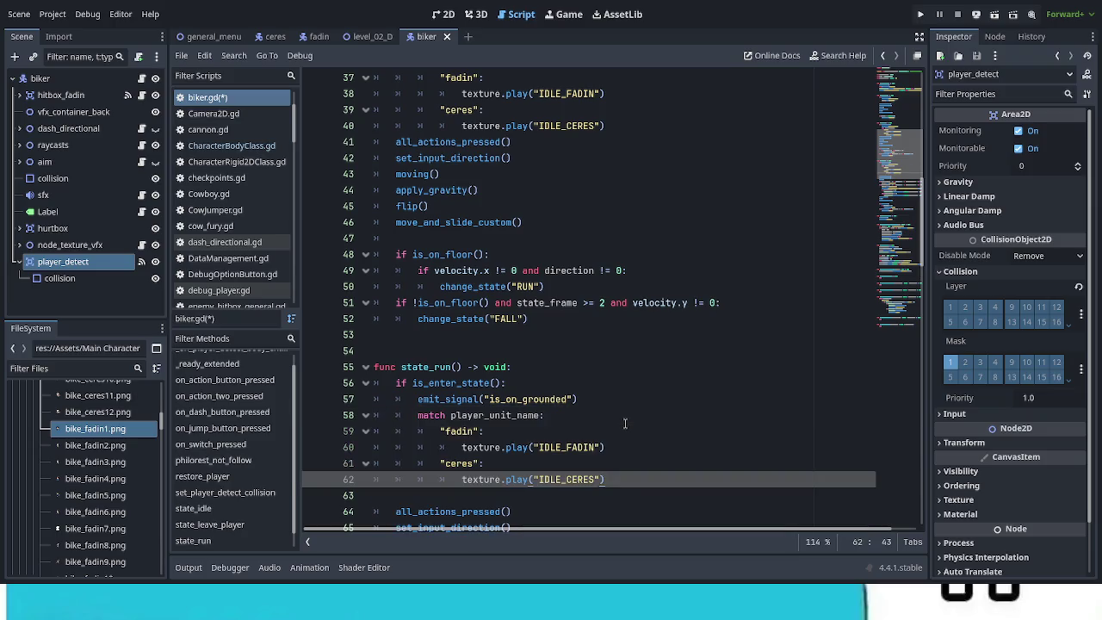
Rename the pasted animations to RUN_FADIN and RUN_CERES and remove the trailing blank line
{"action": "scroll", "coordinate": [625, 422], "scroll_direction": "down", "scroll_amount": 3}
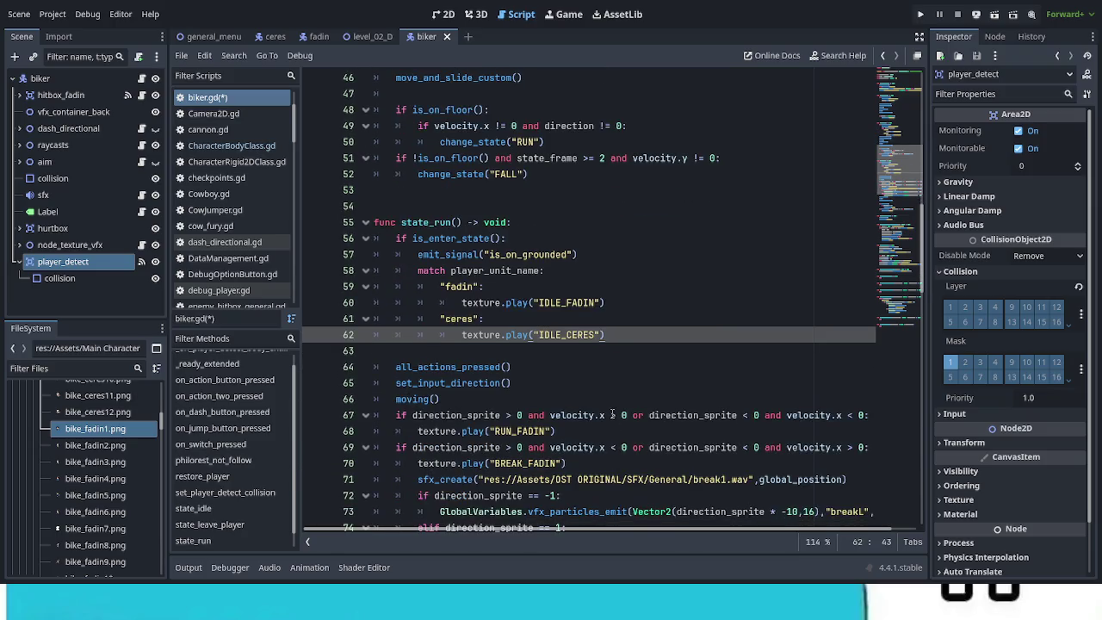
{"action": "left_click_drag", "start_coordinate": [561, 302], "coordinate": [539, 303]}
{"action": "type", "text": "RUN"}
{"action": "key", "text": "Down"}
{"action": "key", "text": "Down"}
{"action": "key", "text": "BackSpace"}
{"action": "key", "text": "BackSpace"}
{"action": "key", "text": "BackSpace"}
{"action": "type", "text": "RUN"}
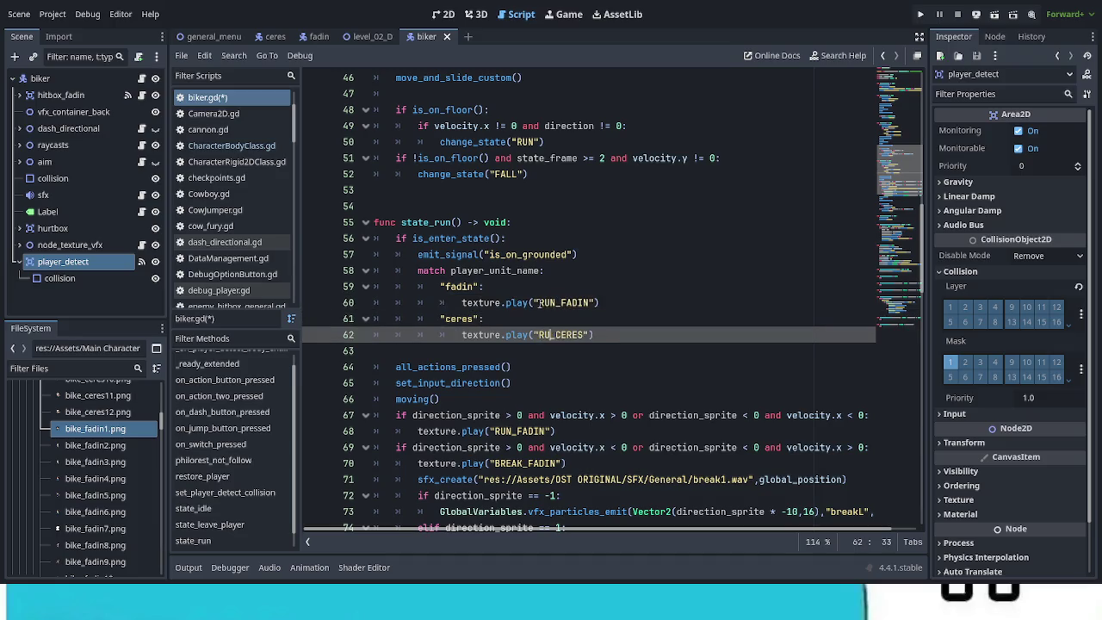
{"action": "left_click", "coordinate": [577, 417]}
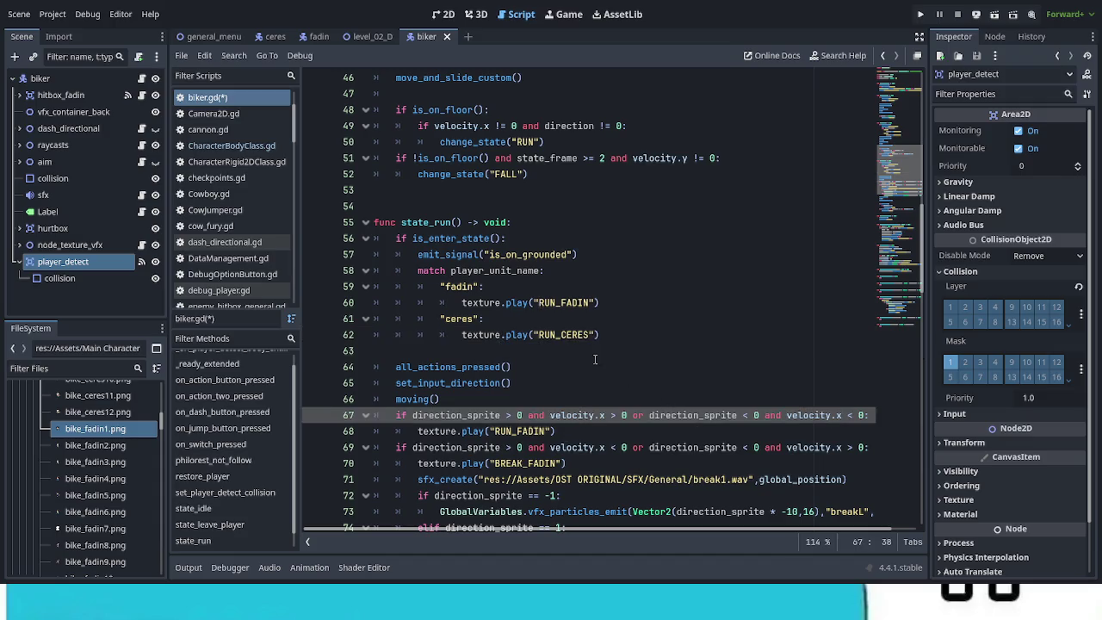
{"action": "left_click", "coordinate": [570, 351]}
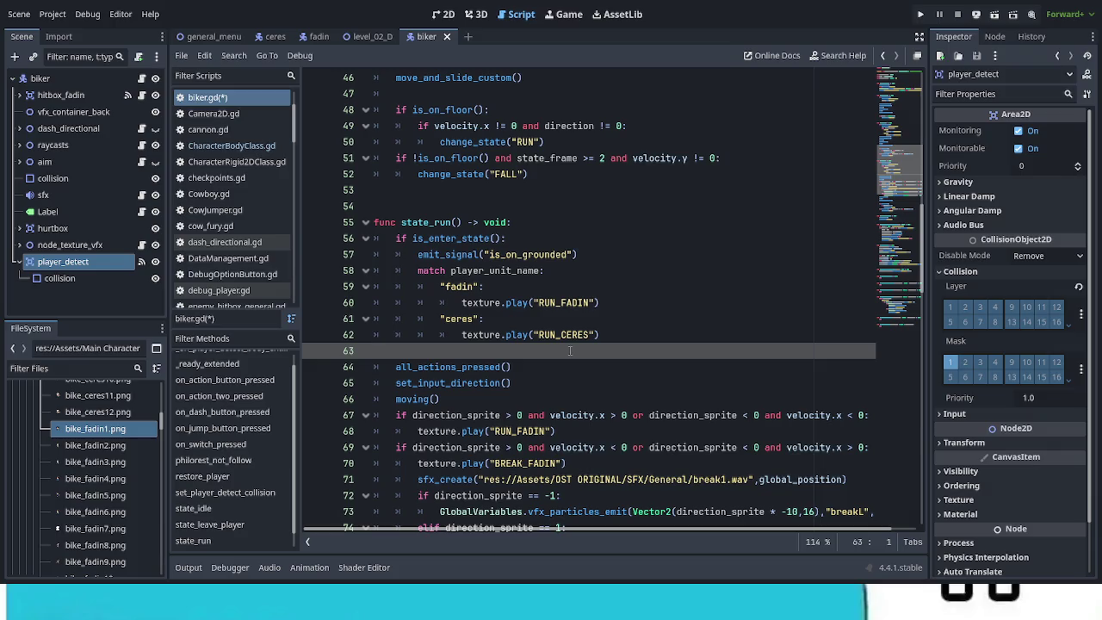
{"action": "key", "text": "BackSpace"}
{"action": "scroll", "coordinate": [572, 349], "scroll_direction": "down", "scroll_amount": 2}
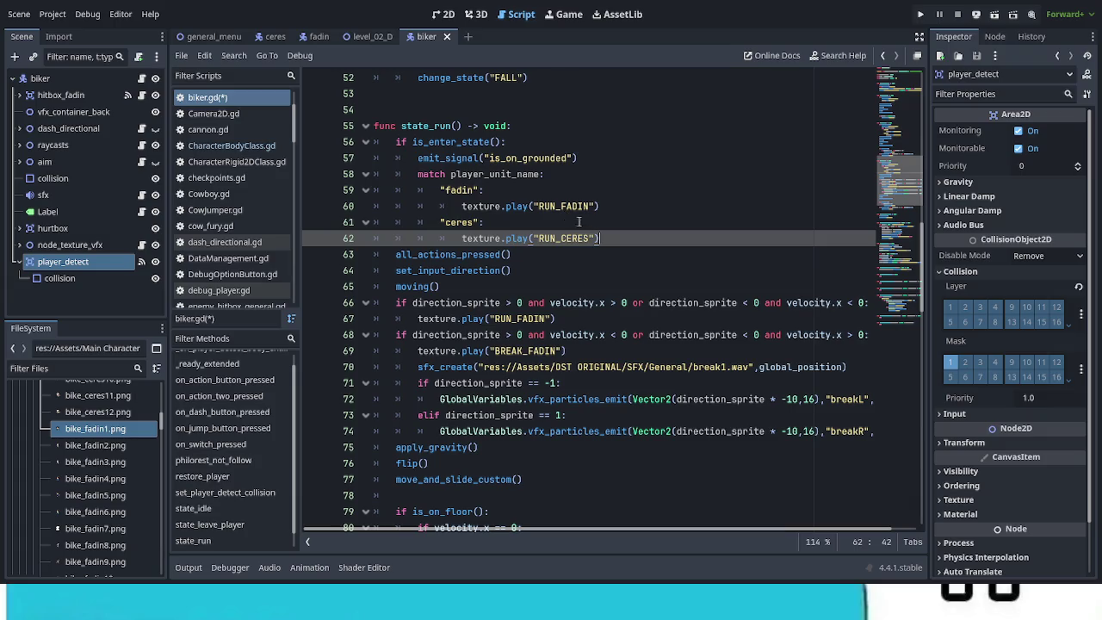
Move the RUN match block under state_run's forward-direction check, replacing its RUN_FADIN call, and save
{"action": "mouse_move", "coordinate": [606, 239]}
{"action": "left_mouse_down"}
{"action": "mouse_move", "coordinate": [375, 232]}
{"action": "mouse_move", "coordinate": [457, 174]}
{"action": "mouse_move", "coordinate": [418, 173]}
{"action": "left_mouse_up"}
{"action": "key", "text": "ctrl+c"}
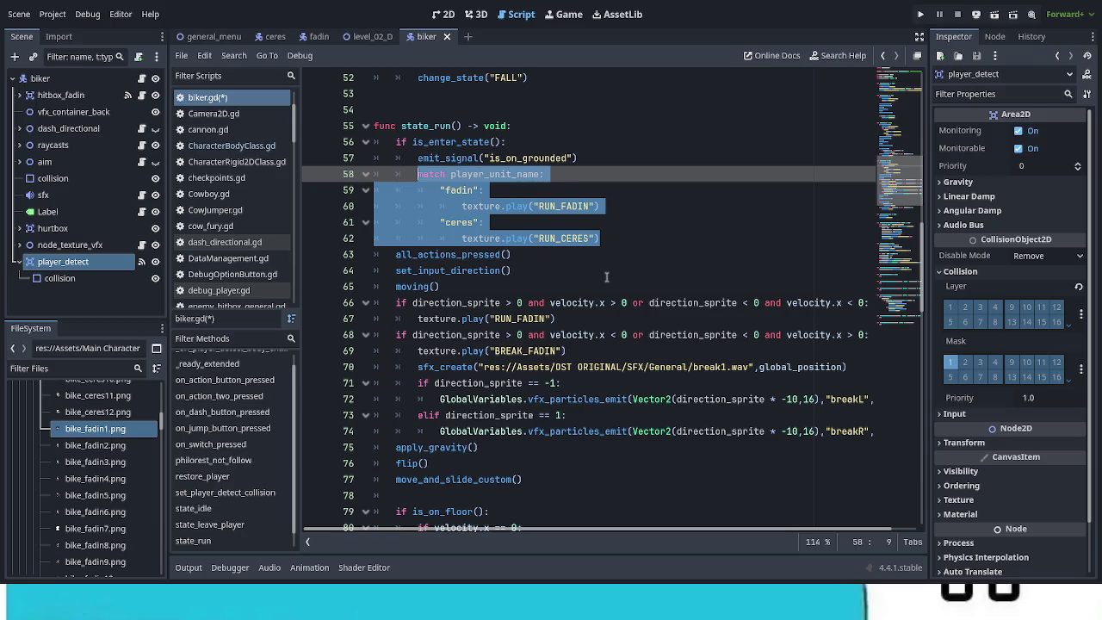
{"action": "key", "text": "Delete"}
{"action": "key", "text": "BackSpace"}
{"action": "key", "text": "BackSpace"}
{"action": "key", "text": "BackSpace"}
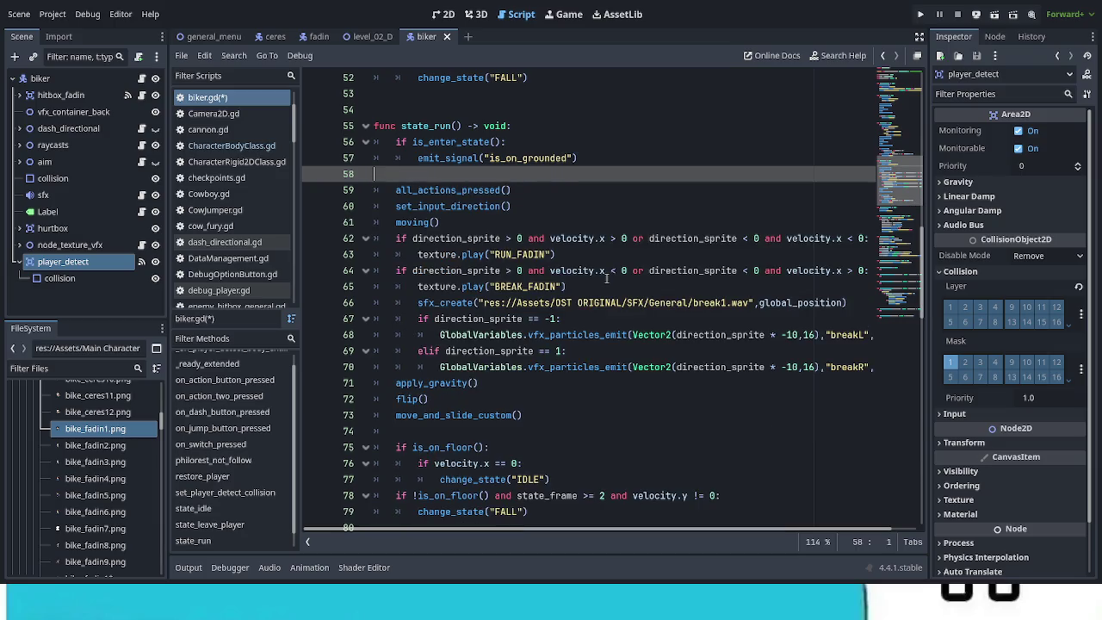
{"action": "left_click_drag", "start_coordinate": [417, 238], "coordinate": [549, 238]}
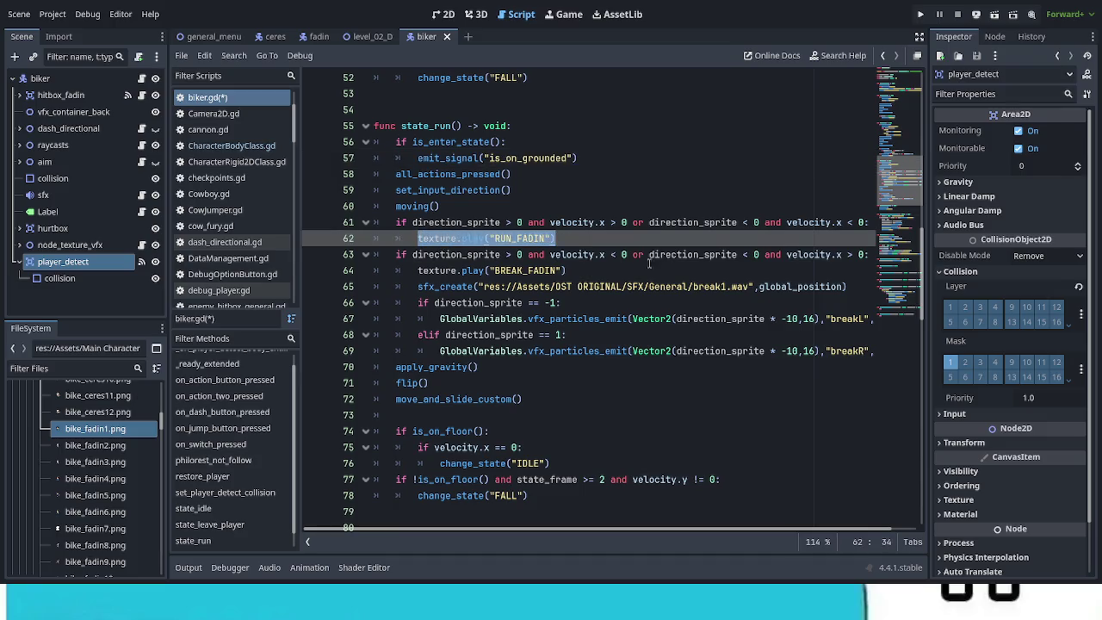
{"action": "key", "text": "ctrl+v"}
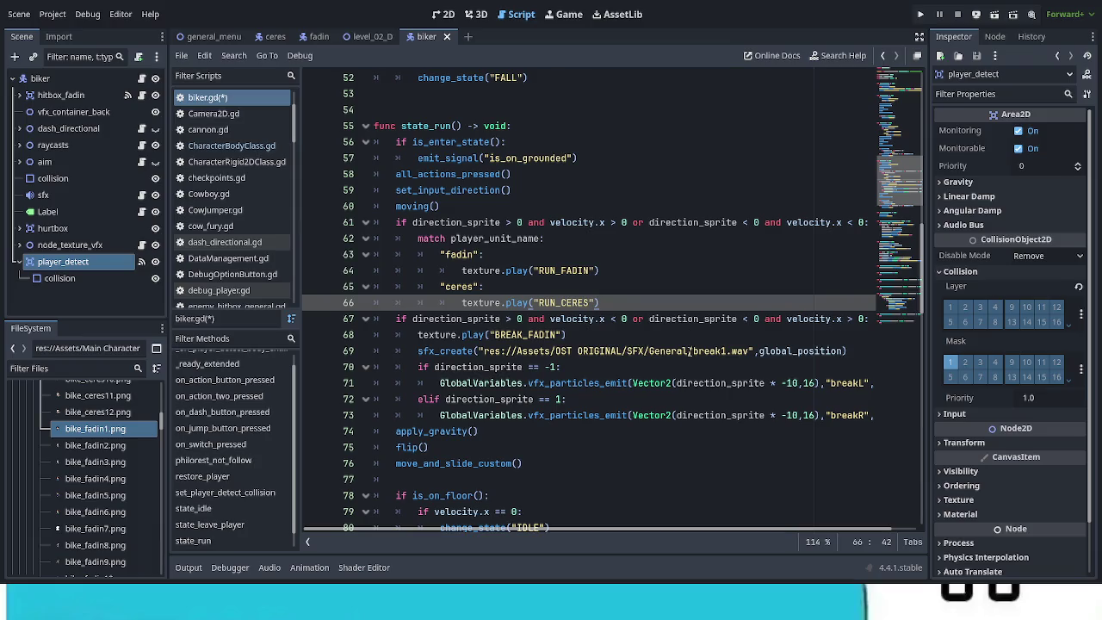
{"action": "key", "text": "ctrl+s"}
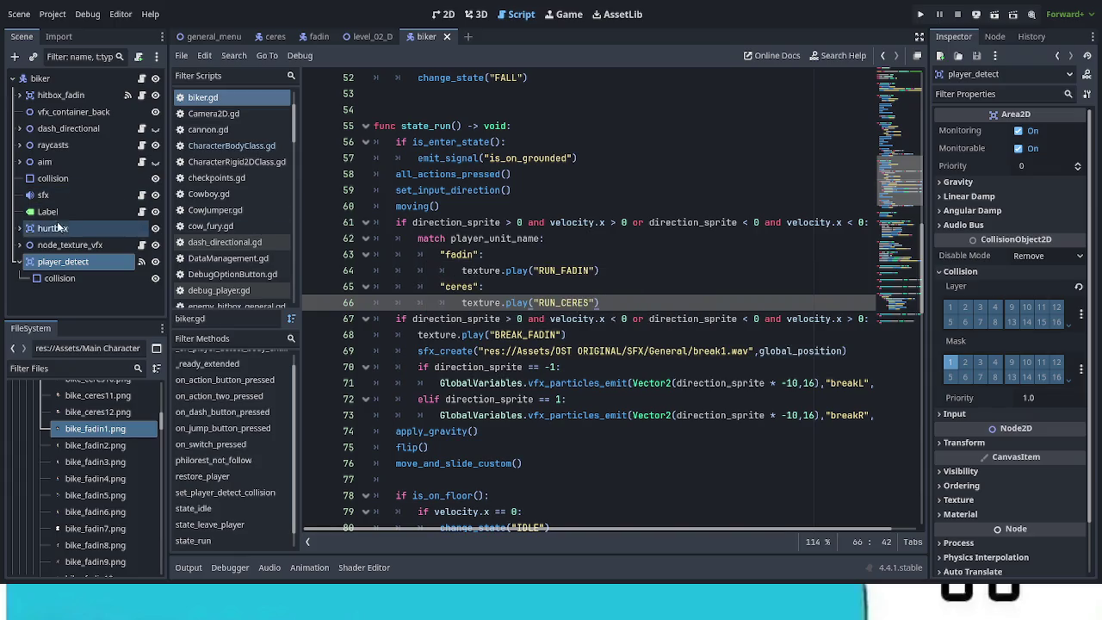
{"action": "left_click", "coordinate": [19, 245]}
Check the BREAK_FADIN and BREAK_CERES animations in node_texture_vfx's CustomTexture
{"action": "left_click", "coordinate": [80, 295]}
{"action": "scroll", "coordinate": [262, 489], "scroll_direction": "up", "scroll_amount": 3}
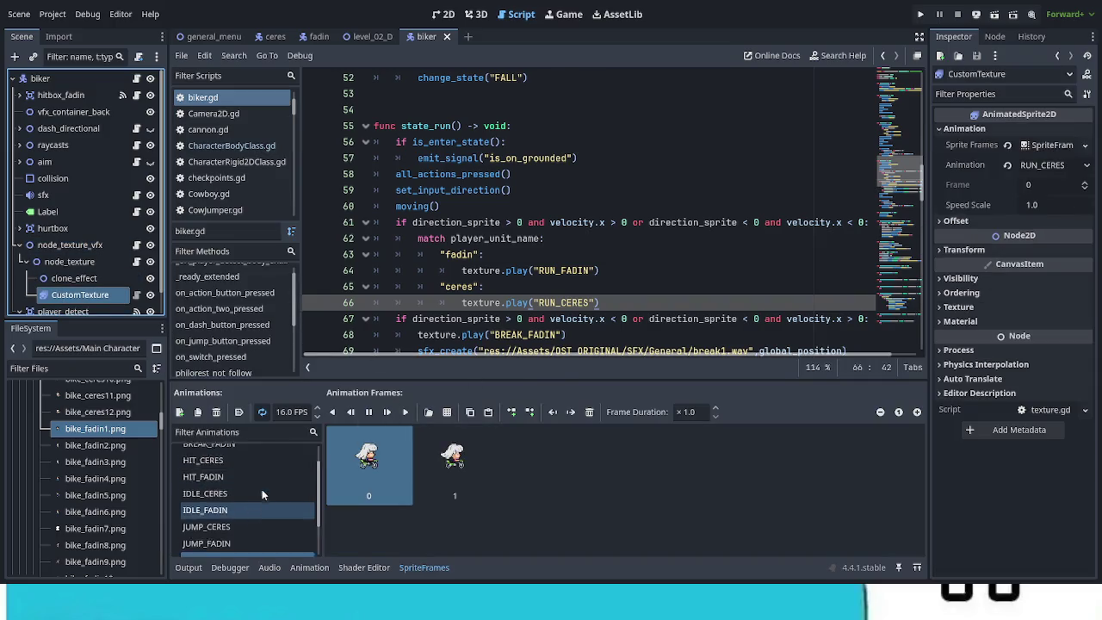
{"action": "left_click", "coordinate": [253, 470]}
{"action": "left_click", "coordinate": [245, 455]}
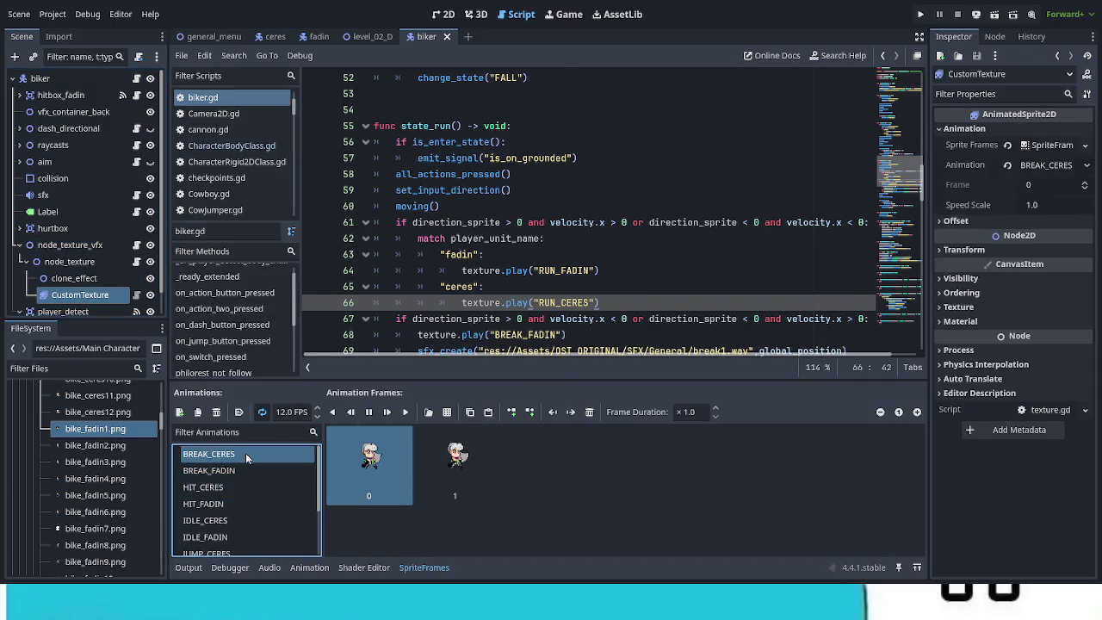
{"action": "scroll", "coordinate": [568, 303], "scroll_direction": "down", "scroll_amount": 2}
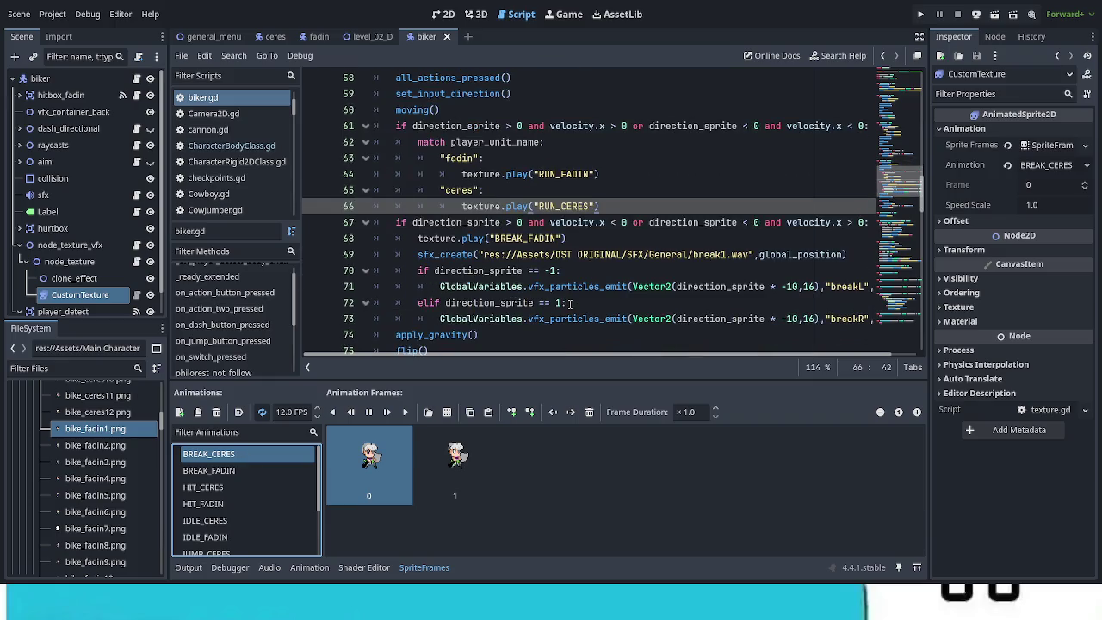
Paste the match block over the reverse-branch BREAK_FADIN call, rename to BREAK_FADIN/BREAK_CERES, and save
{"action": "left_click_drag", "start_coordinate": [418, 238], "coordinate": [572, 238]}
{"action": "key", "text": "ctrl+v"}
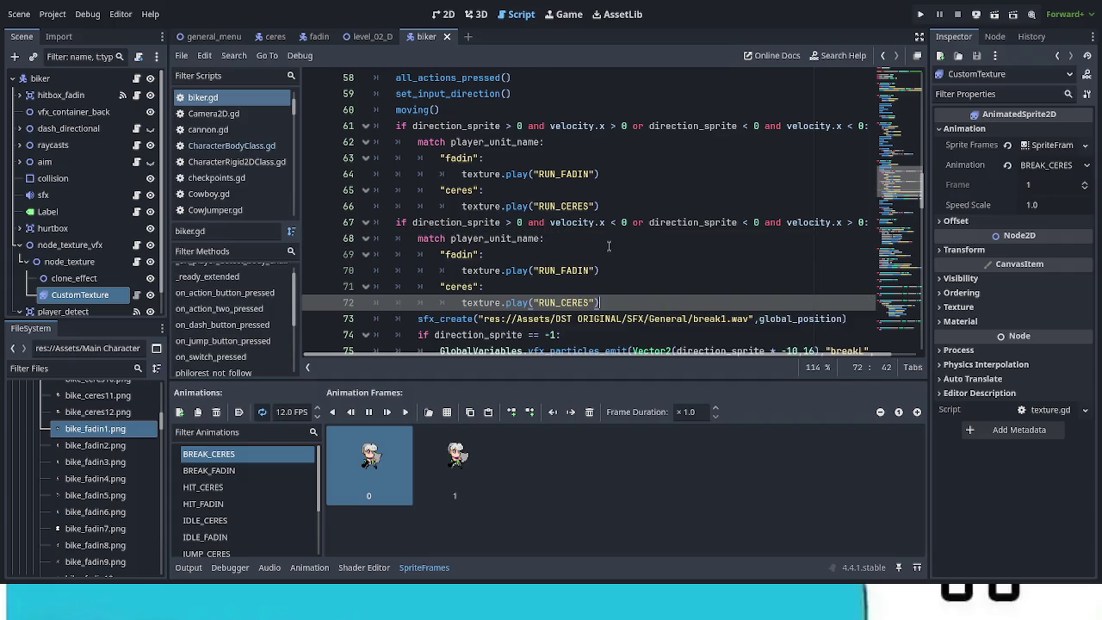
{"action": "left_click_drag", "start_coordinate": [562, 271], "coordinate": [539, 268]}
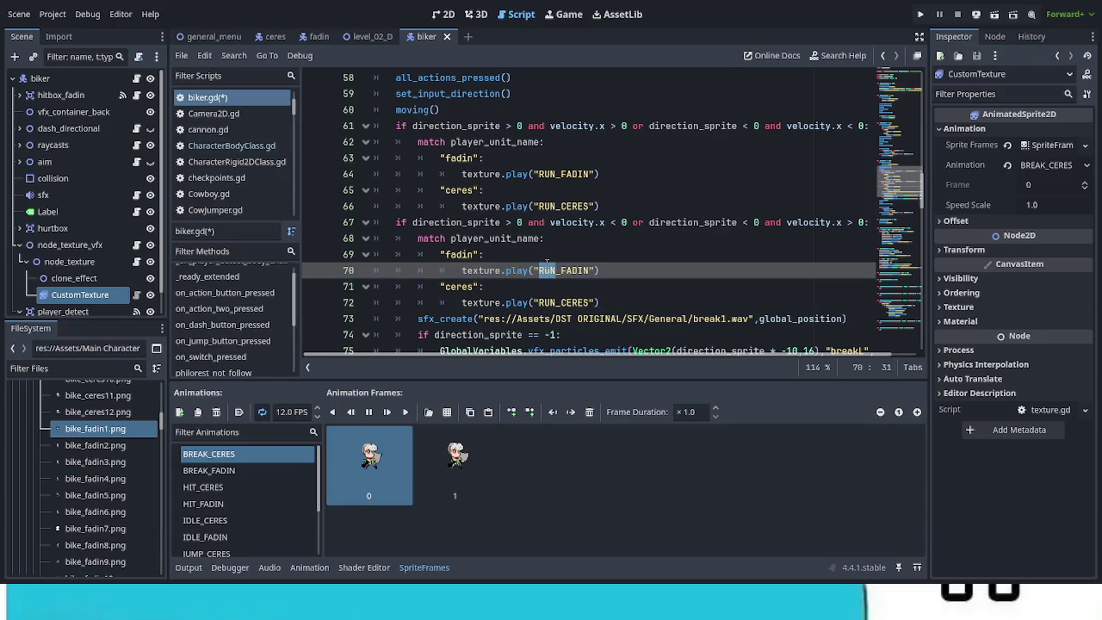
{"action": "type", "text": "BREAK"}
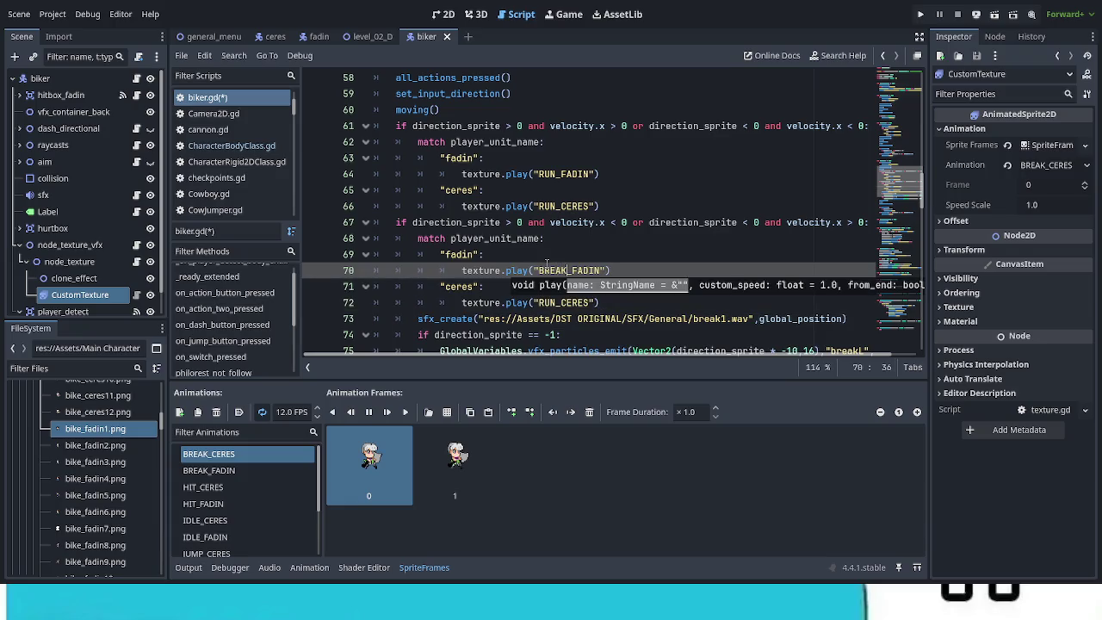
{"action": "key", "text": "Down"}
{"action": "key", "text": "Down"}
{"action": "key", "text": "Left"}
{"action": "key", "text": "BackSpace"}
{"action": "key", "text": "BackSpace"}
{"action": "key", "text": "BackSpace"}
{"action": "type", "text": "BREAK"}
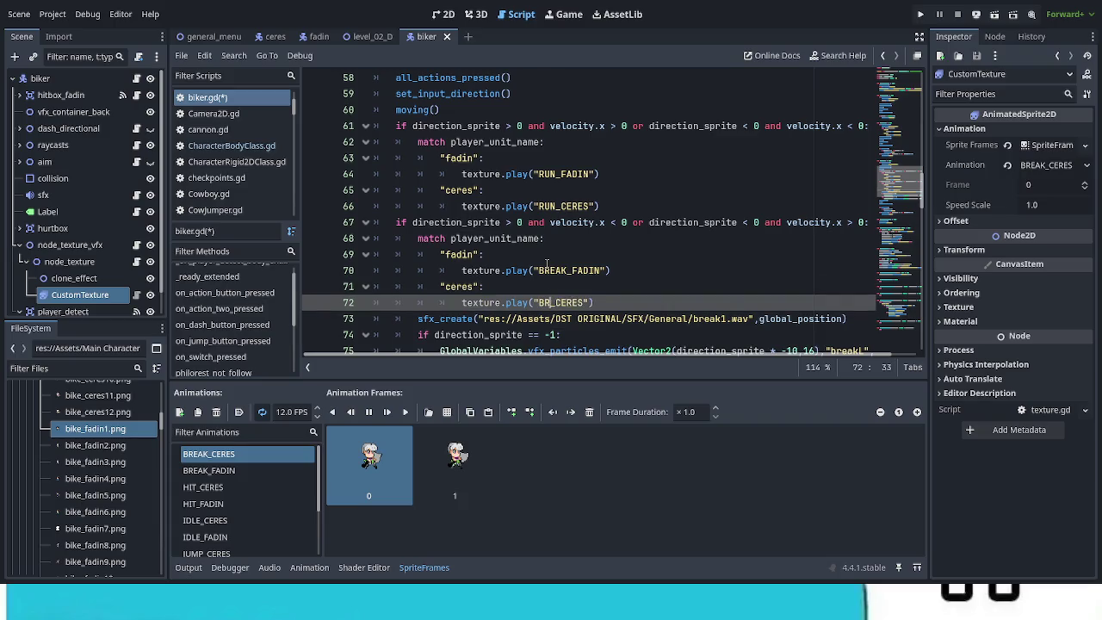
{"action": "left_click", "coordinate": [554, 260]}
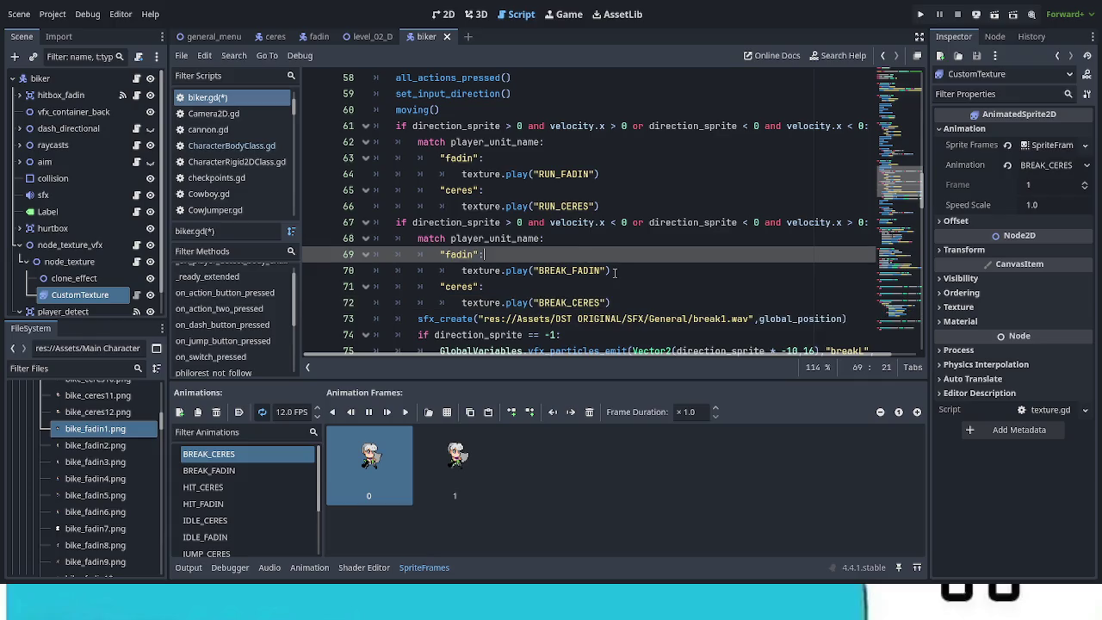
{"action": "scroll", "coordinate": [603, 267], "scroll_direction": "down", "scroll_amount": 1}
{"action": "key", "text": "ctrl+s"}
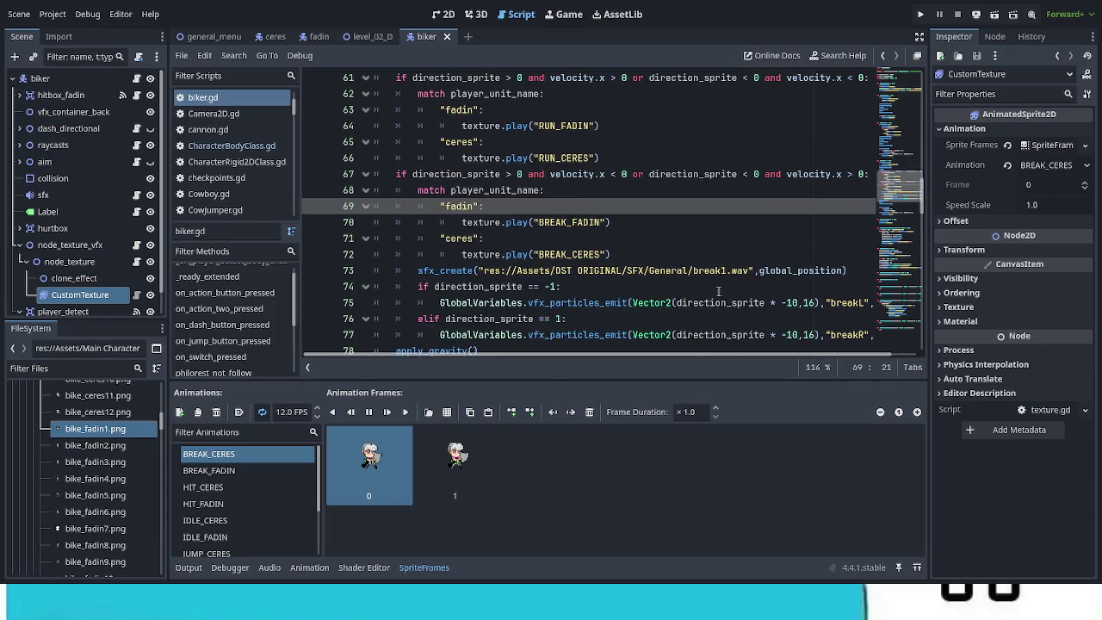
{"action": "scroll", "coordinate": [719, 301], "scroll_direction": "down", "scroll_amount": 4}
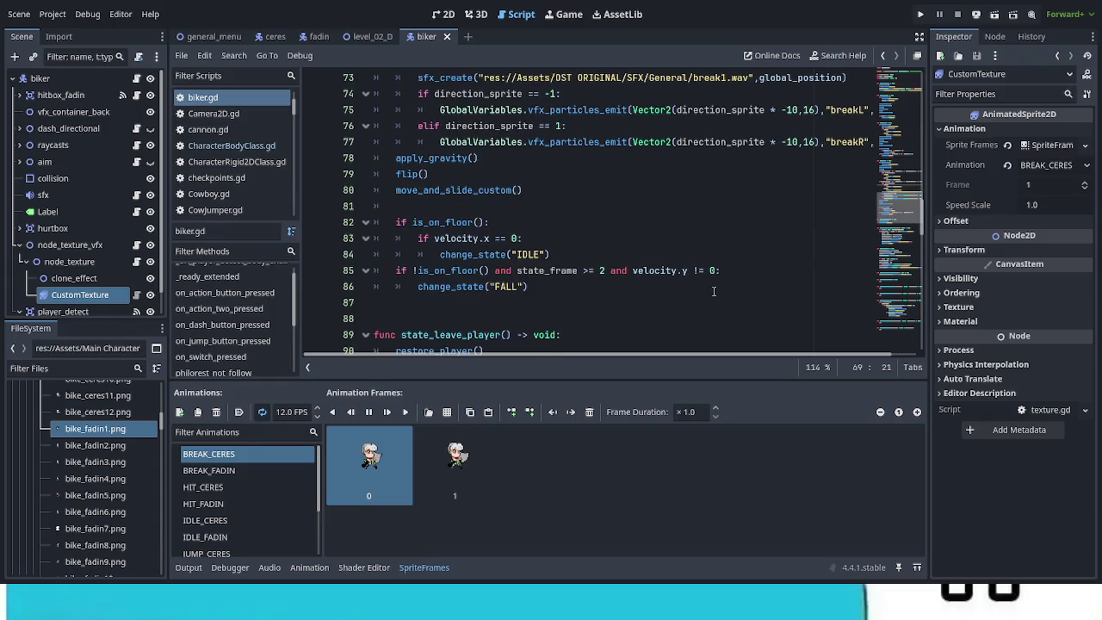
{"action": "scroll", "coordinate": [714, 291], "scroll_direction": "down", "scroll_amount": 1}
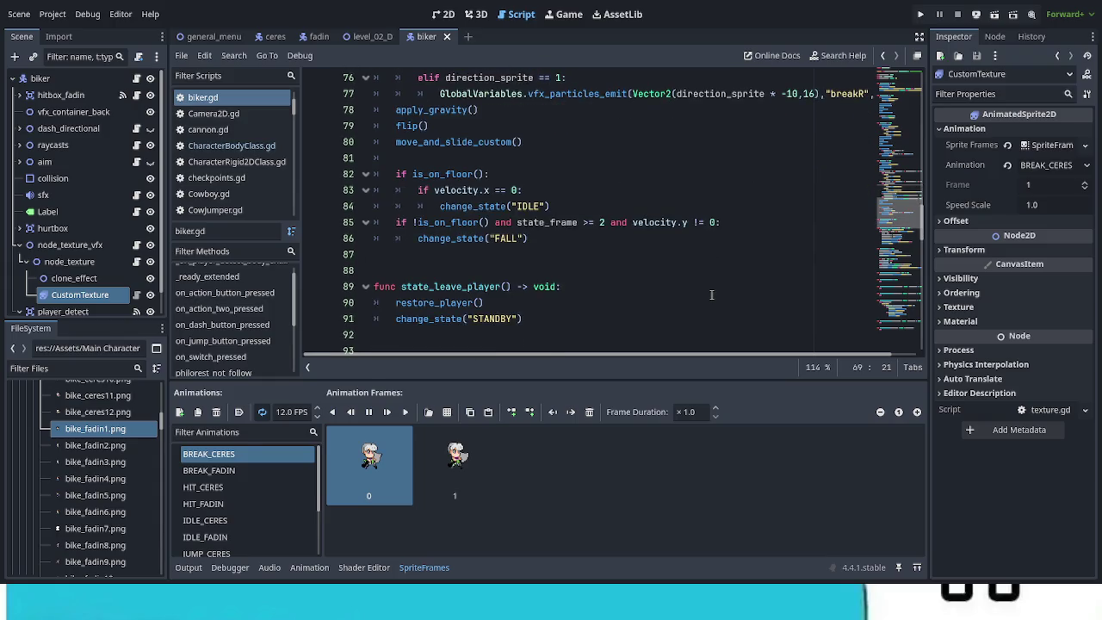
{"action": "scroll", "coordinate": [711, 294], "scroll_direction": "up", "scroll_amount": 7}
{"action": "scroll", "coordinate": [711, 295], "scroll_direction": "up", "scroll_amount": 2}
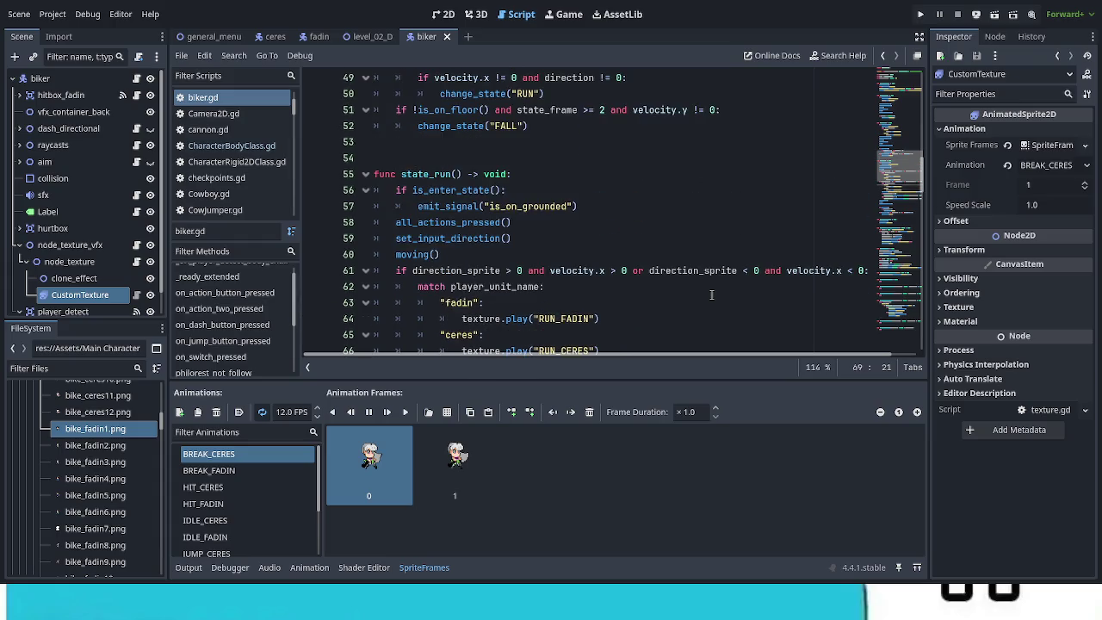
{"action": "scroll", "coordinate": [712, 295], "scroll_direction": "up", "scroll_amount": 2}
{"action": "scroll", "coordinate": [711, 295], "scroll_direction": "up", "scroll_amount": 4}
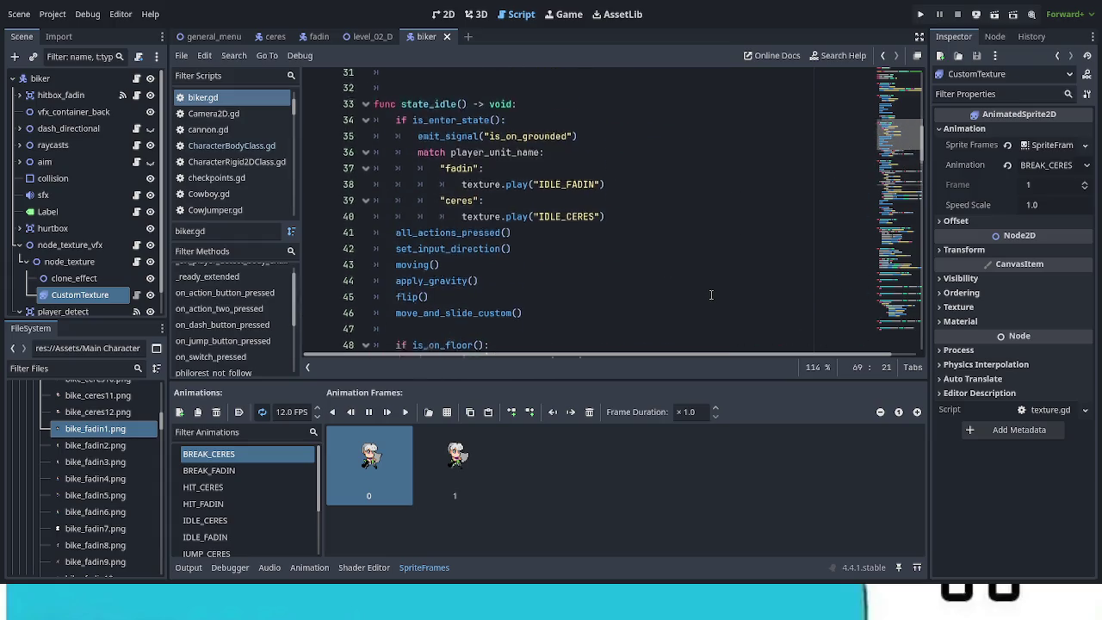
{"action": "scroll", "coordinate": [706, 298], "scroll_direction": "down", "scroll_amount": 1}
{"action": "scroll", "coordinate": [706, 298], "scroll_direction": "down", "scroll_amount": 3}
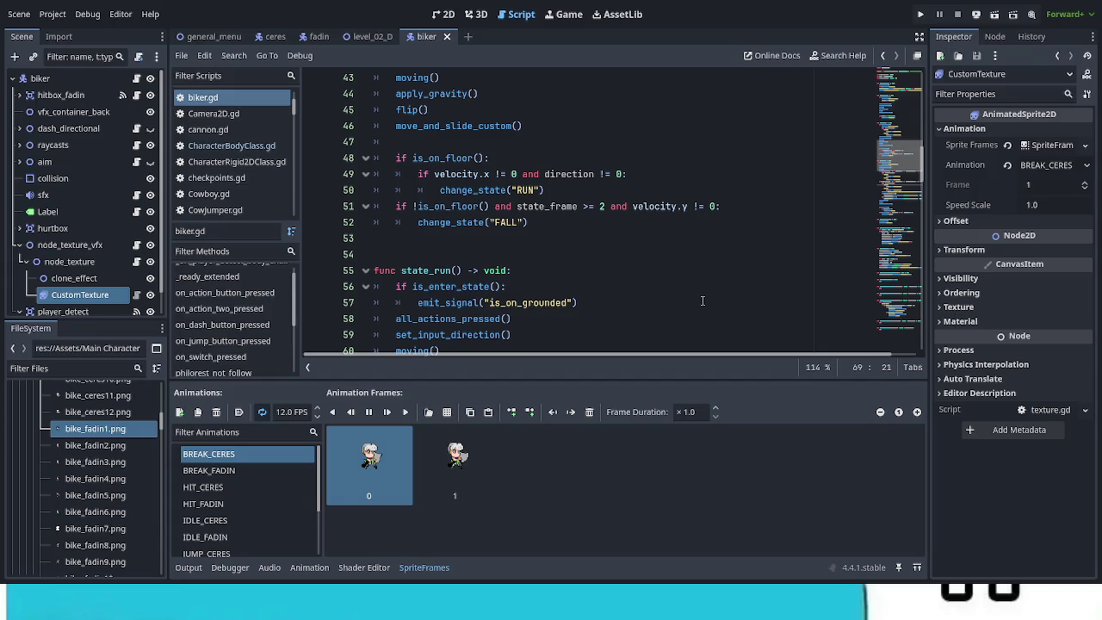
{"action": "scroll", "coordinate": [703, 300], "scroll_direction": "down", "scroll_amount": 4}
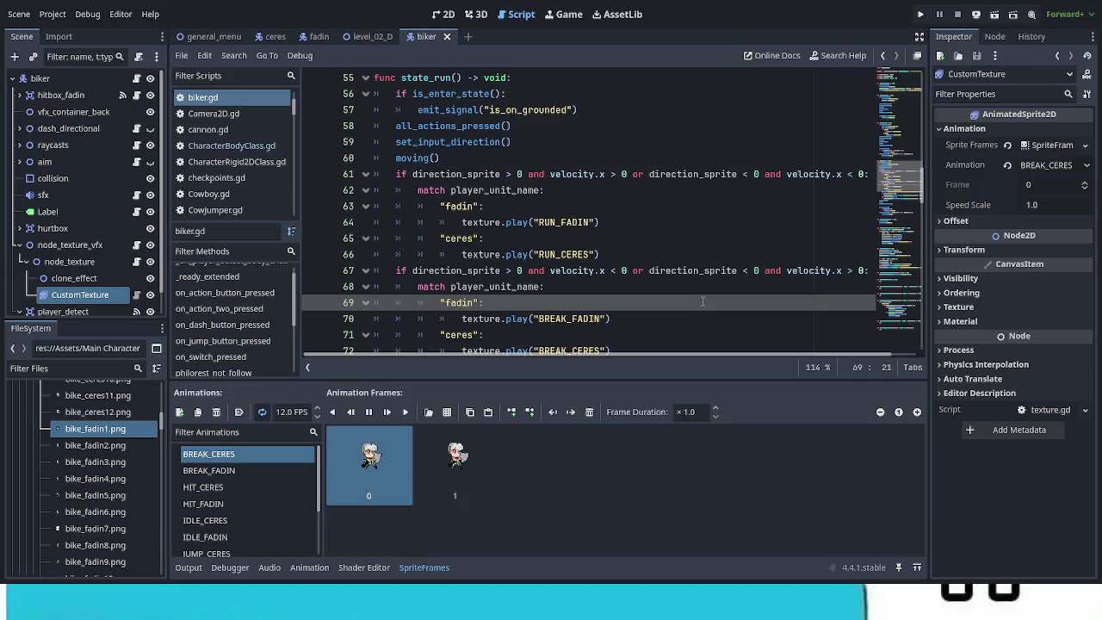
{"action": "scroll", "coordinate": [703, 301], "scroll_direction": "down", "scroll_amount": 2}
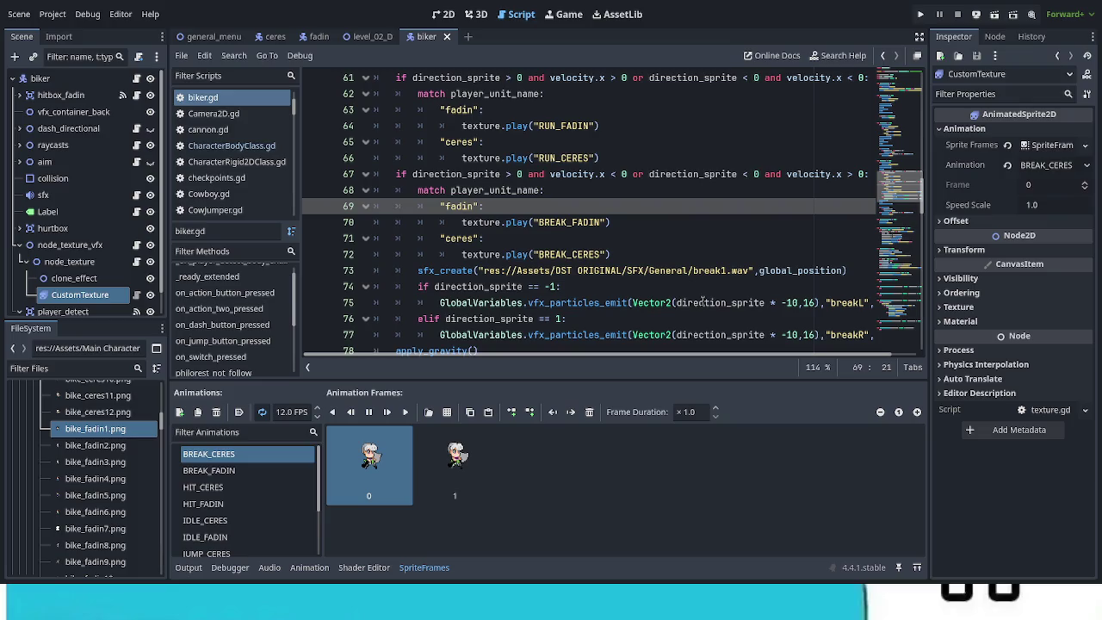
{"action": "scroll", "coordinate": [703, 300], "scroll_direction": "down", "scroll_amount": 6}
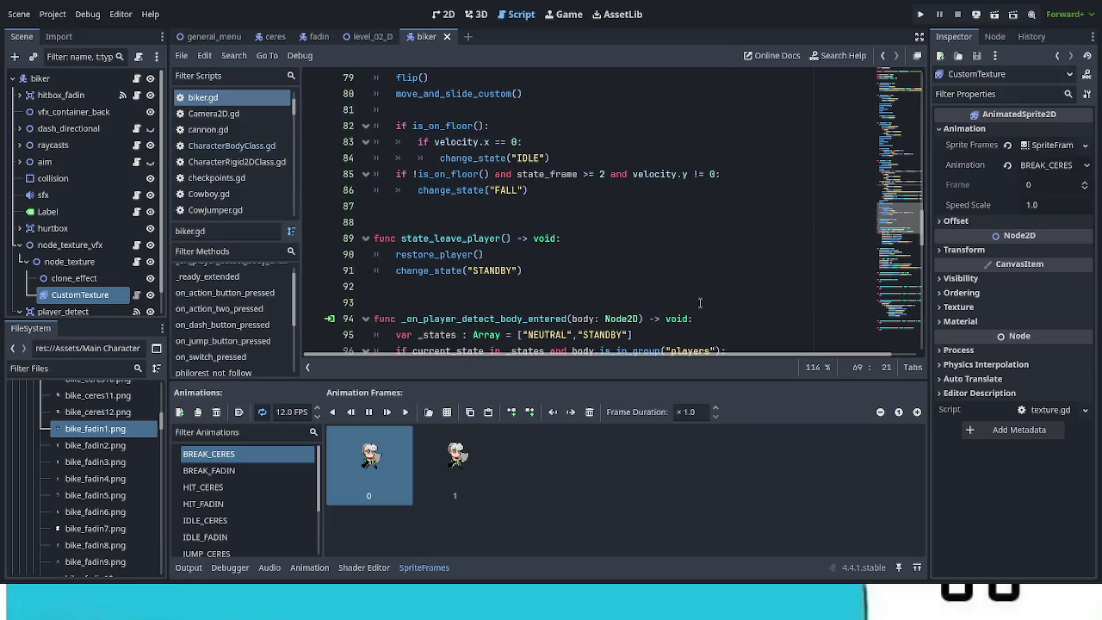
{"action": "scroll", "coordinate": [699, 304], "scroll_direction": "down", "scroll_amount": 4}
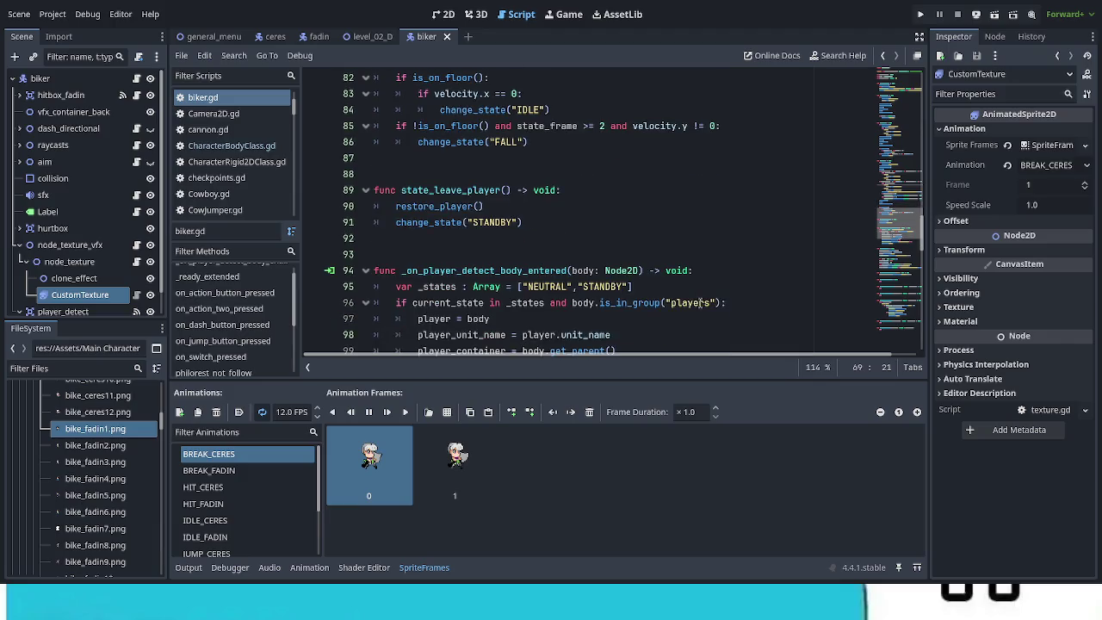
{"action": "scroll", "coordinate": [699, 303], "scroll_direction": "down", "scroll_amount": 8}
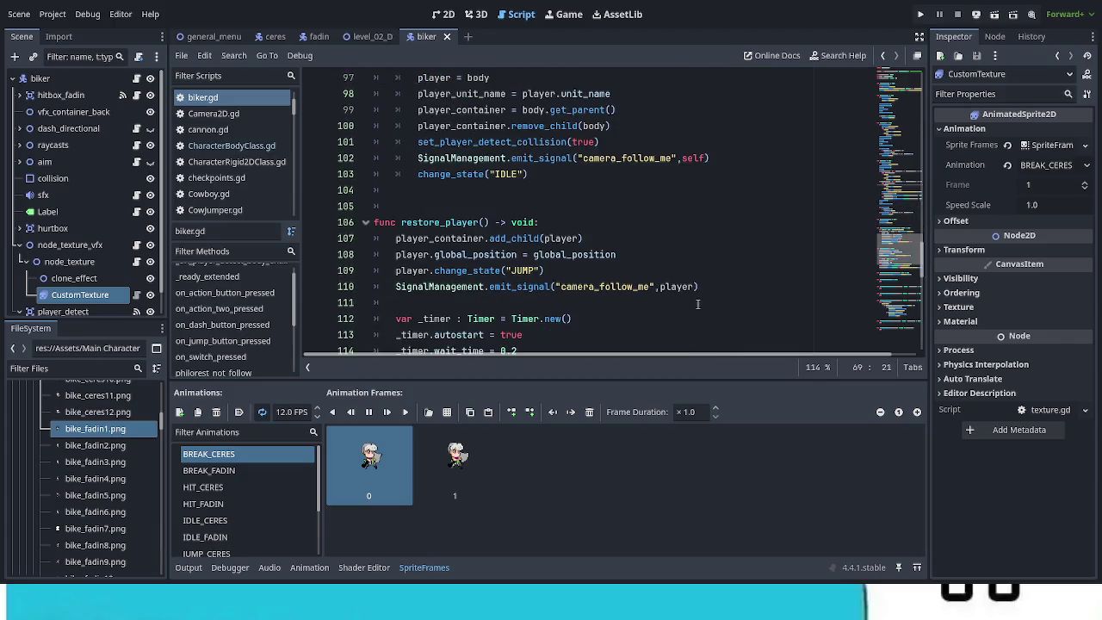
{"action": "scroll", "coordinate": [698, 303], "scroll_direction": "down", "scroll_amount": 8}
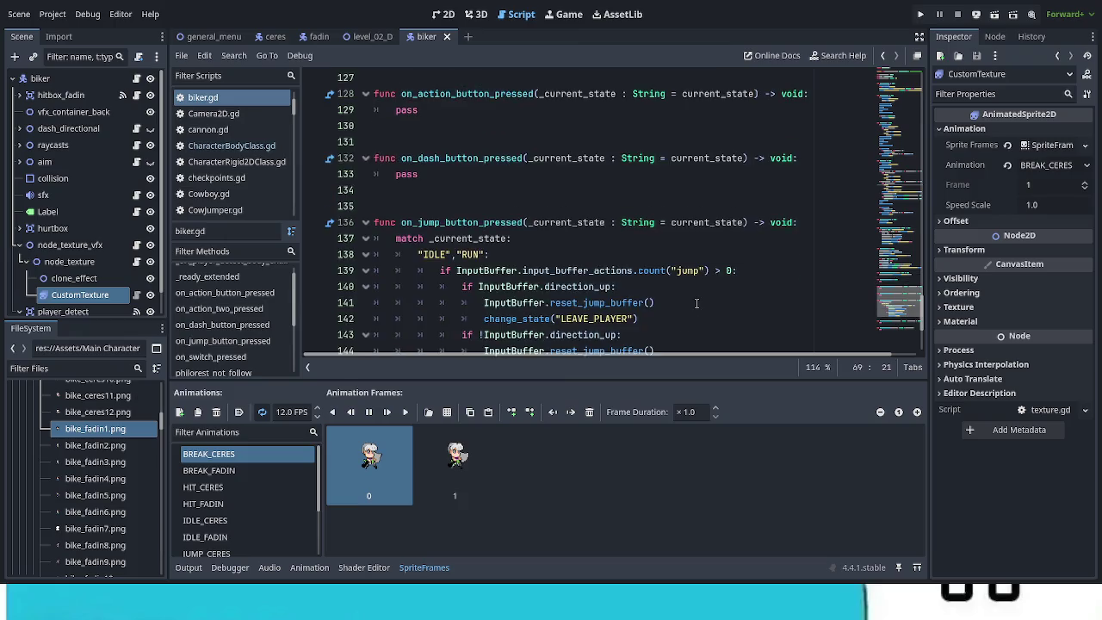
{"action": "scroll", "coordinate": [695, 303], "scroll_direction": "up", "scroll_amount": 13}
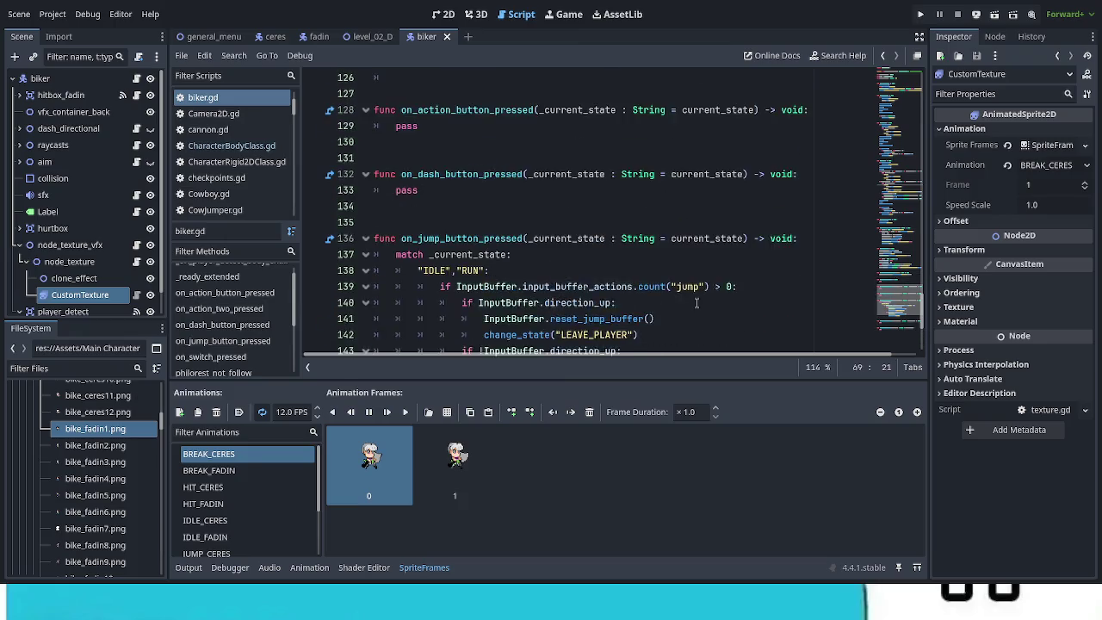
{"action": "scroll", "coordinate": [696, 303], "scroll_direction": "up", "scroll_amount": 5}
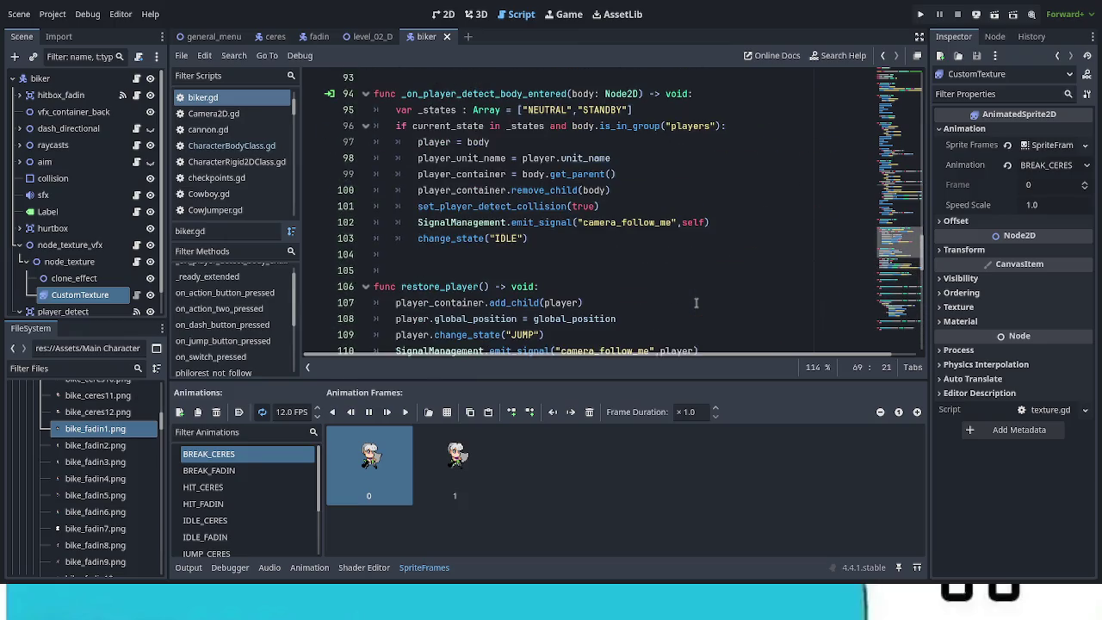
{"action": "scroll", "coordinate": [696, 303], "scroll_direction": "up", "scroll_amount": 3}
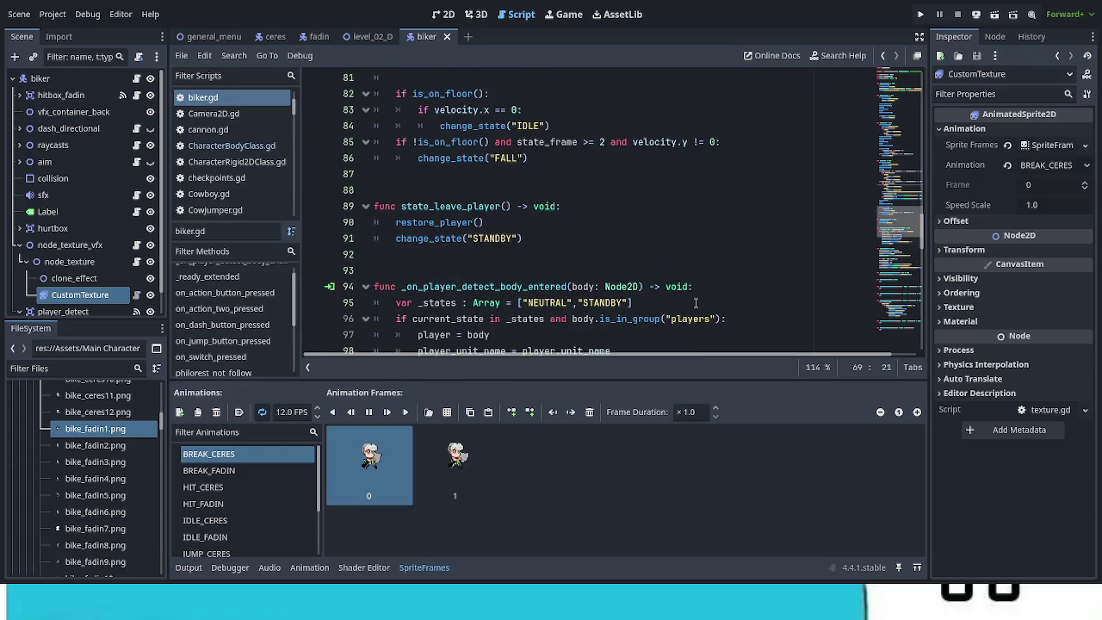
{"action": "scroll", "coordinate": [695, 303], "scroll_direction": "up", "scroll_amount": 7}
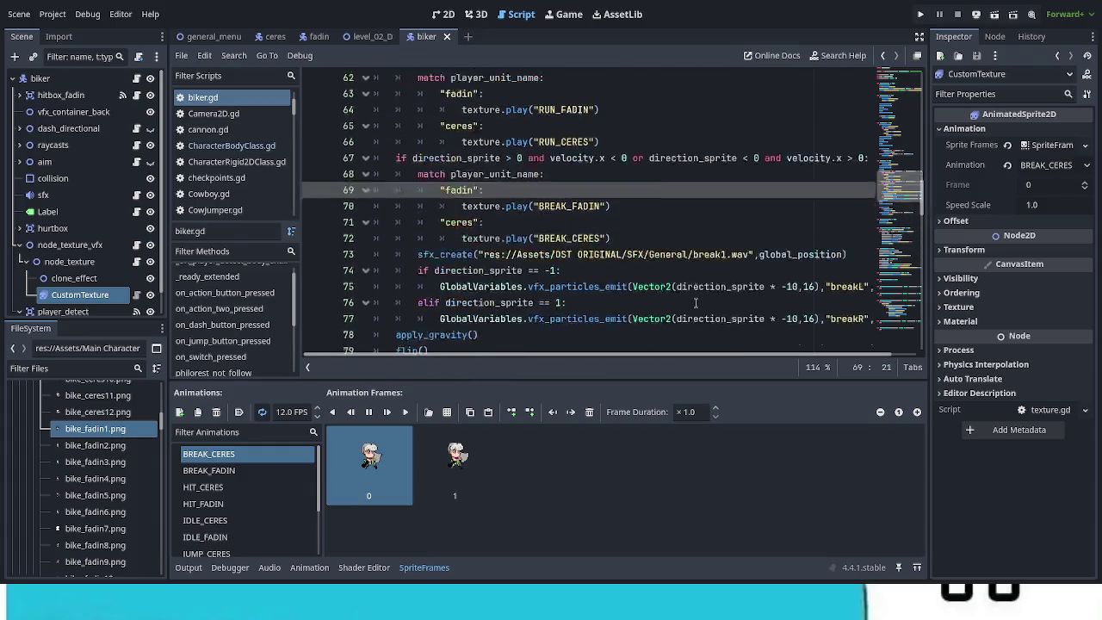
{"action": "scroll", "coordinate": [696, 303], "scroll_direction": "down", "scroll_amount": 1}
{"action": "scroll", "coordinate": [696, 303], "scroll_direction": "down", "scroll_amount": 6}
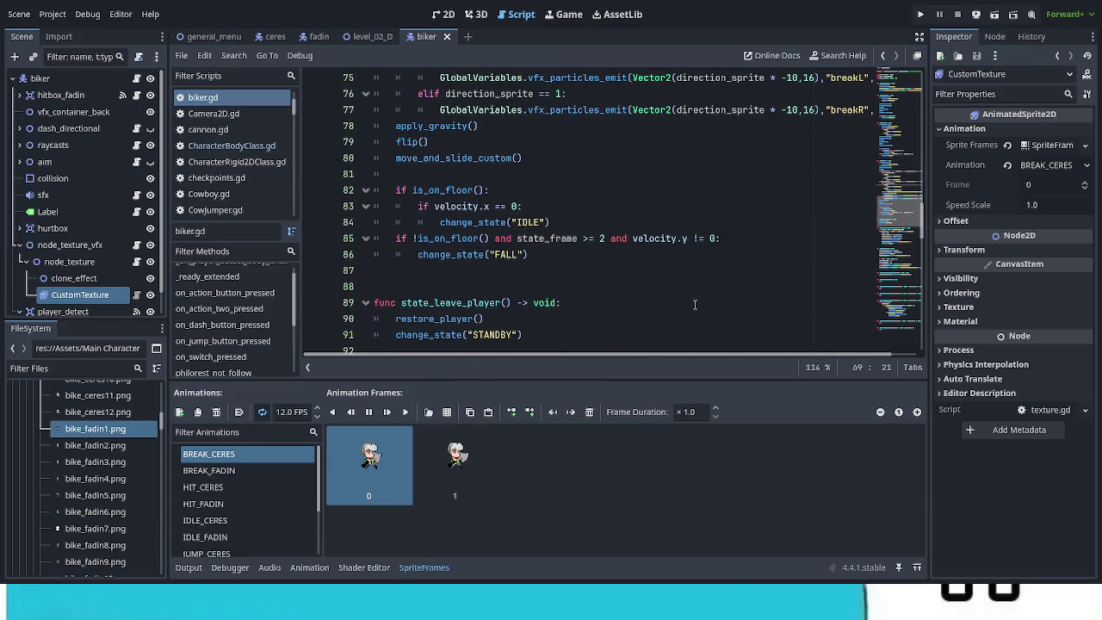
{"action": "left_click", "coordinate": [512, 286]}
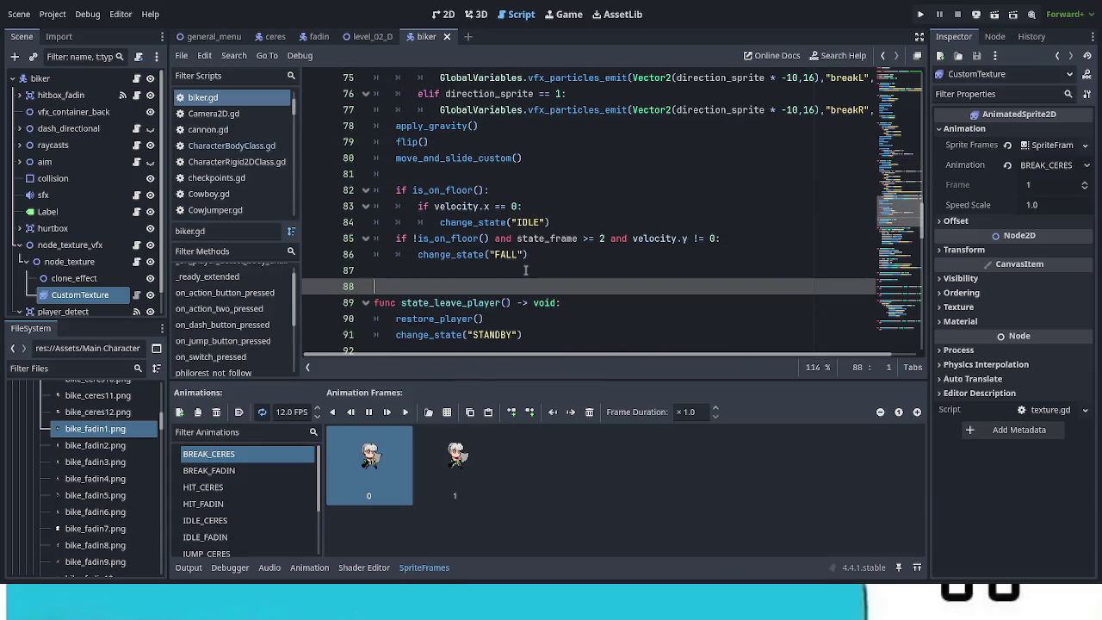
Add a func state_fall() -> void: stub containing pass below state_run
{"action": "key", "text": "Return"}
{"action": "key", "text": "Return"}
{"action": "key", "text": "Return"}
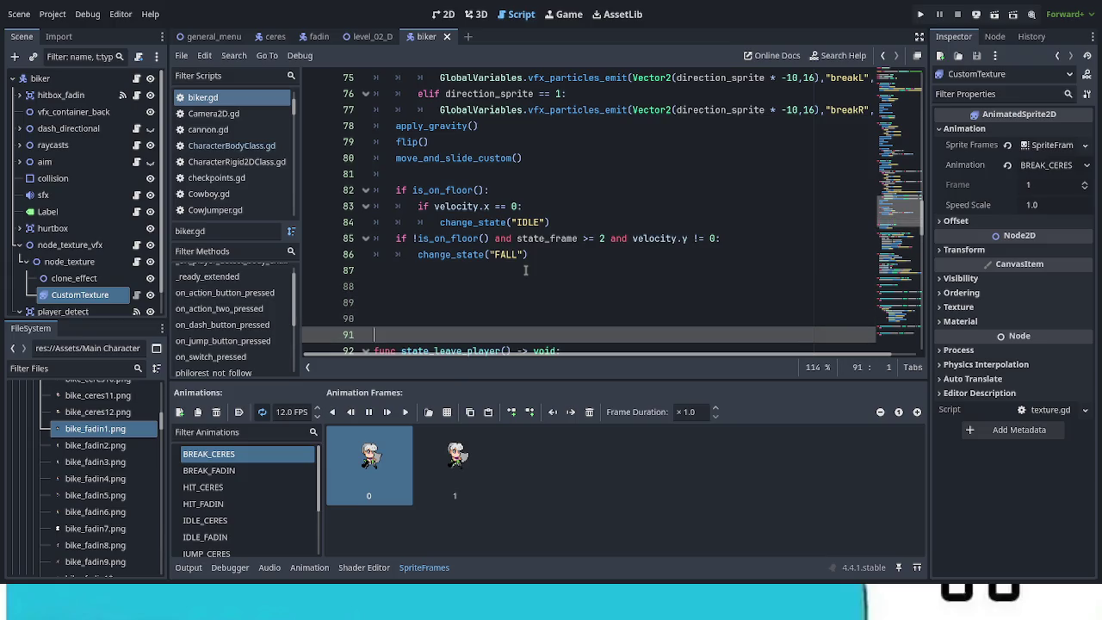
{"action": "key", "text": "Up"}
{"action": "key", "text": "Up"}
{"action": "scroll", "coordinate": [525, 270], "scroll_direction": "down", "scroll_amount": 2}
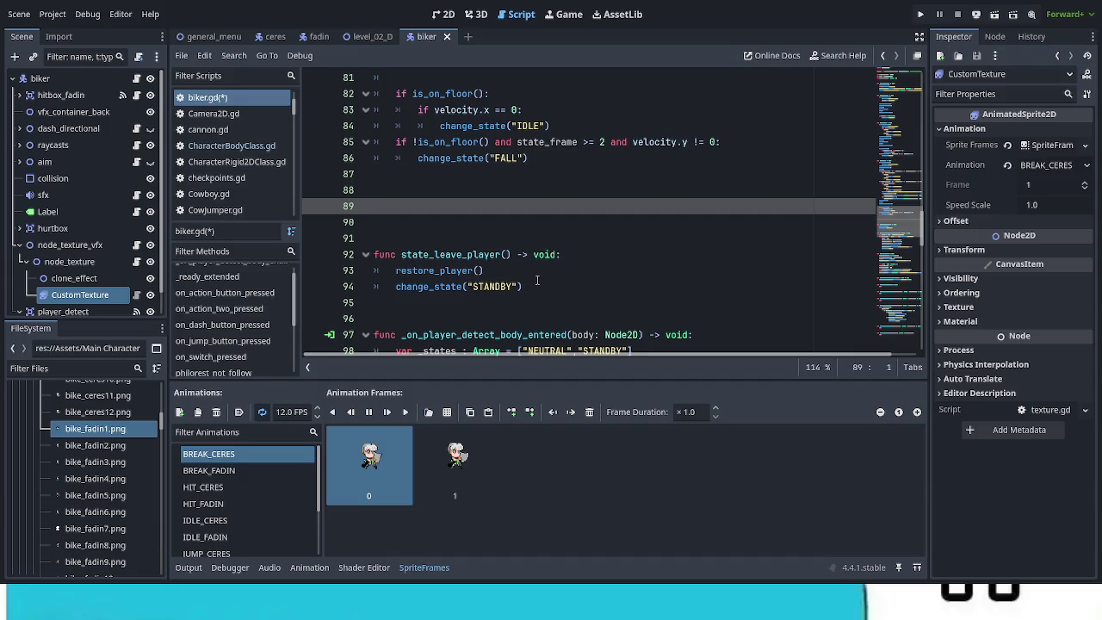
{"action": "left_click", "coordinate": [43, 78]}
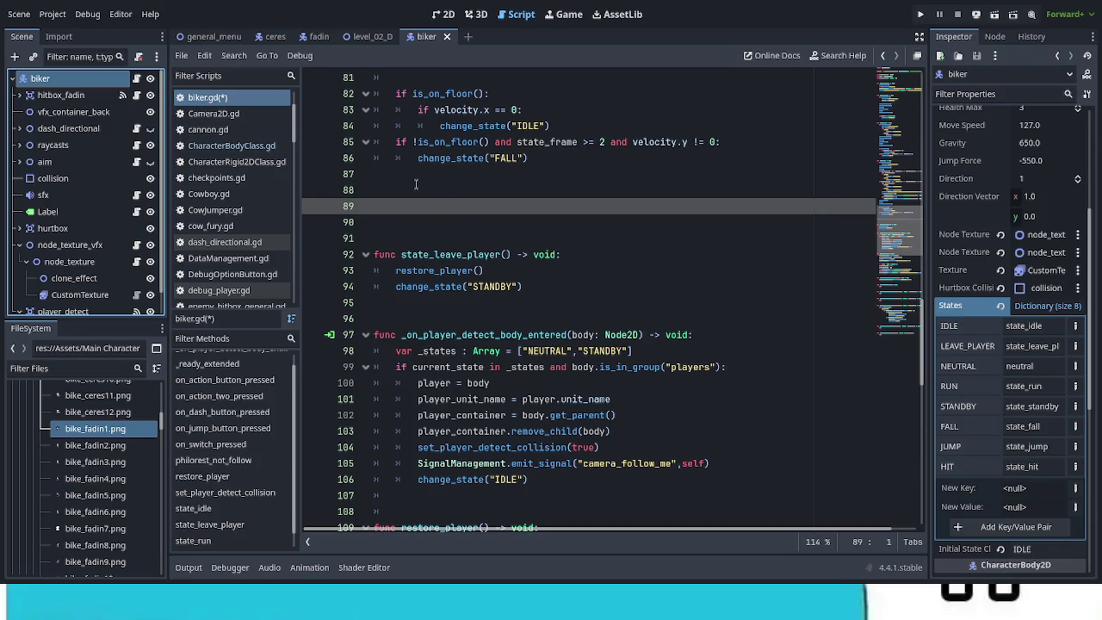
{"action": "left_click", "coordinate": [403, 211]}
{"action": "type", "text": "func state_f"}
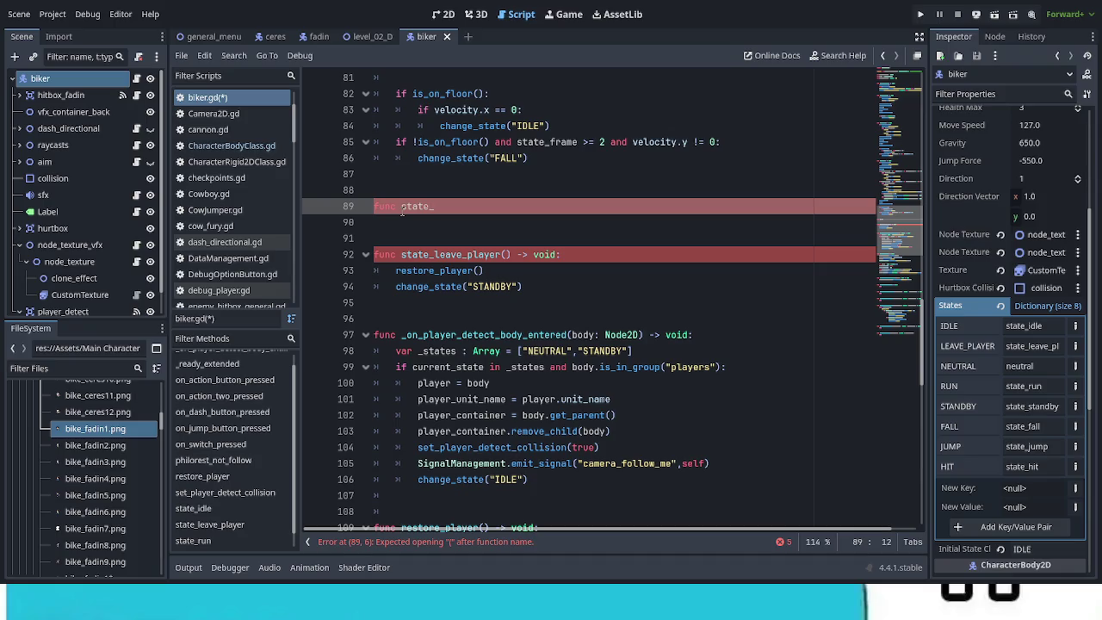
{"action": "type", "text": "all"}
{"action": "type", "text": "() -"}
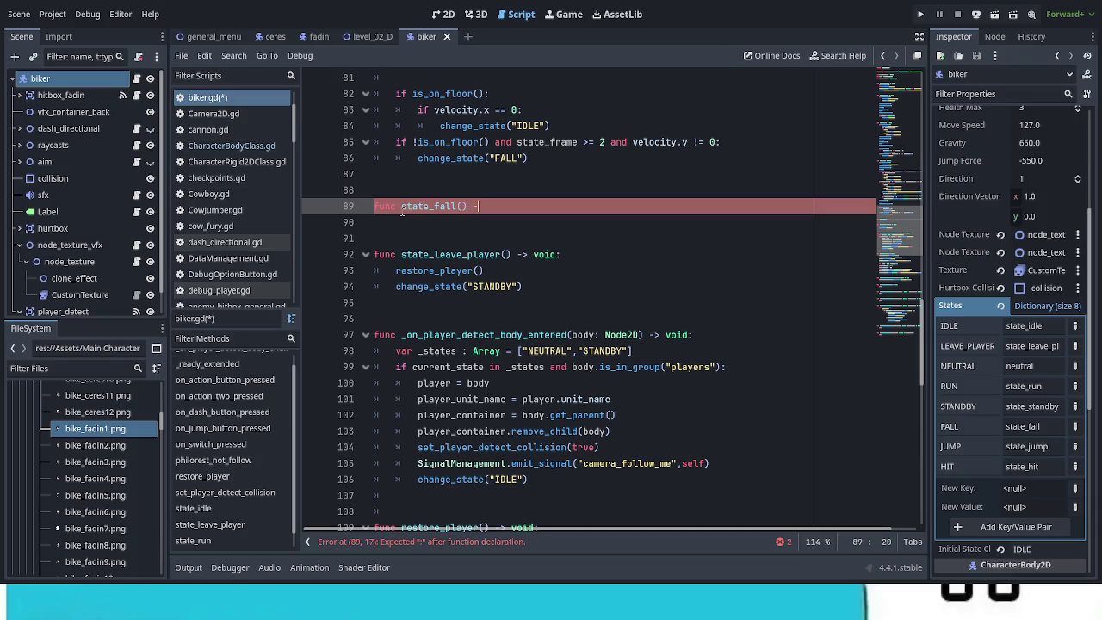
{"action": "type", "text": "> void"}
{"action": "type", "text": ":"}
{"action": "key", "text": "Return"}
{"action": "type", "text": "pass"}
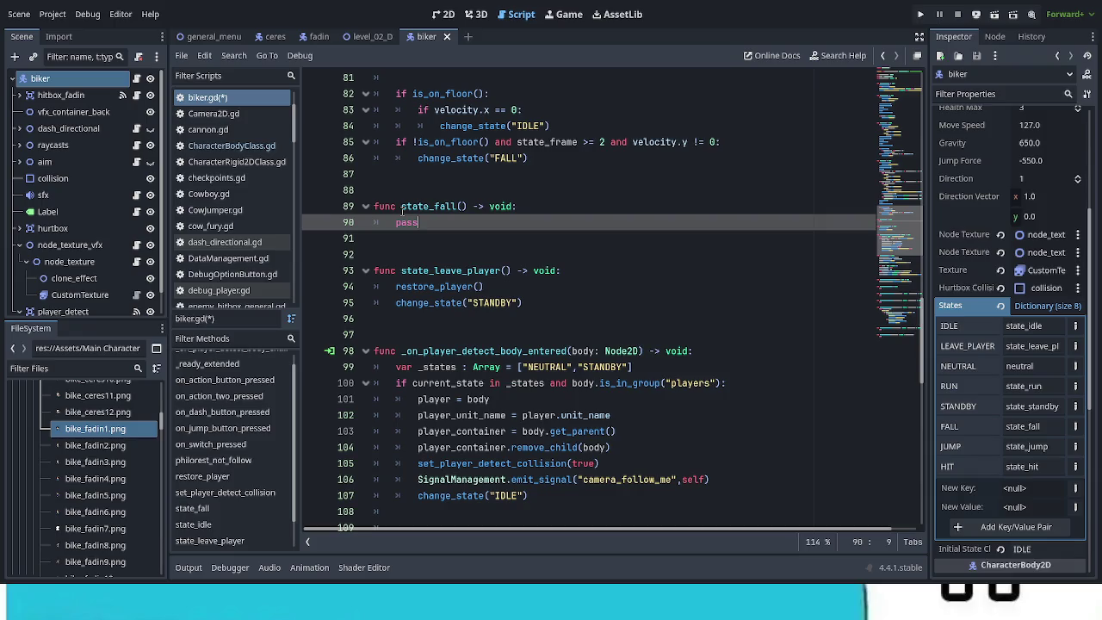
Add a func state_jump() -> void: stub containing pass after state_fall
{"action": "key", "text": "Return"}
{"action": "key", "text": "BackSpace"}
{"action": "key", "text": "Return"}
{"action": "key", "text": "Return"}
{"action": "key", "text": "Return"}
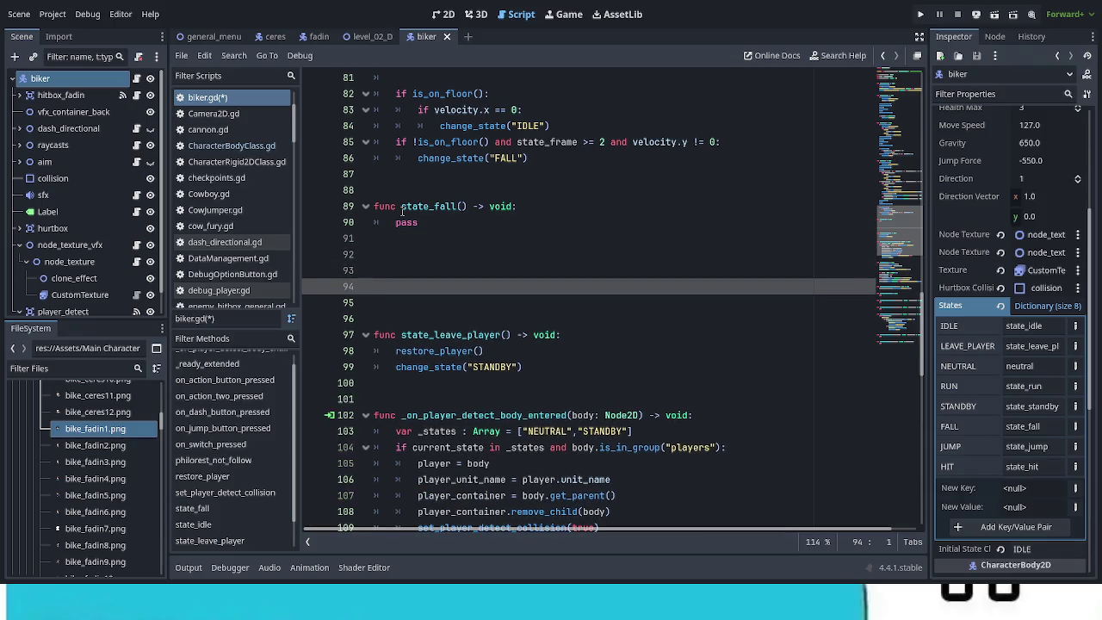
{"action": "key", "text": "Up"}
{"action": "type", "text": "fu"}
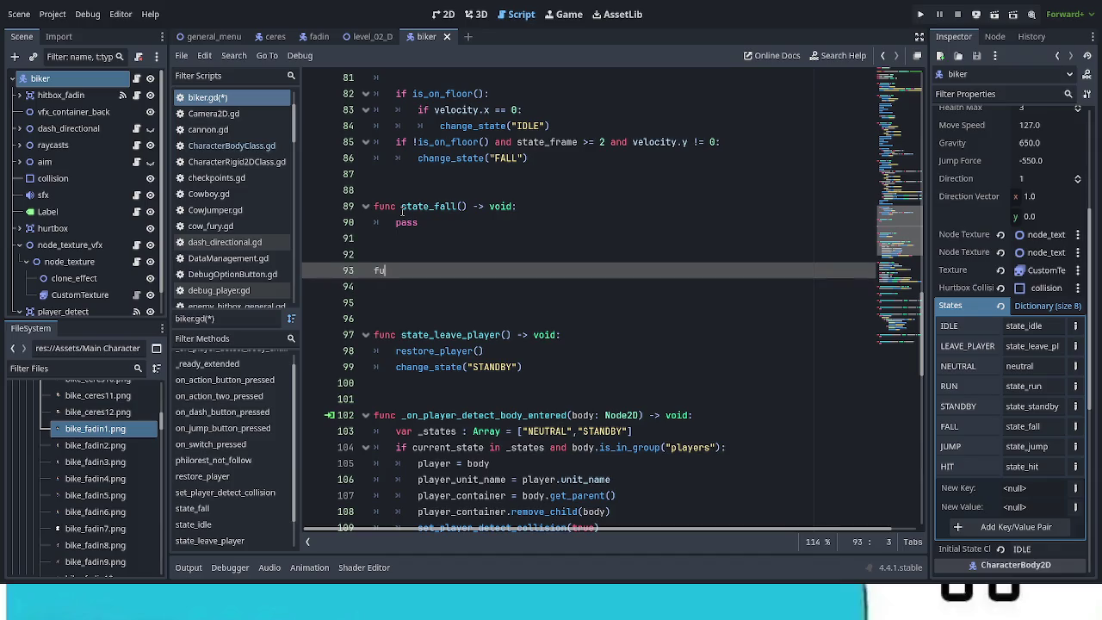
{"action": "type", "text": "nc state_jump"}
{"action": "type", "text": "()"}
{"action": "type", "text": " -> void"}
{"action": "type", "text": ":"}
{"action": "key", "text": "Return"}
{"action": "type", "text": "pass"}
Add a func state_hit() -> void: stub containing pass after state_jump
{"action": "key", "text": "Down"}
{"action": "key", "text": "Down"}
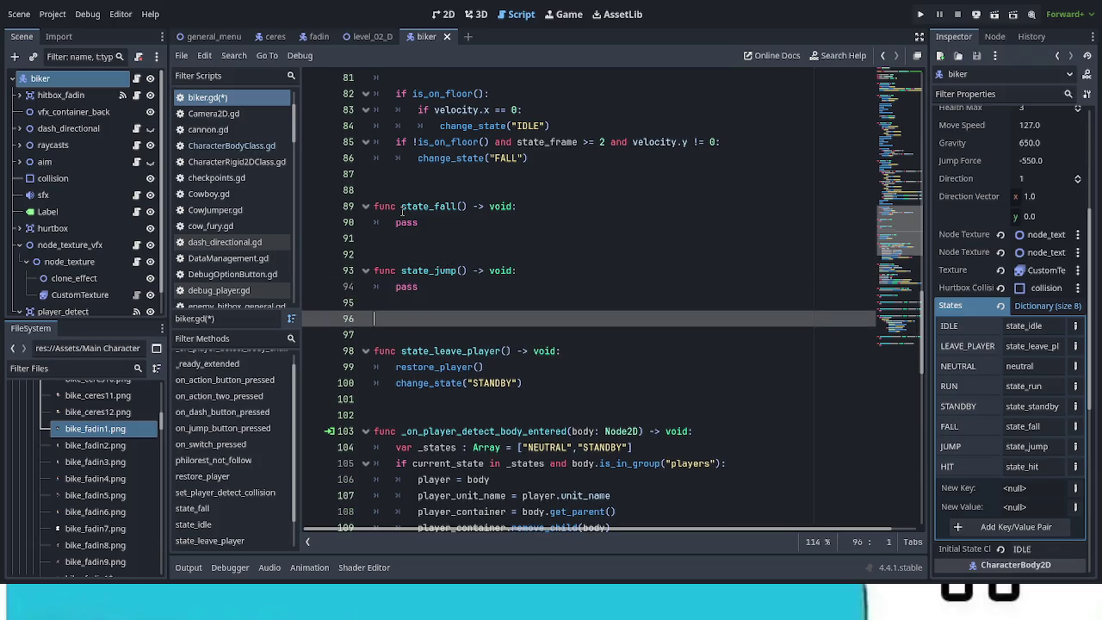
{"action": "key", "text": "Return"}
{"action": "key", "text": "Return"}
{"action": "key", "text": "Up"}
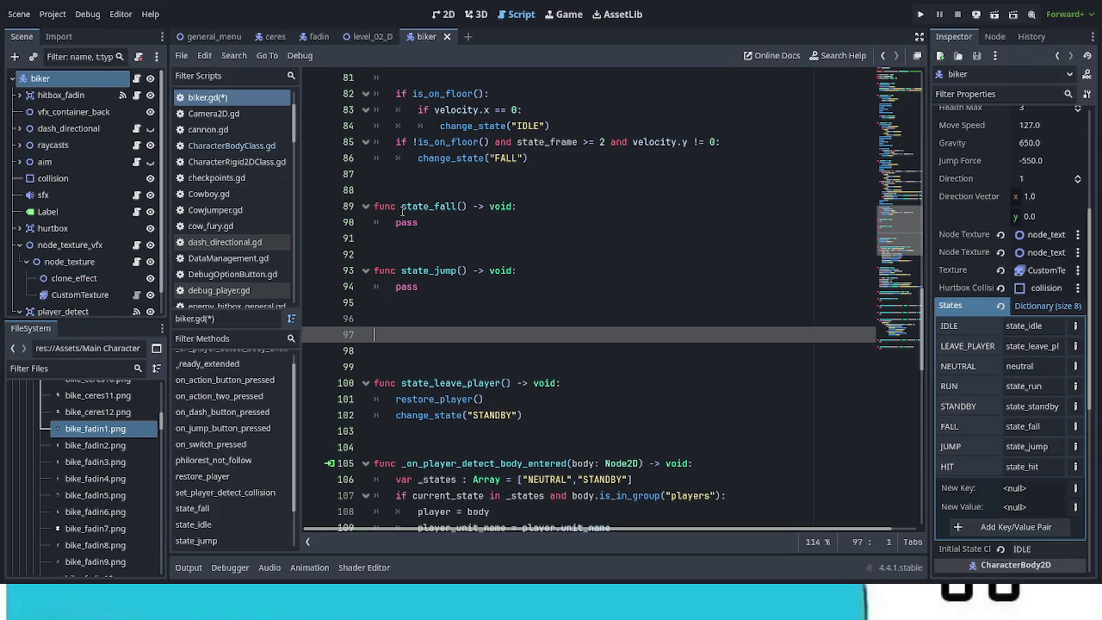
{"action": "type", "text": "func "}
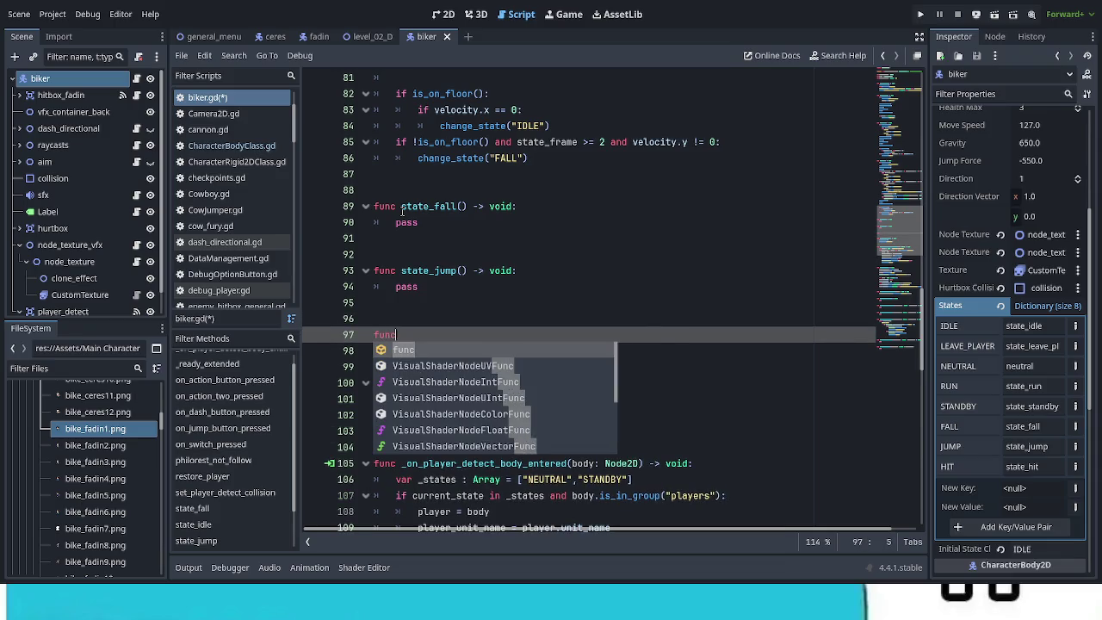
{"action": "type", "text": "state_"}
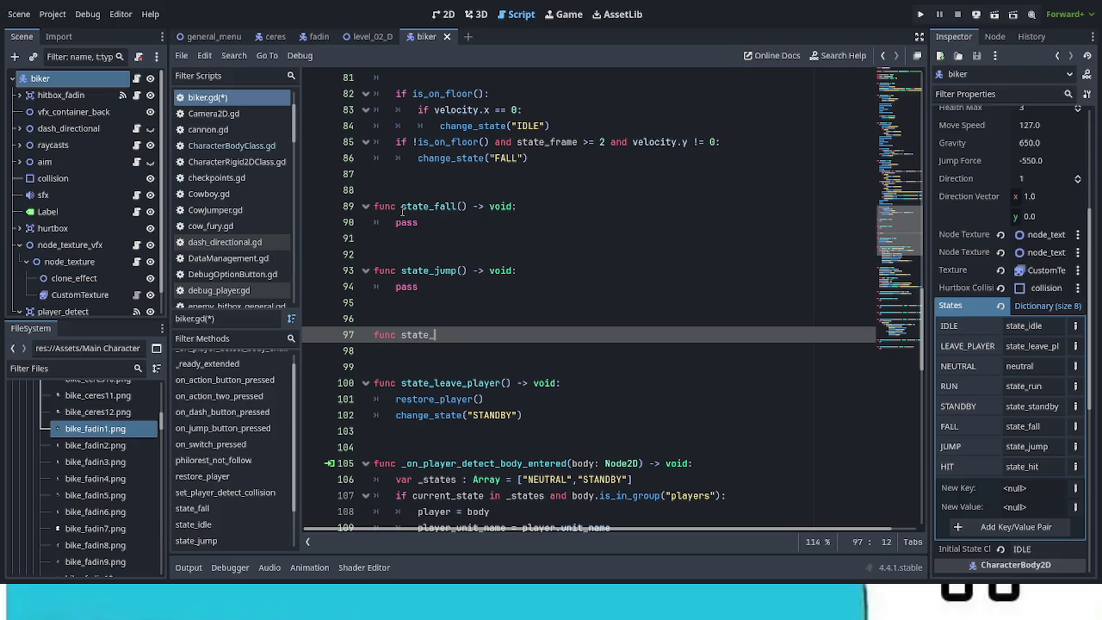
{"action": "type", "text": "hit() -> void"}
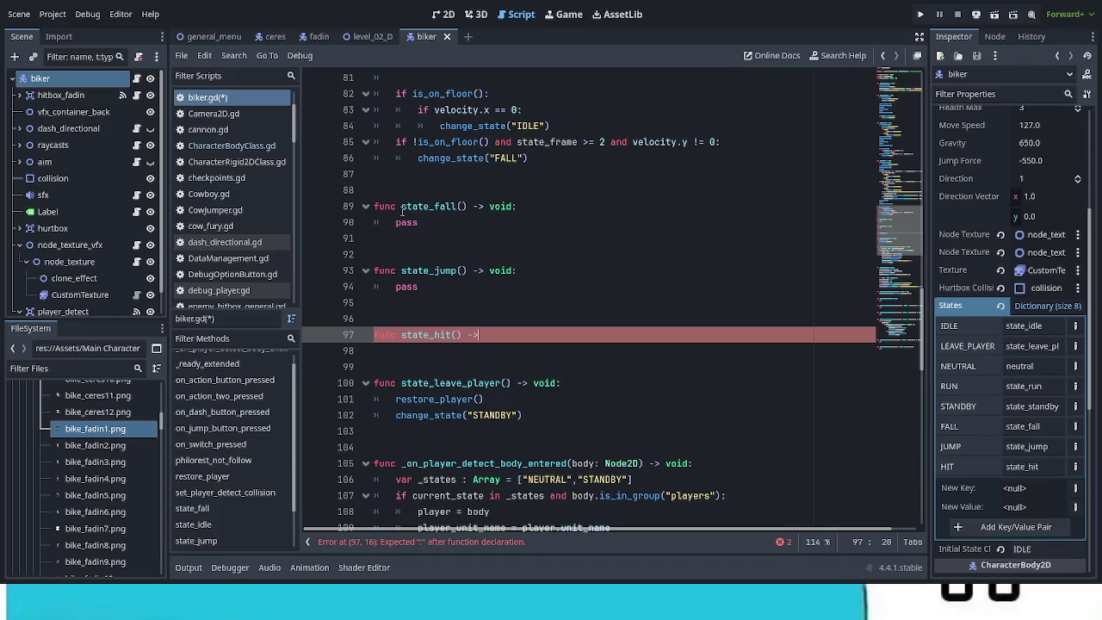
{"action": "type", "text": ":"}
{"action": "key", "text": "Return"}
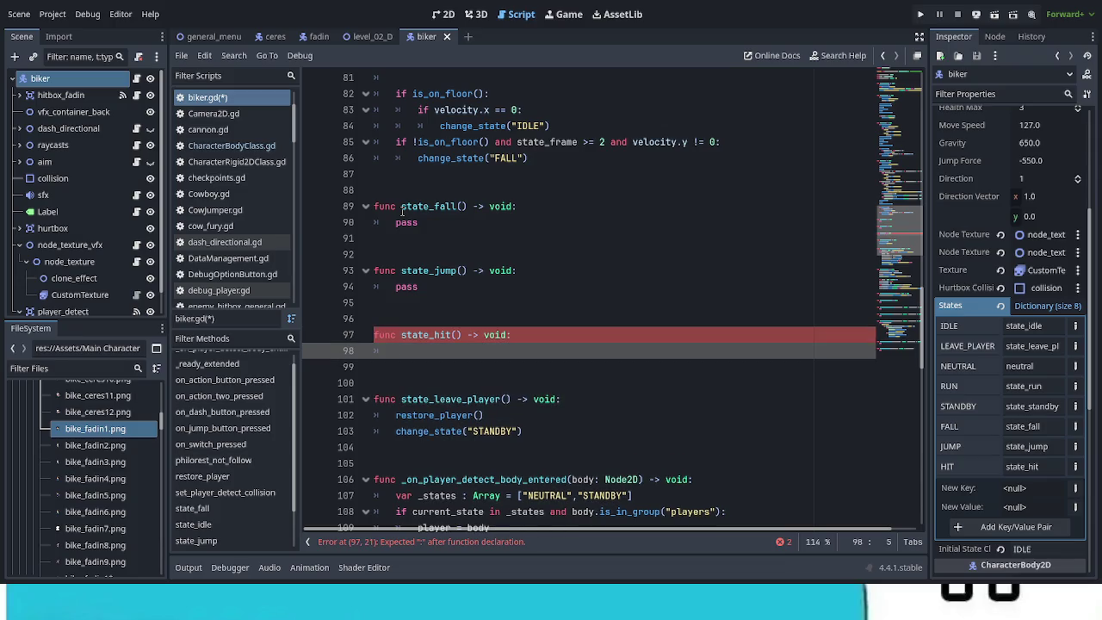
{"action": "type", "text": "pass"}
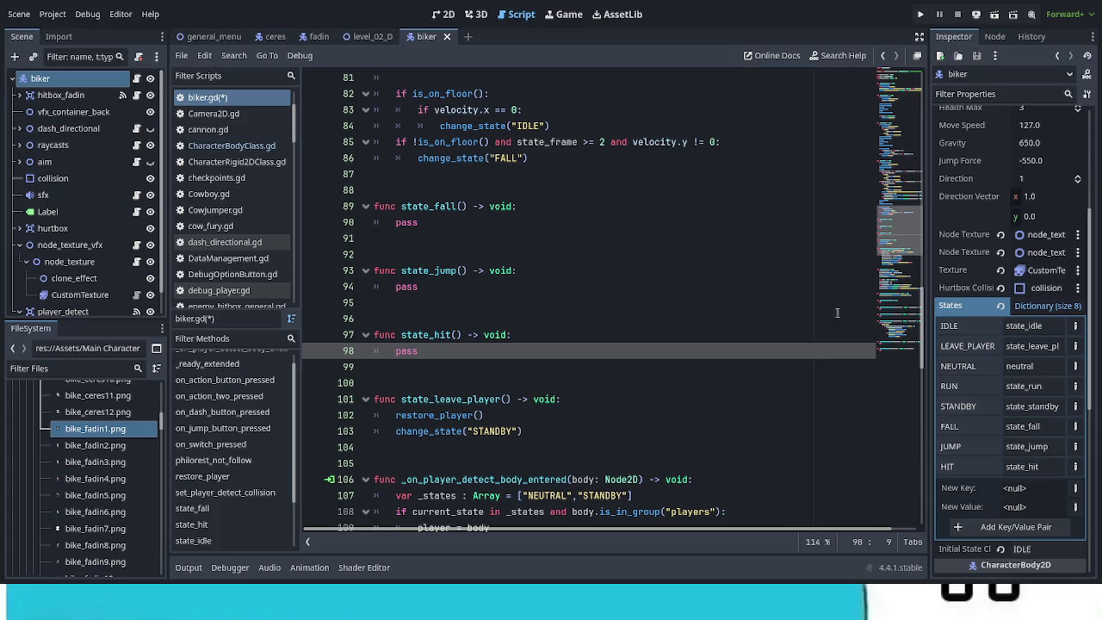
Add key DEATH with String value state_death to the biker's States dictionary
{"action": "left_click", "coordinate": [1077, 491]}
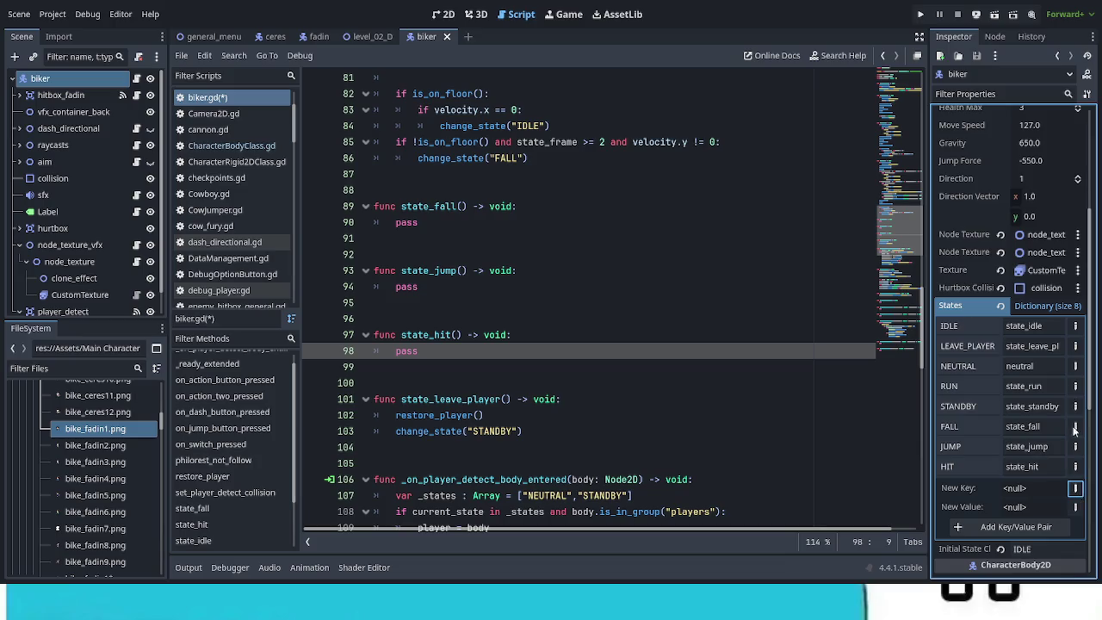
{"action": "left_click", "coordinate": [1004, 88]}
{"action": "type", "text": "DEATH"}
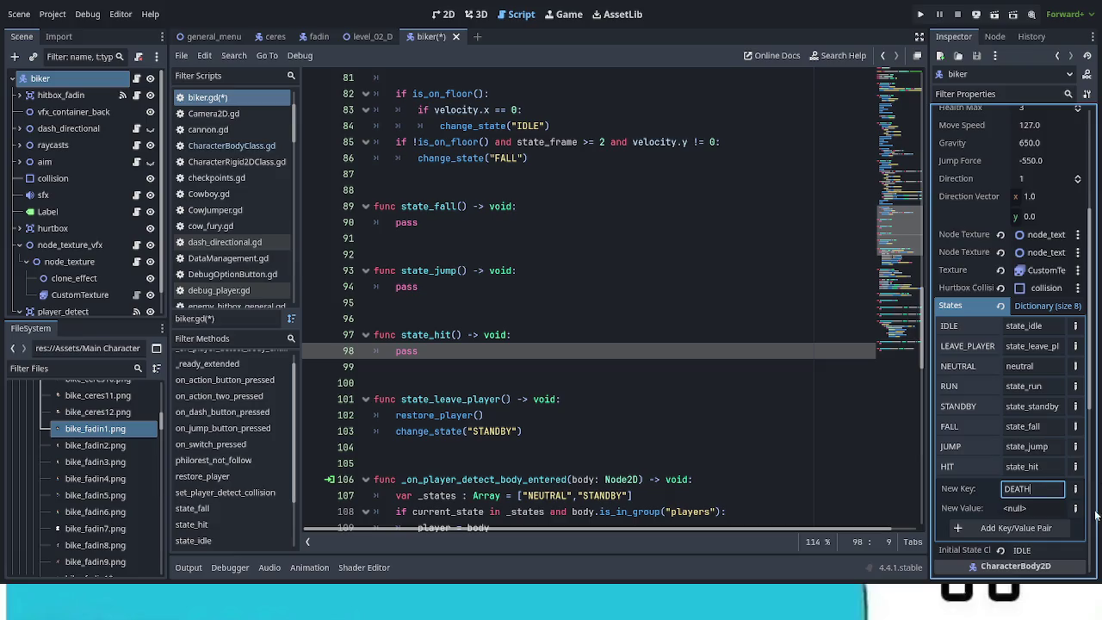
{"action": "left_click", "coordinate": [1075, 508]}
{"action": "left_click", "coordinate": [1025, 87]}
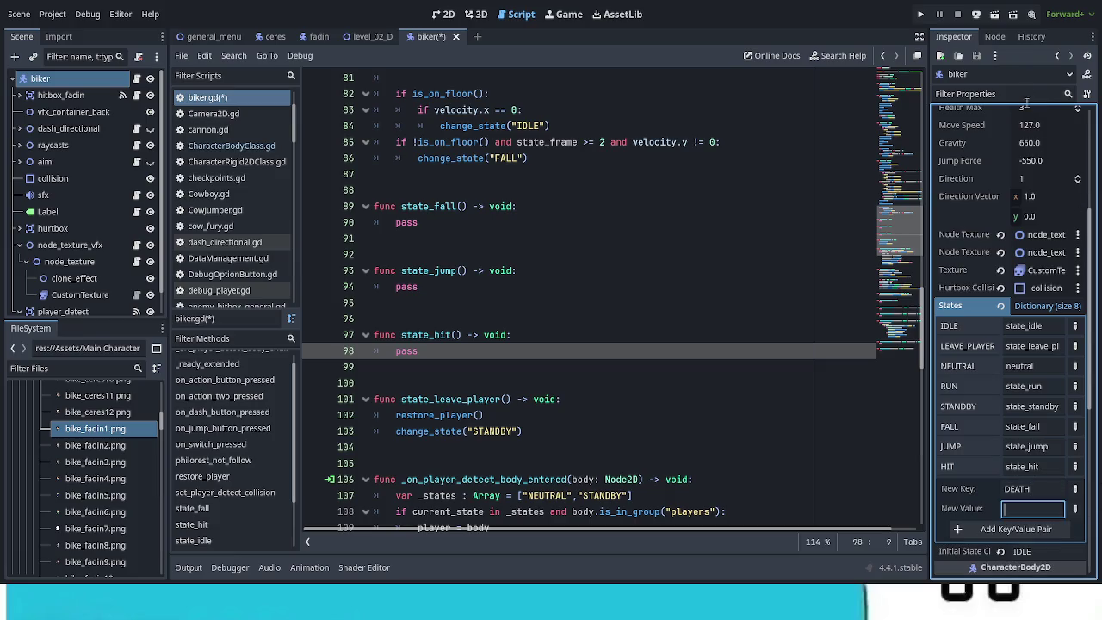
{"action": "type", "text": "state_death"}
{"action": "left_click", "coordinate": [1045, 527]}
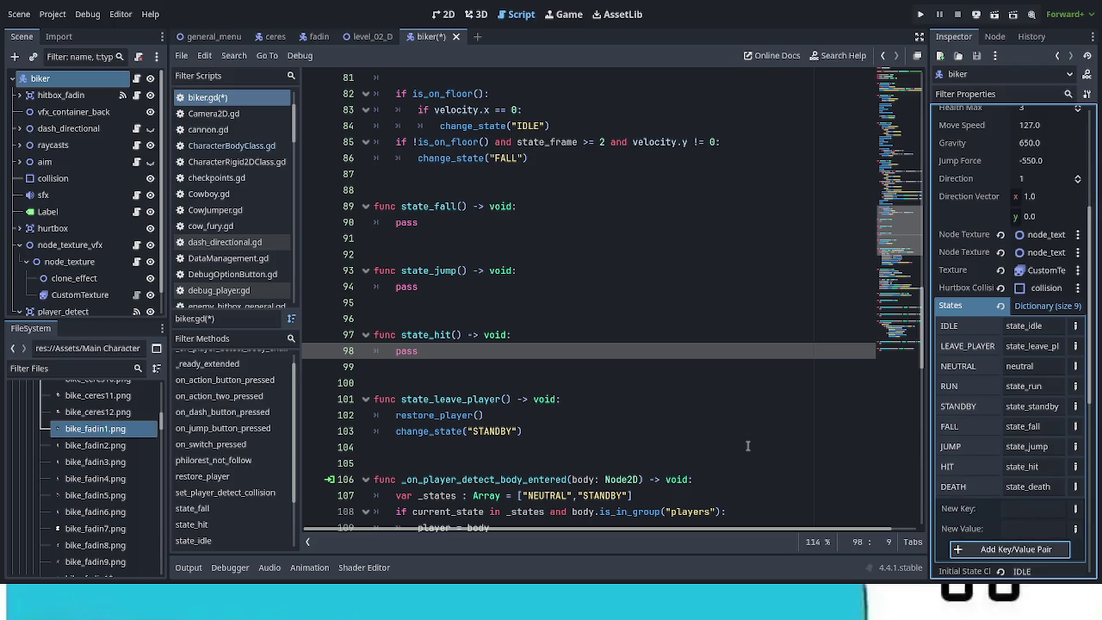
{"action": "left_click", "coordinate": [437, 356]}
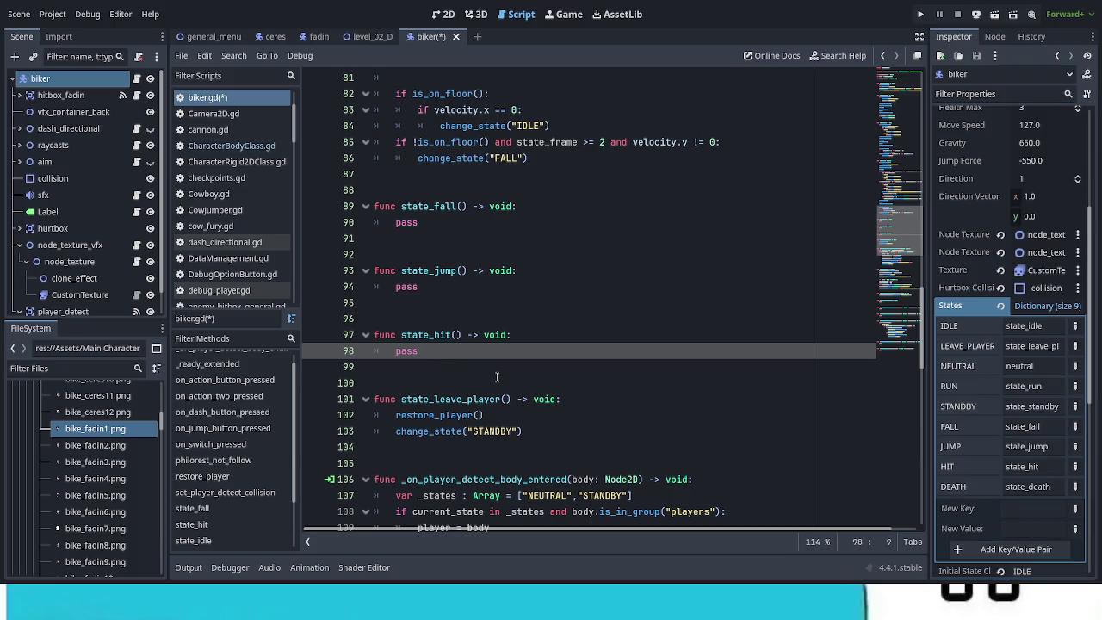
Add a func state_death() -> void: stub with pass after state_hit and save the script
{"action": "key", "text": "Return"}
{"action": "key", "text": "BackSpace"}
{"action": "key", "text": "Return"}
{"action": "key", "text": "Return"}
{"action": "type", "text": "func state"}
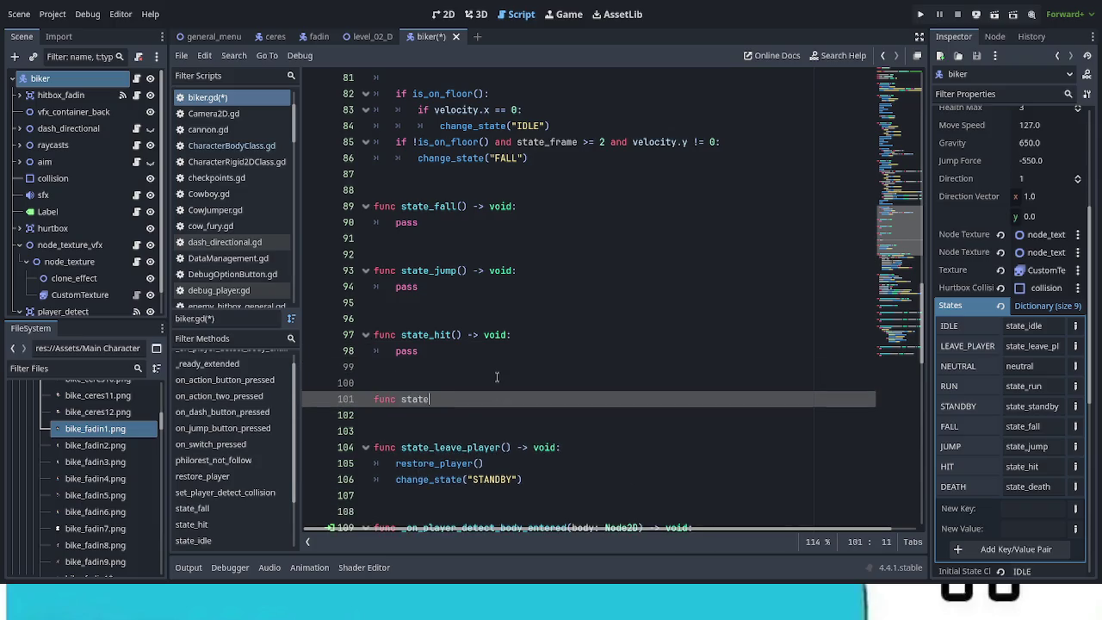
{"action": "type", "text": "_death"}
{"action": "type", "text": "() -> "}
{"action": "type", "text": "void:"}
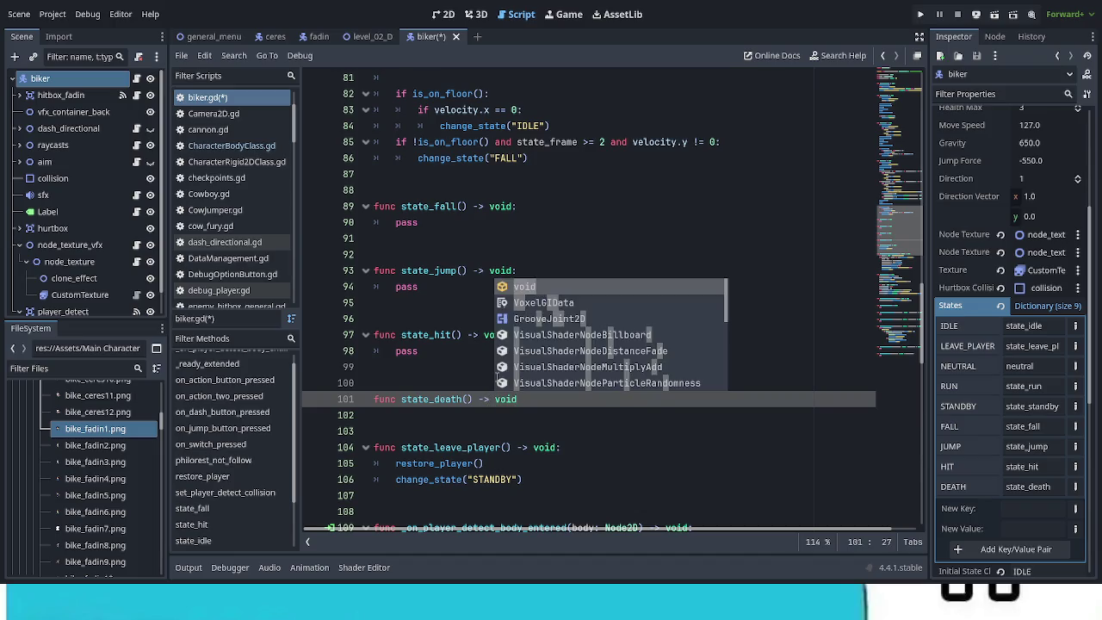
{"action": "key", "text": "Return"}
{"action": "type", "text": "pass"}
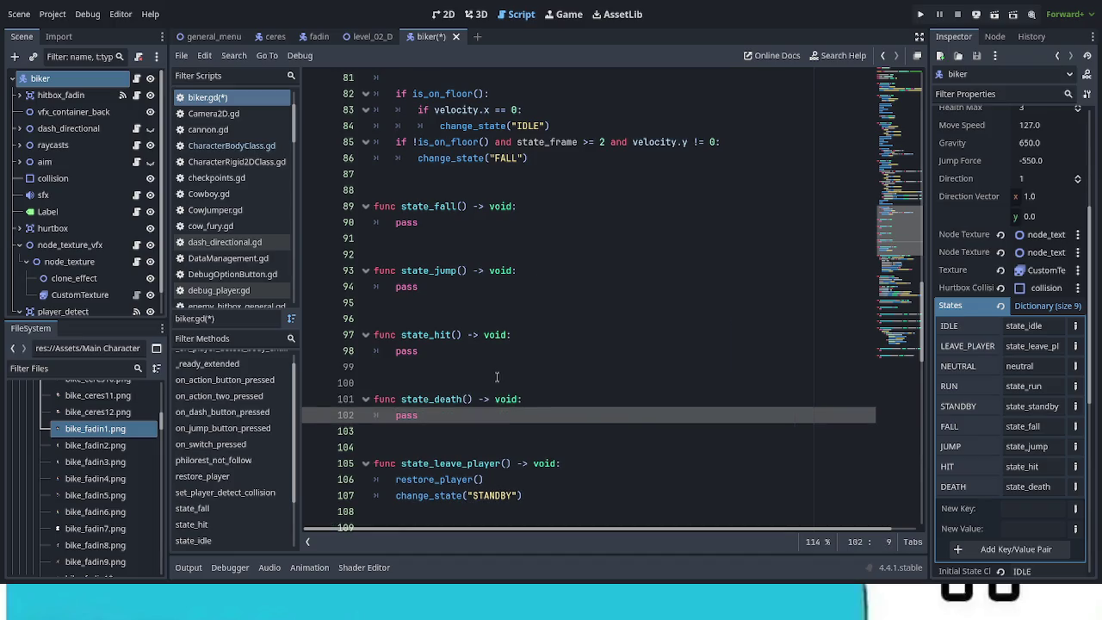
{"action": "key", "text": "ctrl+s"}
Copy the state_idle function body and select the pass placeholder in state_fall
{"action": "scroll", "coordinate": [551, 409], "scroll_direction": "down", "scroll_amount": 10}
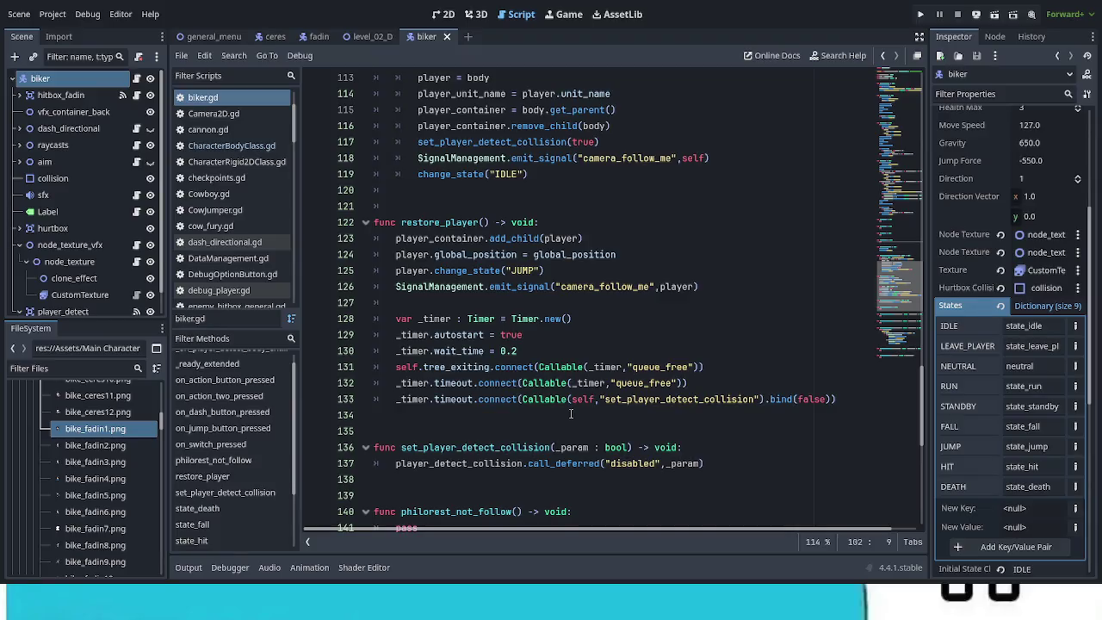
{"action": "scroll", "coordinate": [571, 414], "scroll_direction": "up", "scroll_amount": 8}
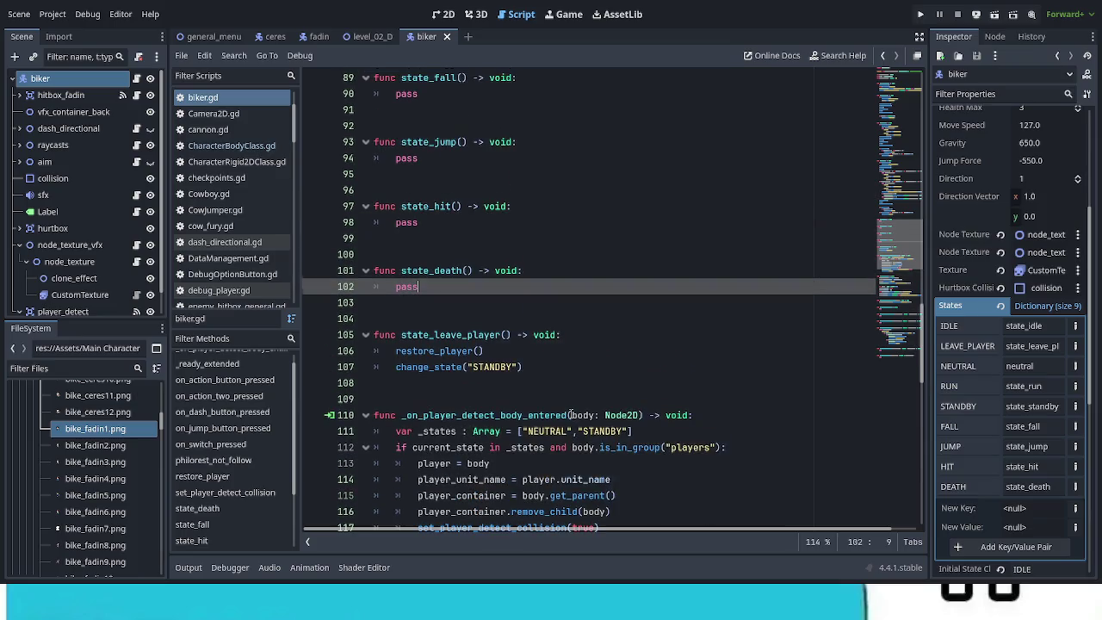
{"action": "scroll", "coordinate": [571, 415], "scroll_direction": "up", "scroll_amount": 4}
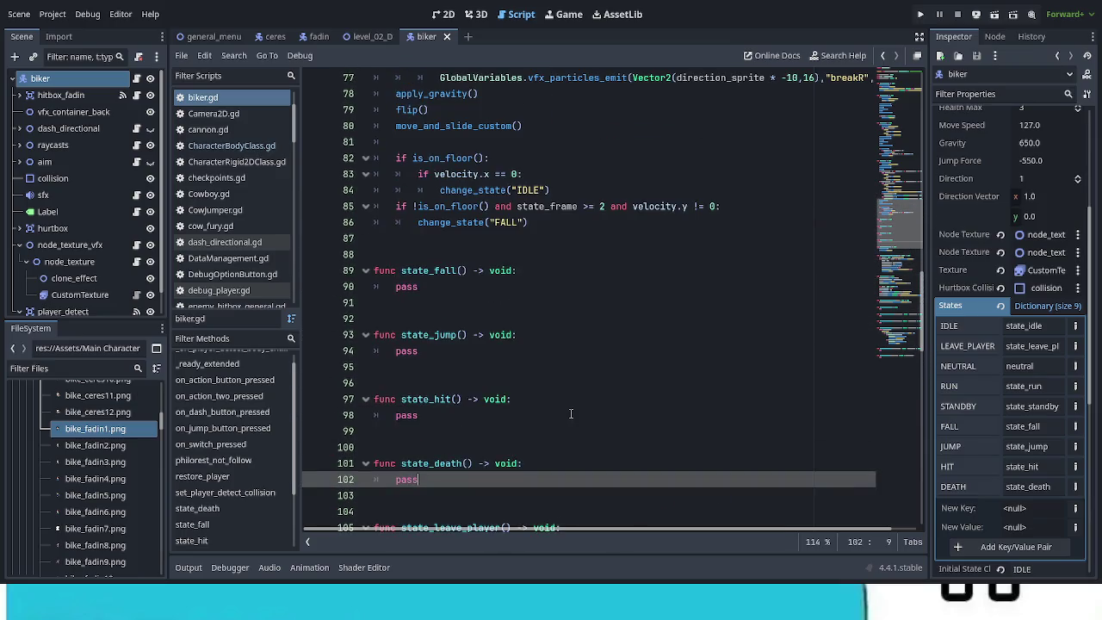
{"action": "scroll", "coordinate": [571, 414], "scroll_direction": "up", "scroll_amount": 6}
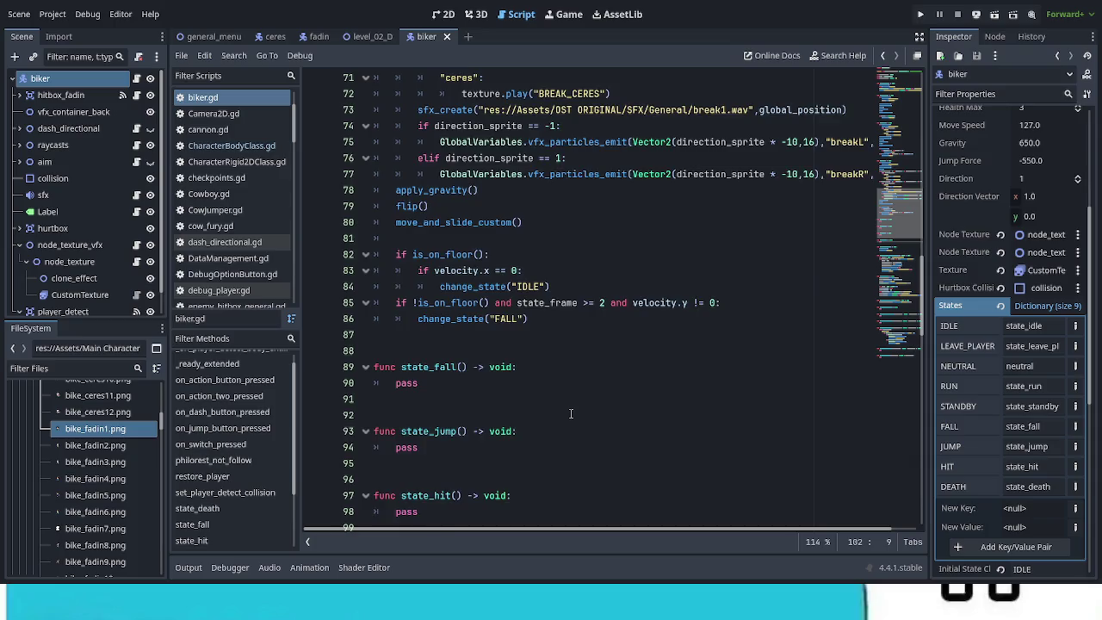
{"action": "scroll", "coordinate": [571, 414], "scroll_direction": "up", "scroll_amount": 2}
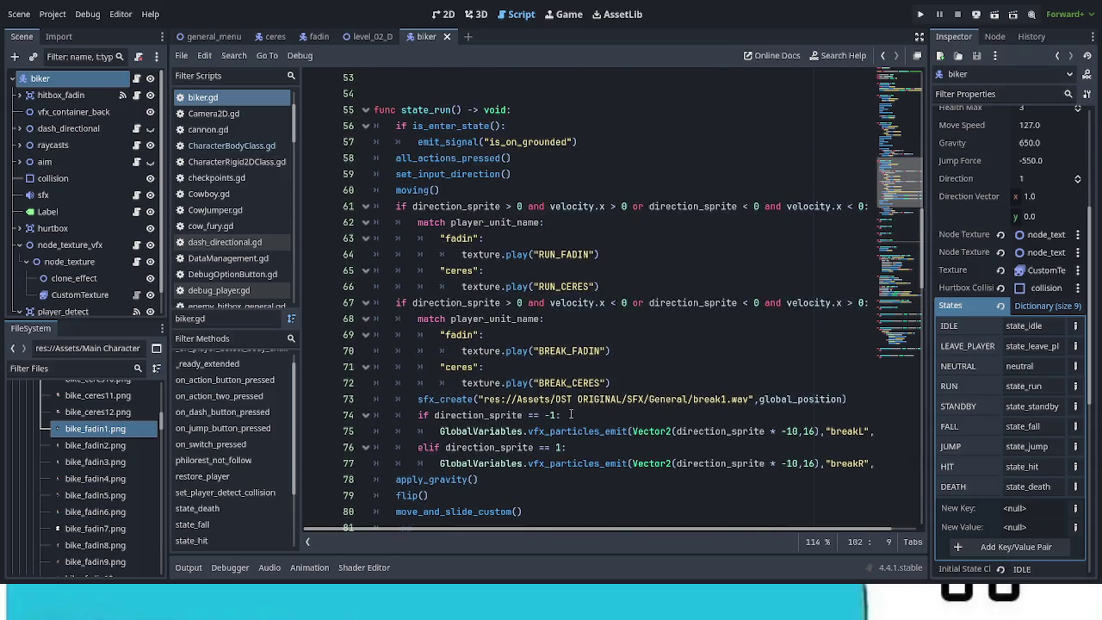
{"action": "scroll", "coordinate": [570, 414], "scroll_direction": "up", "scroll_amount": 7}
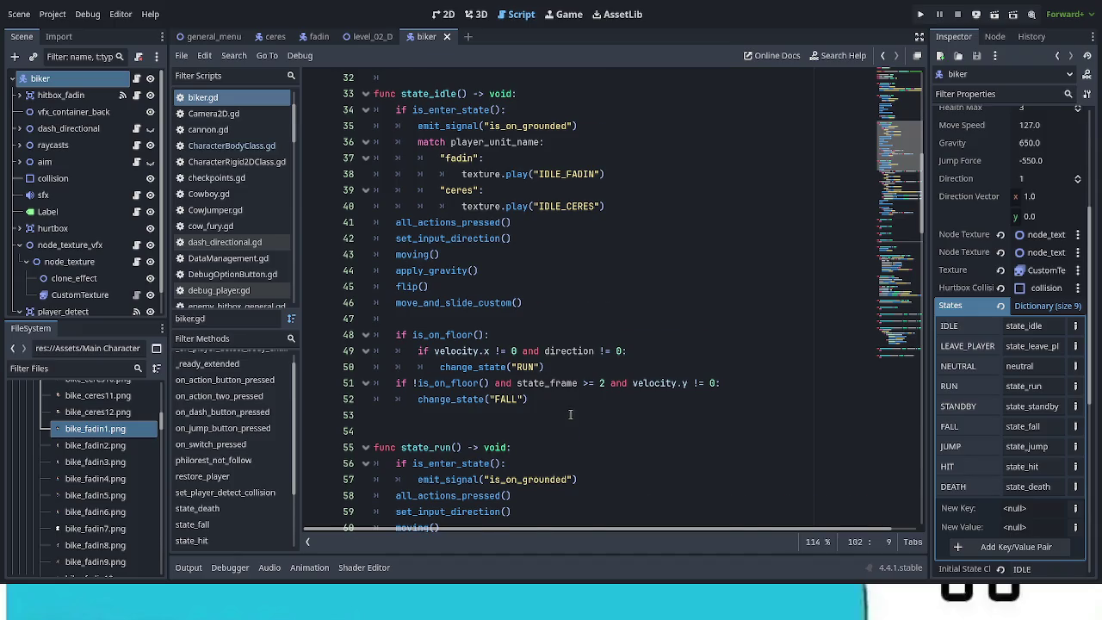
{"action": "scroll", "coordinate": [571, 414], "scroll_direction": "down", "scroll_amount": 5}
{"action": "scroll", "coordinate": [569, 415], "scroll_direction": "up", "scroll_amount": 6}
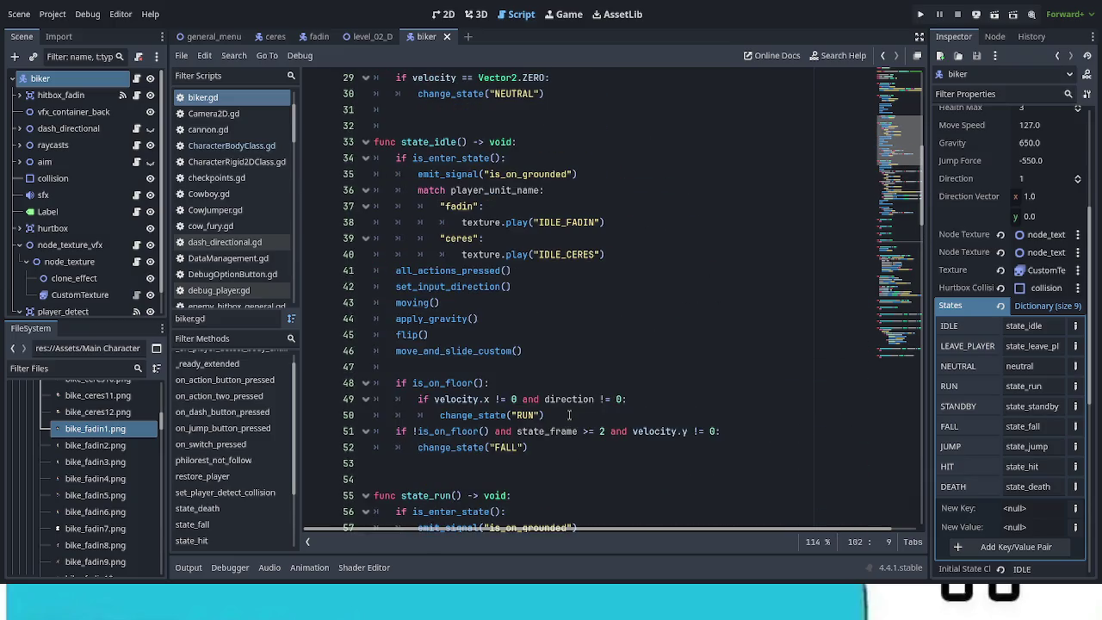
{"action": "mouse_move", "coordinate": [539, 447]}
{"action": "left_mouse_down"}
{"action": "mouse_move", "coordinate": [525, 447]}
{"action": "mouse_move", "coordinate": [457, 254]}
{"action": "mouse_move", "coordinate": [396, 157]}
{"action": "left_mouse_up"}
{"action": "scroll", "coordinate": [560, 403], "scroll_direction": "down", "scroll_amount": 13}
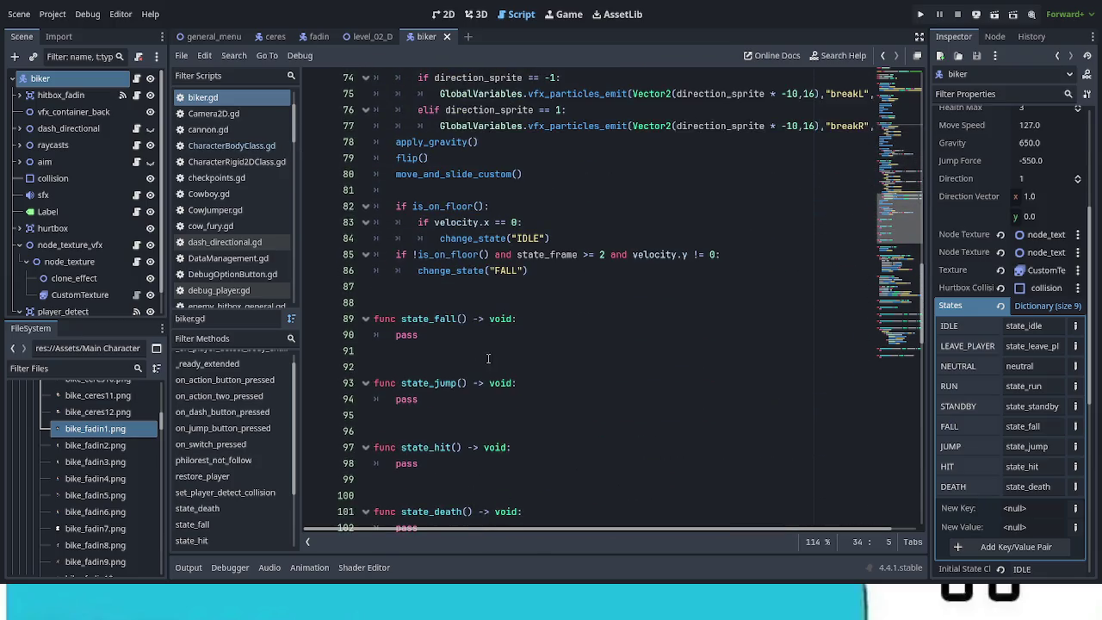
{"action": "double_click", "coordinate": [410, 334]}
Paste the idle logic into state_fall and switch its animations to JUMP_FADIN and JUMP_CERES
{"action": "type", "text": "if is_enter_state(): \t\temit_signal(\"is_on_grounded\") \t\tmatch player_unit_name: \t\t\t\"fadin\": \t\t\t\ttexture.play(\"IDLE_FADIN\") \t\t\t\"ceres\": \t\t\t\ttexture.play(\"IDLE_CERES\") \tall_actions_pressed() \tset_input_direction() \tmoving() \tapply_gravity() \tflip() \tmove_and_slide_custom() \t \tif is_on_floor(): \t\tif velocity.x != 0 and direction != 0: \t\t\tchange_state(\"RUN\") \tif !is_on_floor() and state_frame >= 2 and velocity.y != 0: \t\tchange_state(\"FALL\")"}
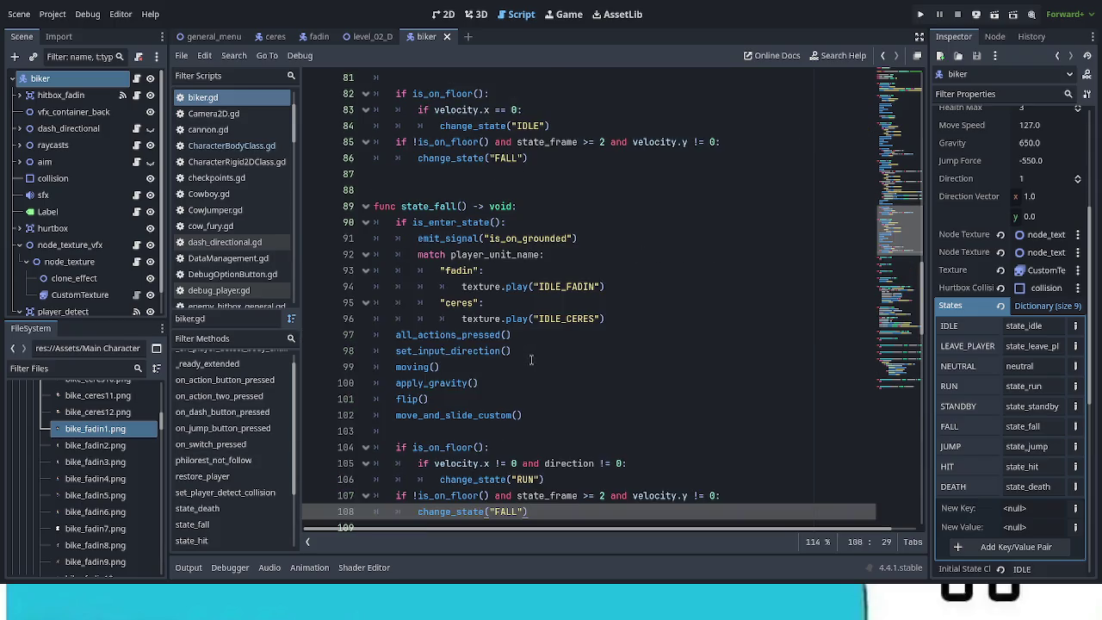
{"action": "left_click_drag", "start_coordinate": [562, 239], "coordinate": [538, 238]}
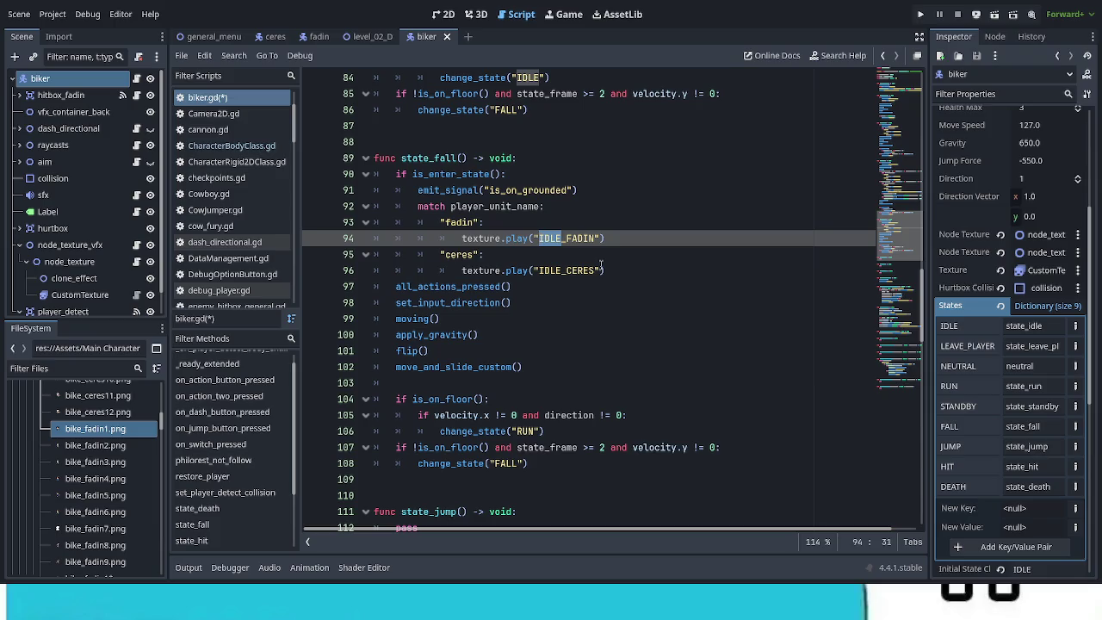
{"action": "key", "text": "BackSpace"}
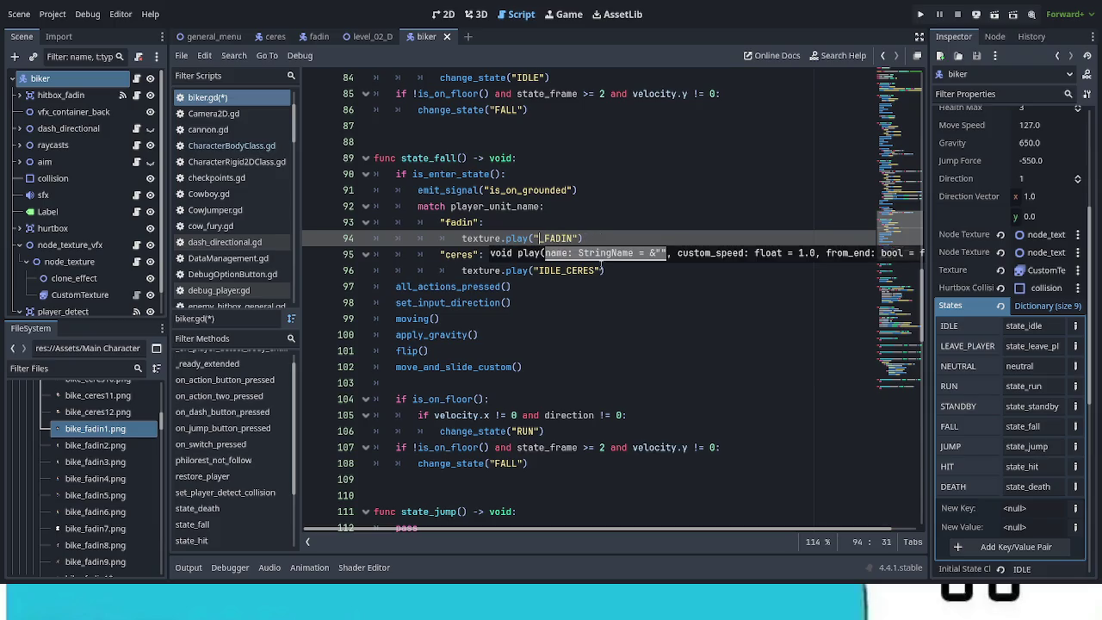
{"action": "type", "text": "JUMP"}
{"action": "key", "text": "shift+Left"}
{"action": "key", "text": "shift+Left"}
{"action": "key", "text": "shift+Left"}
{"action": "key", "text": "ctrl+c"}
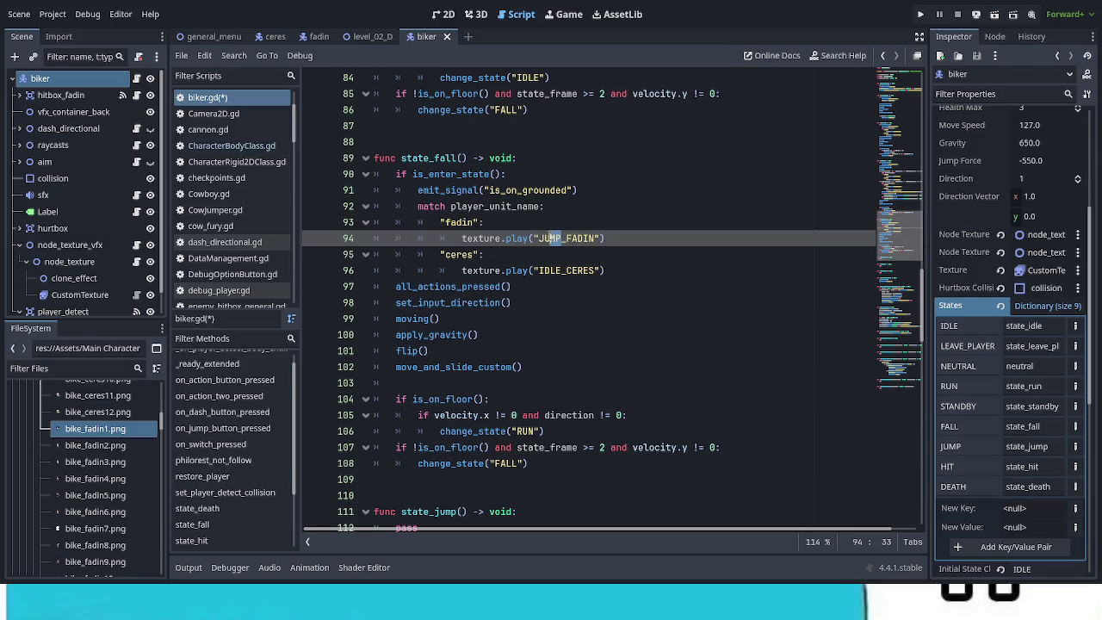
{"action": "left_click", "coordinate": [561, 271]}
{"action": "key", "text": "shift+Left"}
{"action": "key", "text": "shift+Left"}
{"action": "key", "text": "shift+Left"}
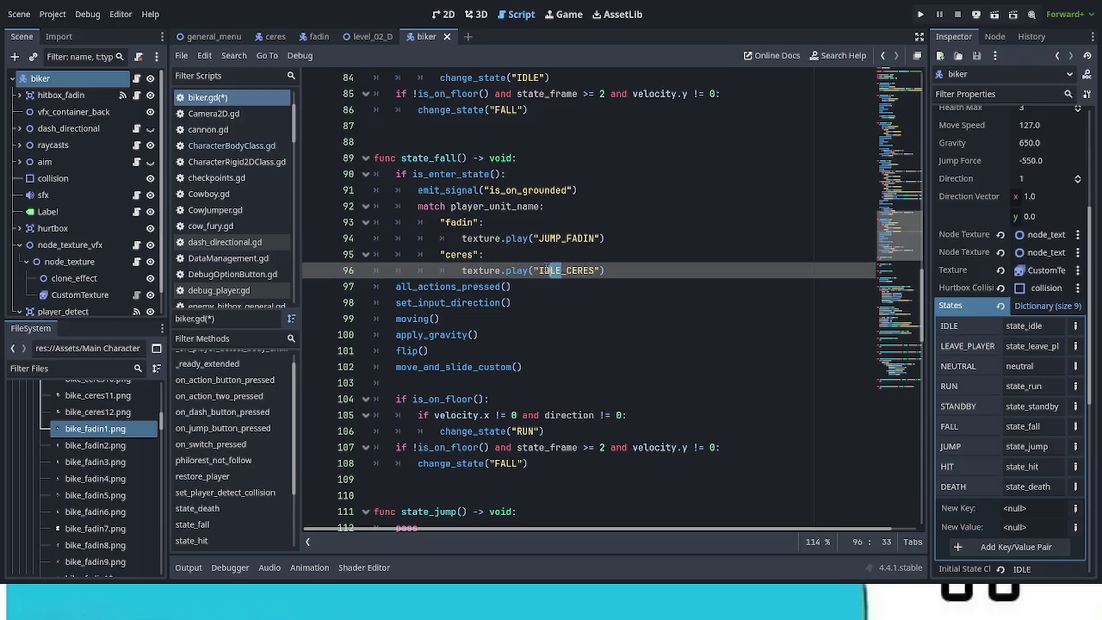
{"action": "key", "text": "ctrl+v"}
{"action": "left_click", "coordinate": [647, 316]}
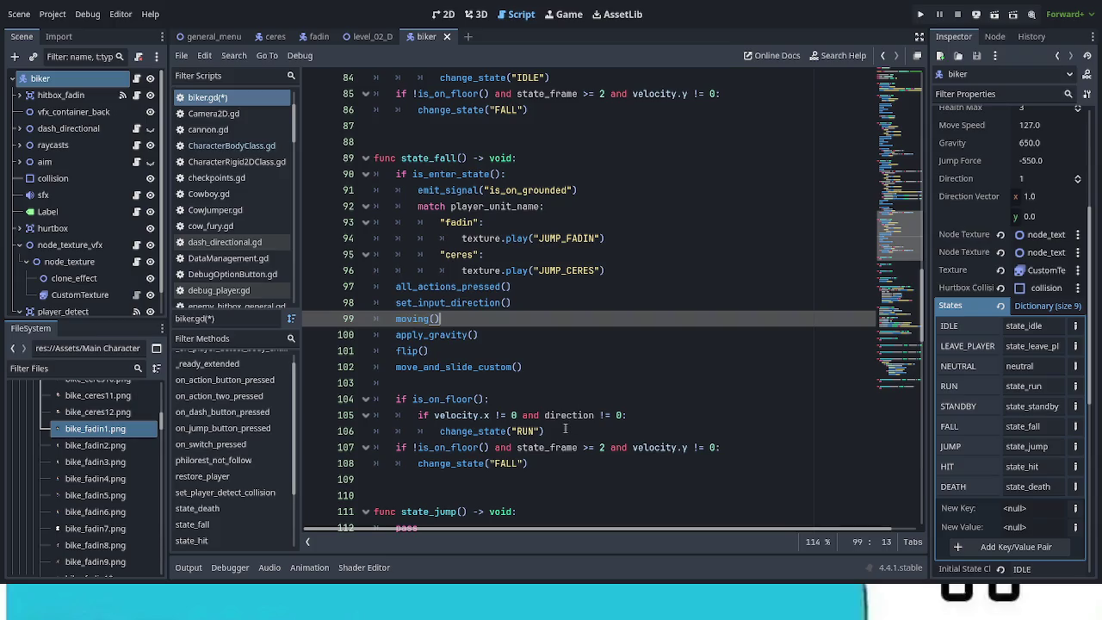
Remove 'and direction != 0' from state_fall's on-floor RUN check
{"action": "left_click_drag", "start_coordinate": [623, 415], "coordinate": [515, 416]}
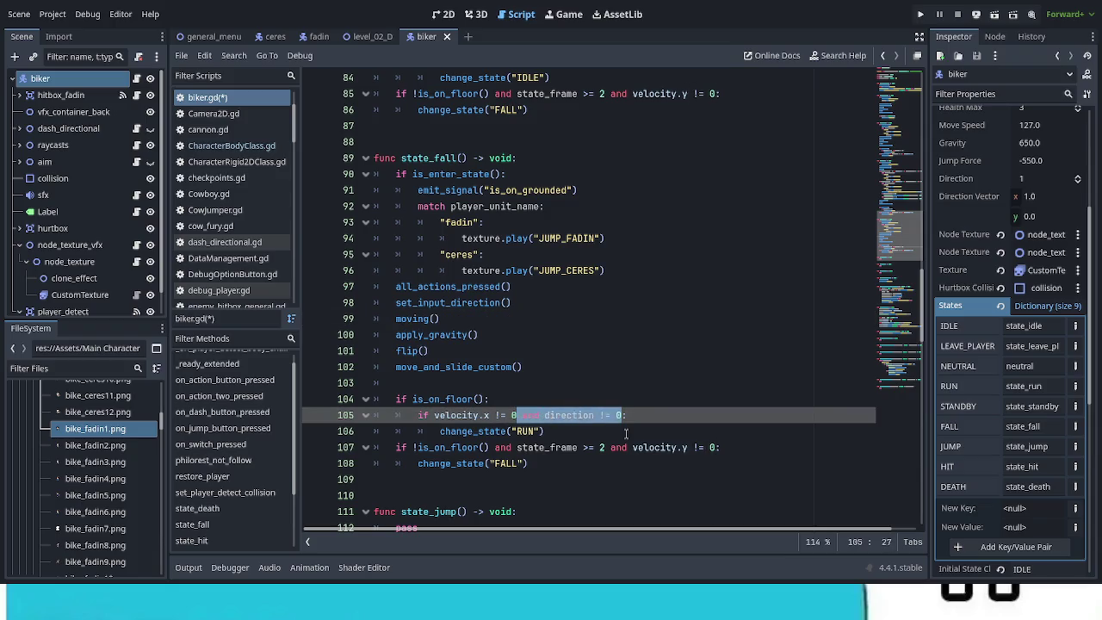
{"action": "key", "text": "BackSpace"}
{"action": "left_click", "coordinate": [583, 431]}
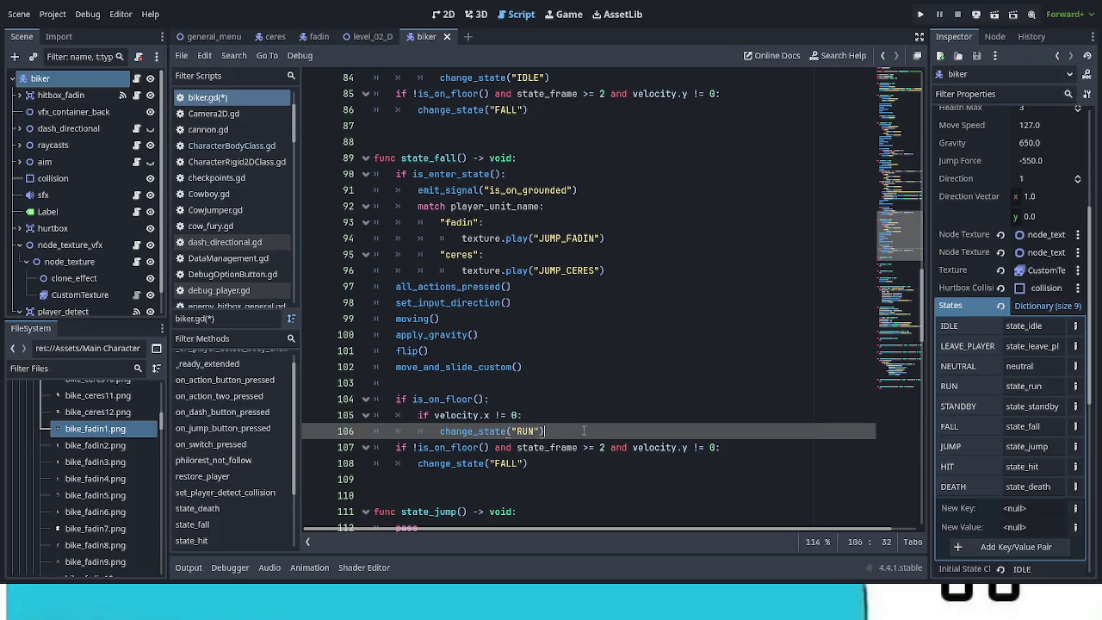
{"action": "key", "text": "BackSpace"}
{"action": "type", "text": ")"}
Add an 'elif velocity.x == 0:' branch that changes the state to IDLE
{"action": "key", "text": "Return"}
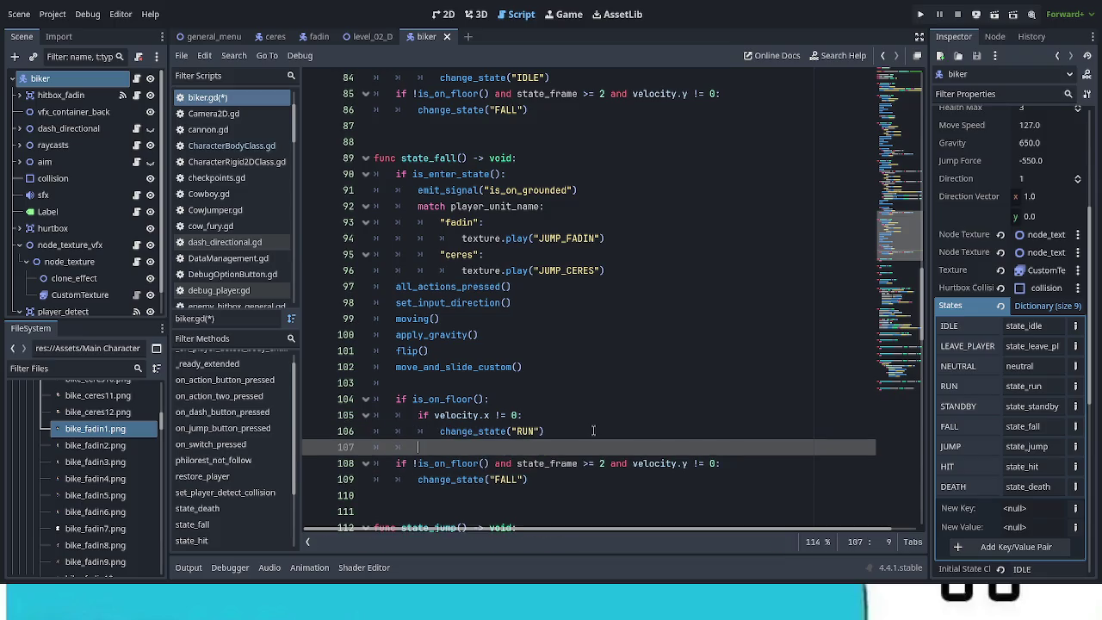
{"action": "type", "text": "else"}
{"action": "key", "text": "BackSpace"}
{"action": "key", "text": "BackSpace"}
{"action": "key", "text": "BackSpace"}
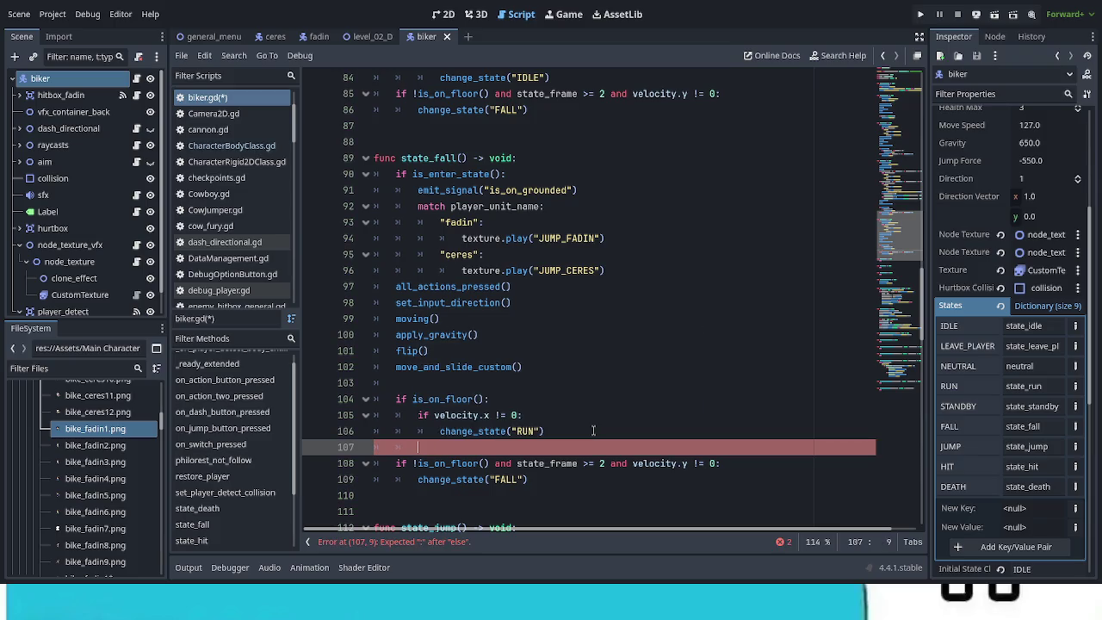
{"action": "type", "text": "el"}
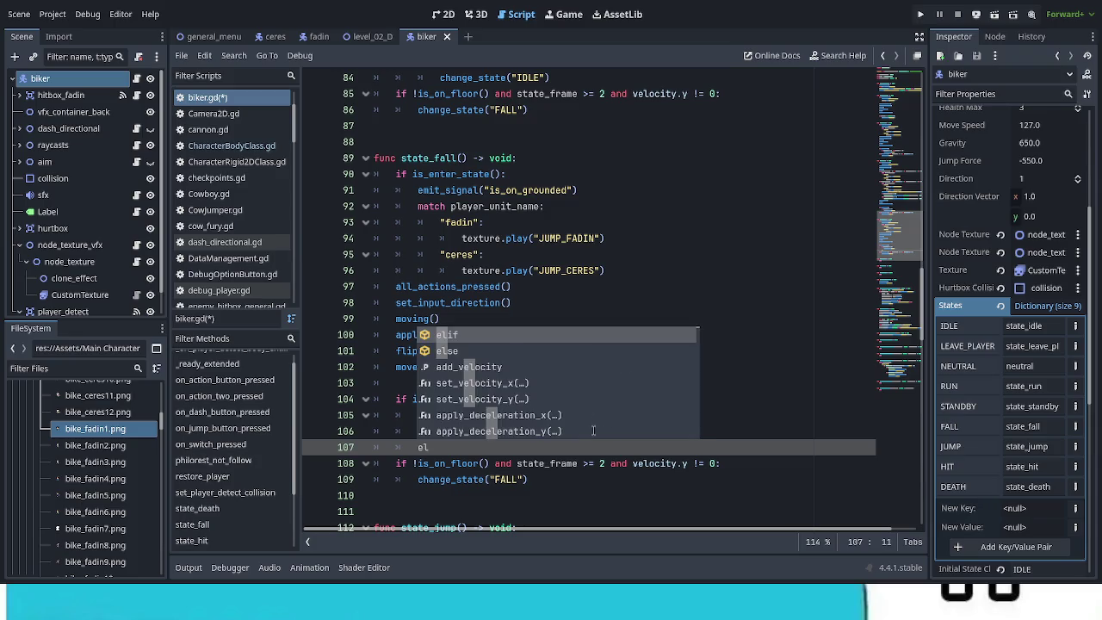
{"action": "type", "text": "if vel"}
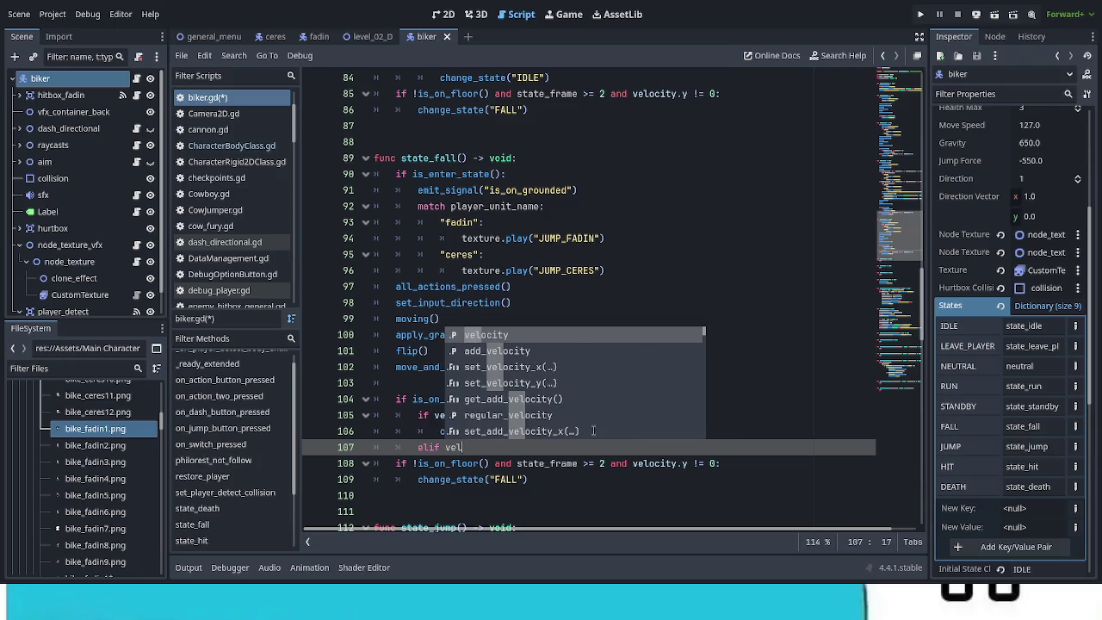
{"action": "type", "text": "ocity.x"}
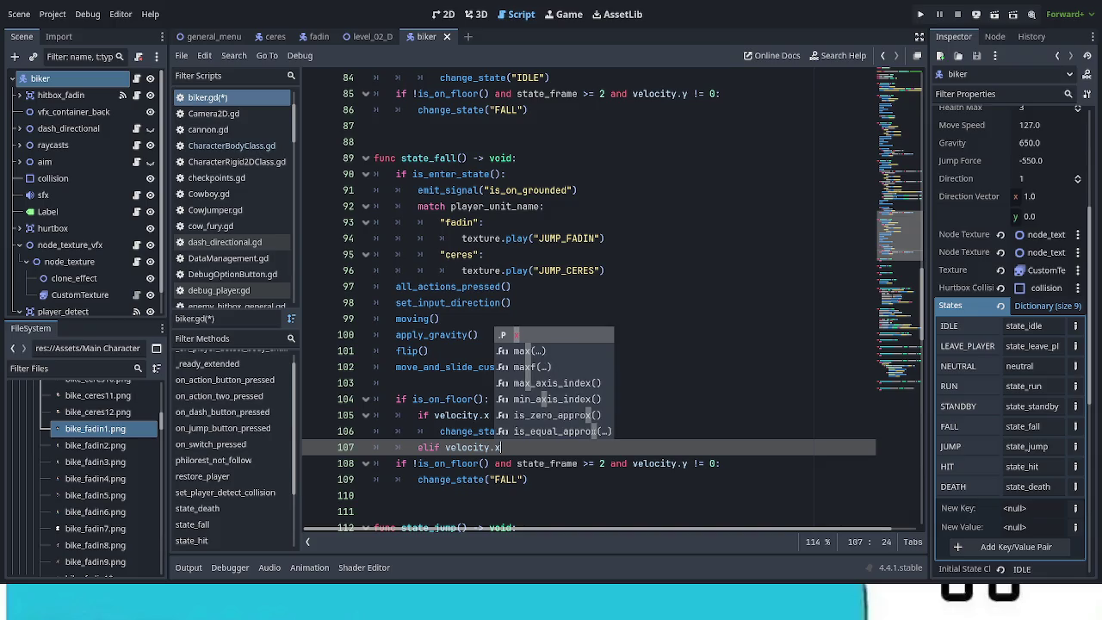
{"action": "type", "text": " == 0"}
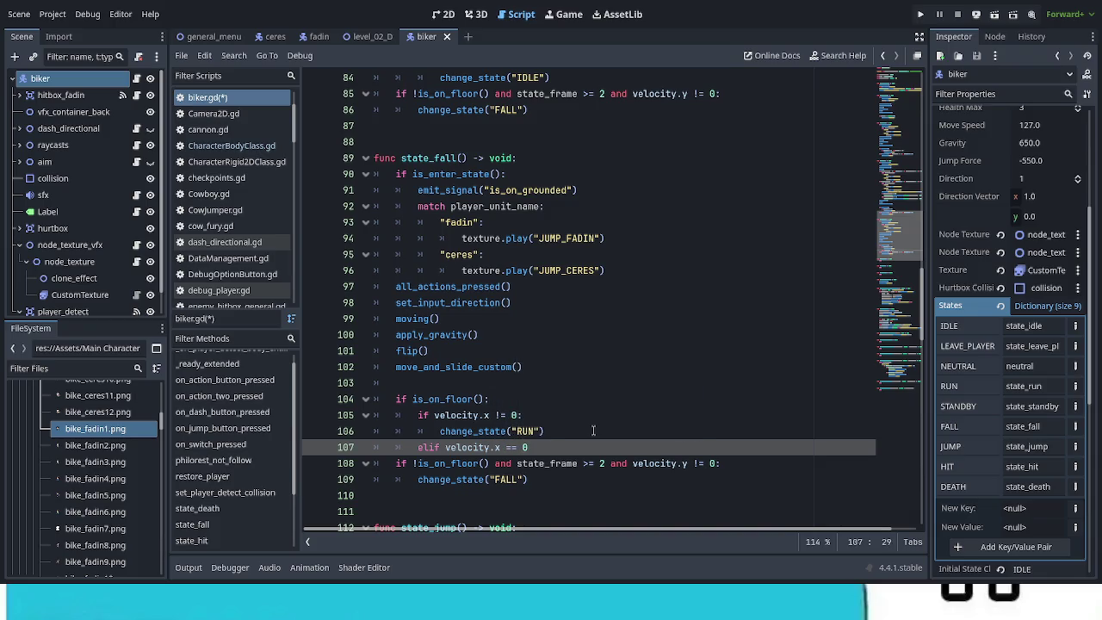
{"action": "type", "text": ":"}
{"action": "key", "text": "Return"}
{"action": "left_click_drag", "start_coordinate": [440, 430], "coordinate": [554, 428]}
{"action": "key", "text": "ctrl+c"}
{"action": "left_click", "coordinate": [443, 465]}
{"action": "key", "text": "ctrl+v"}
{"action": "double_click", "coordinate": [527, 463]}
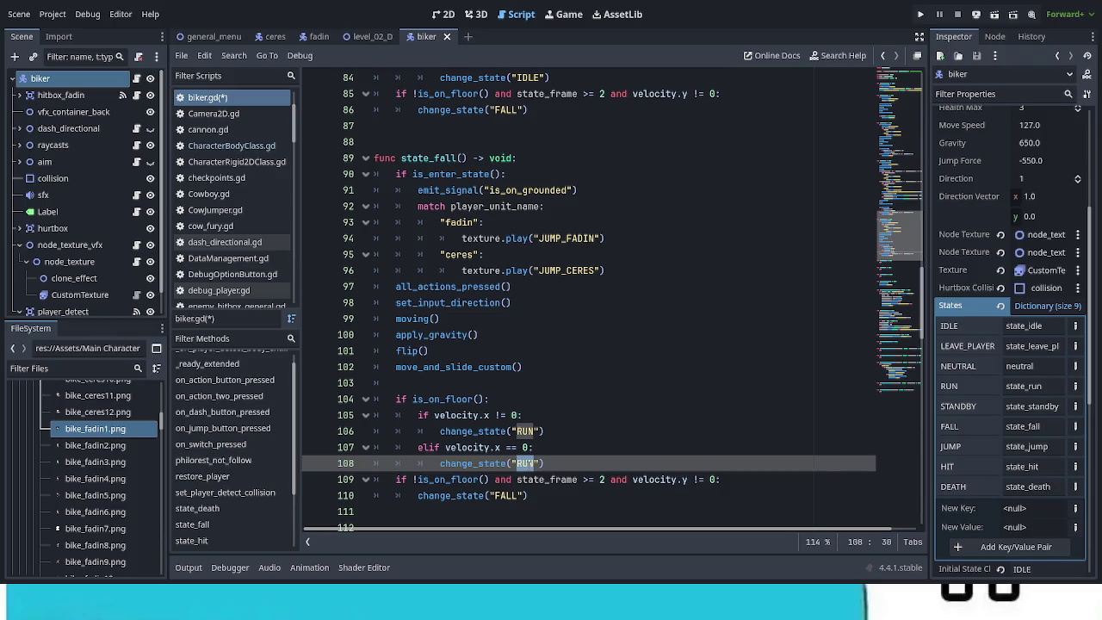
{"action": "type", "text": "IDLE"}
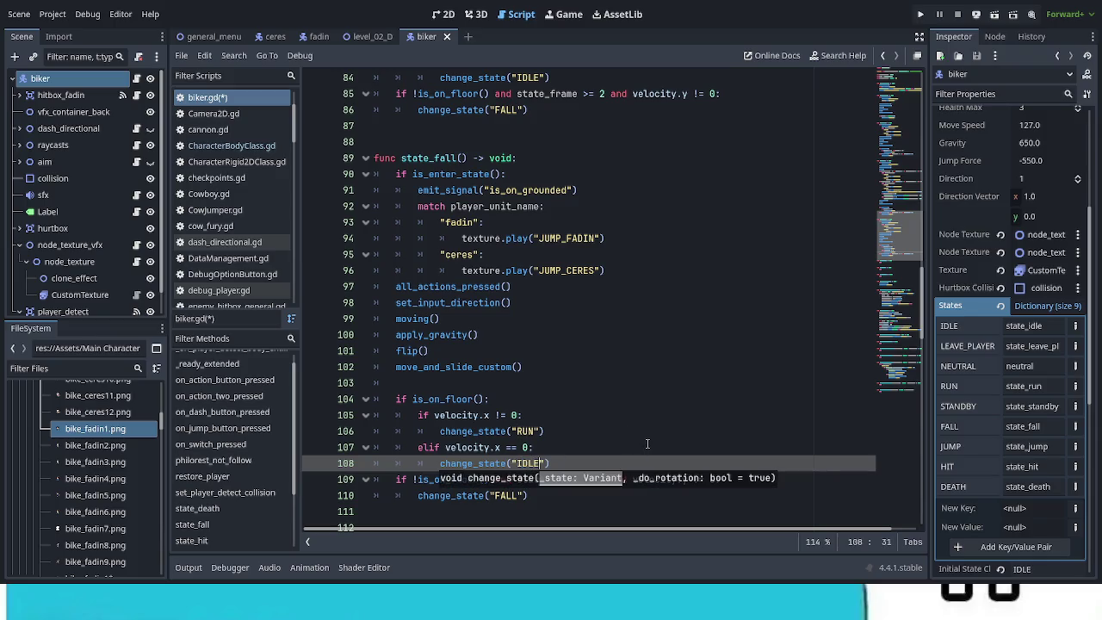
Delete the leftover FALL state check and its empty line
{"action": "scroll", "coordinate": [638, 404], "scroll_direction": "down", "scroll_amount": 2}
{"action": "left_click", "coordinate": [637, 404]}
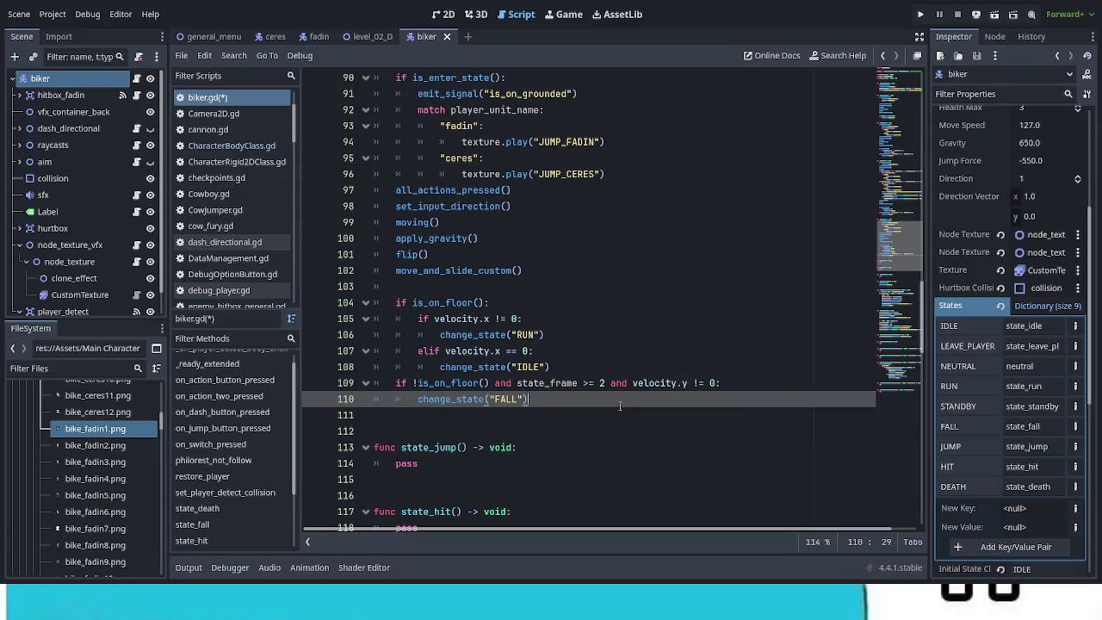
{"action": "mouse_move", "coordinate": [529, 399]}
{"action": "left_mouse_down"}
{"action": "mouse_move", "coordinate": [470, 383]}
{"action": "mouse_move", "coordinate": [375, 385]}
{"action": "left_mouse_up"}
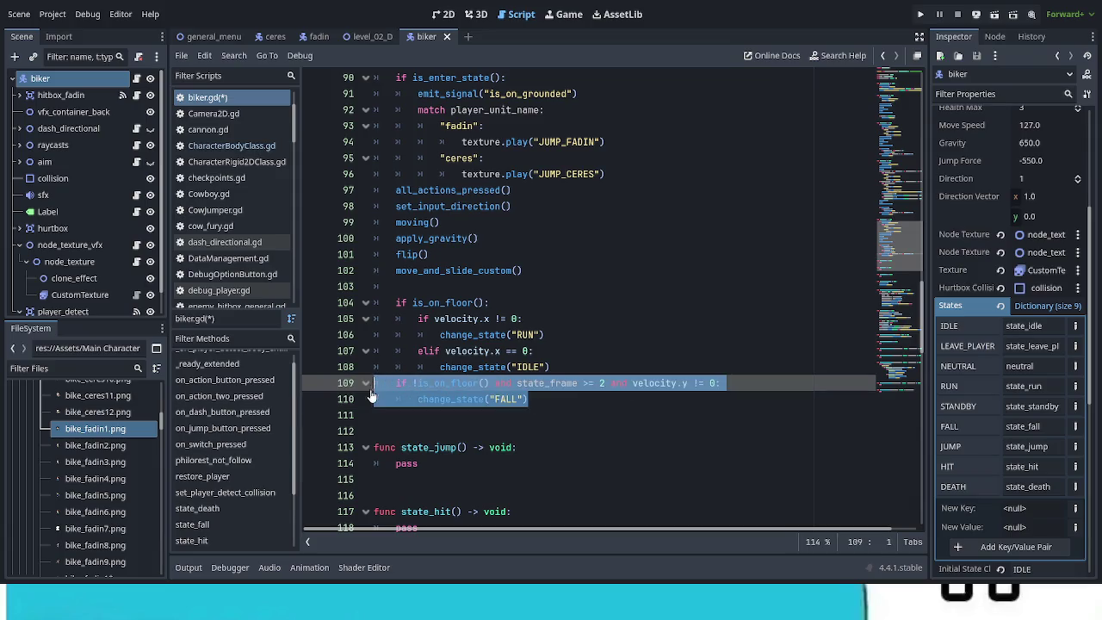
{"action": "key", "text": "BackSpace"}
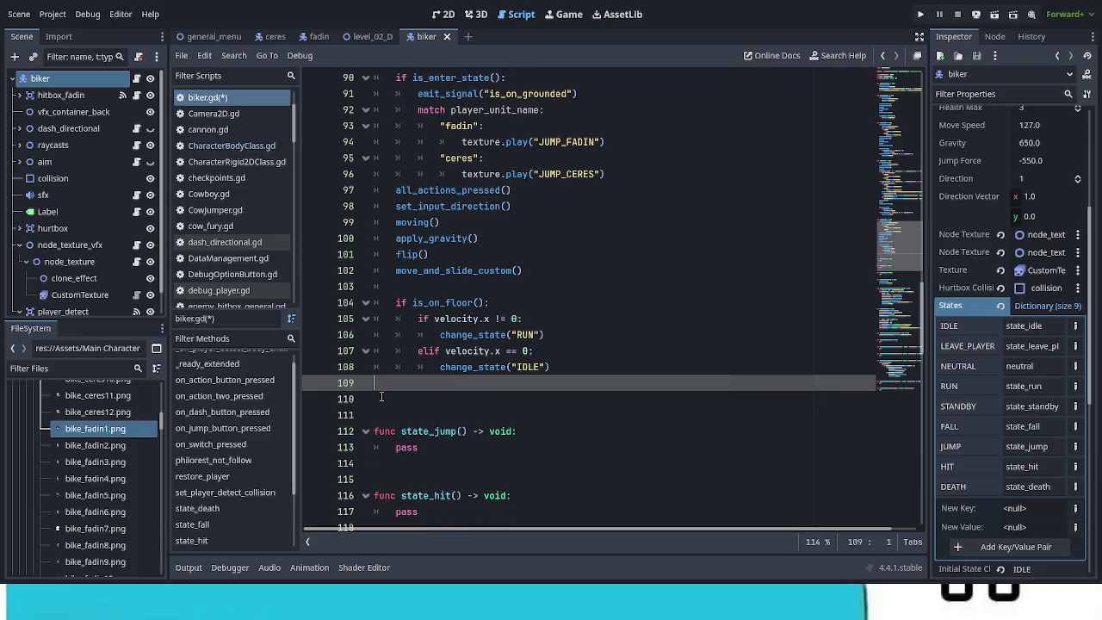
{"action": "key", "text": "BackSpace"}
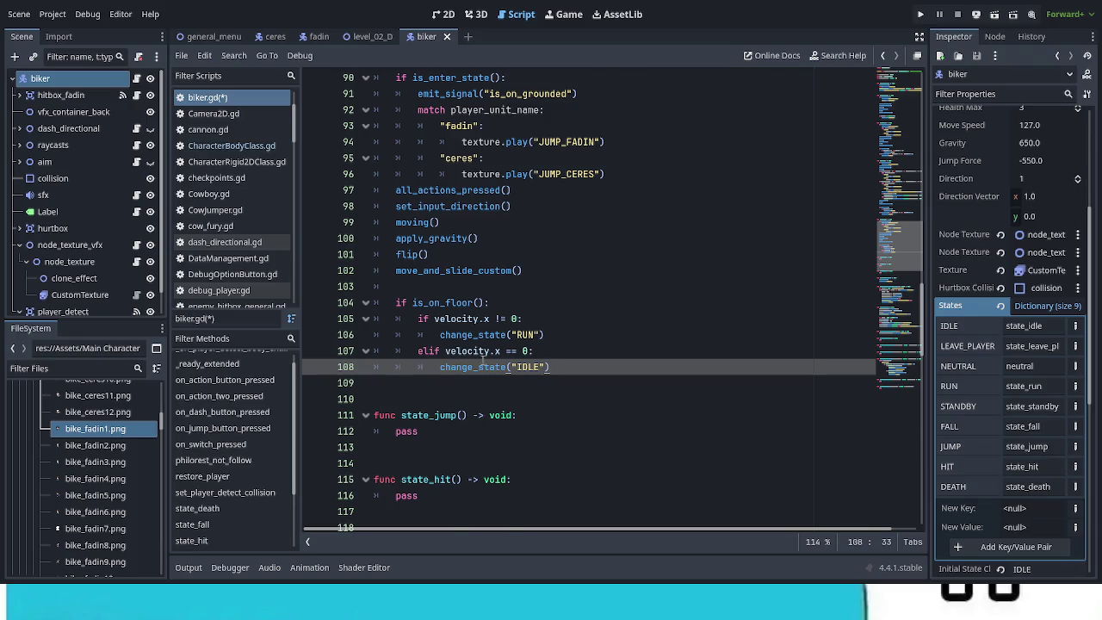
{"action": "scroll", "coordinate": [545, 372], "scroll_direction": "up", "scroll_amount": 3}
{"action": "scroll", "coordinate": [545, 372], "scroll_direction": "up", "scroll_amount": 12}
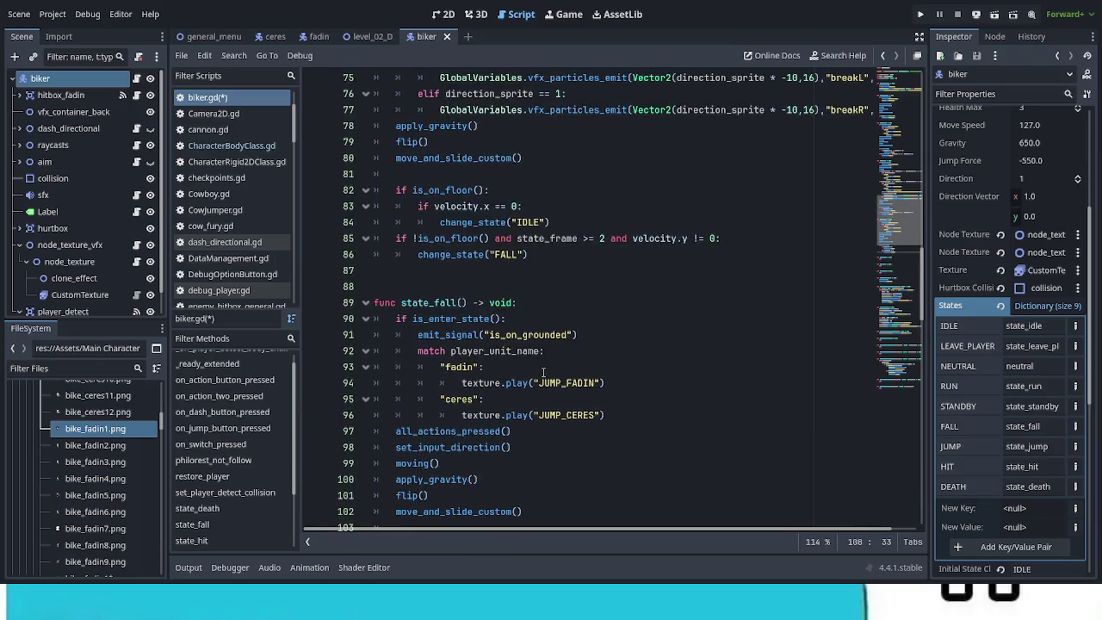
{"action": "scroll", "coordinate": [541, 372], "scroll_direction": "up", "scroll_amount": 9}
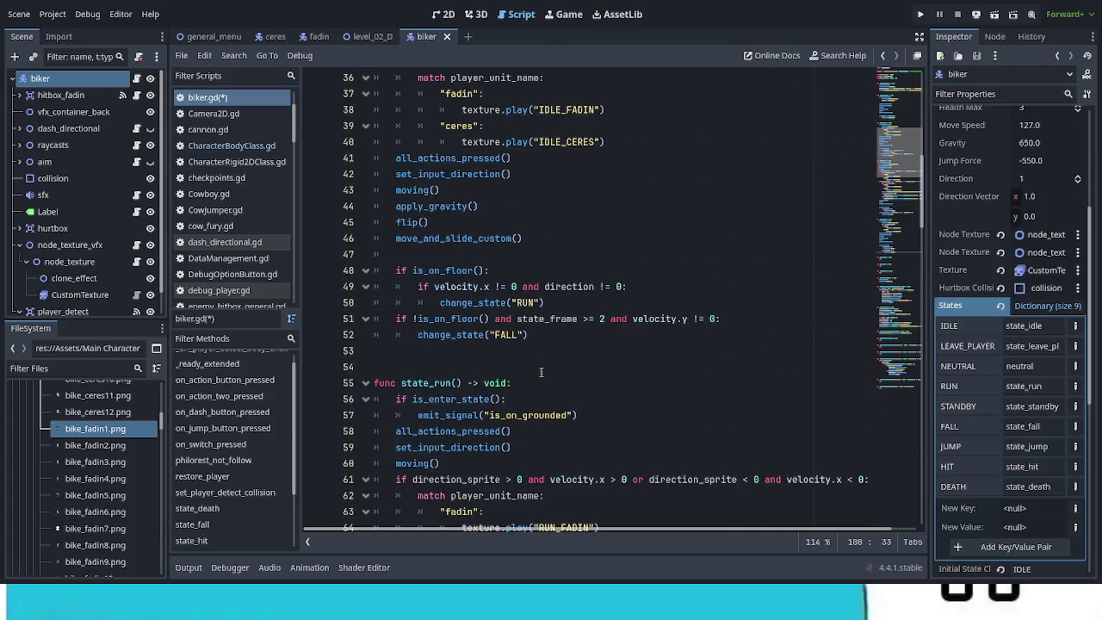
{"action": "scroll", "coordinate": [539, 372], "scroll_direction": "up", "scroll_amount": 6}
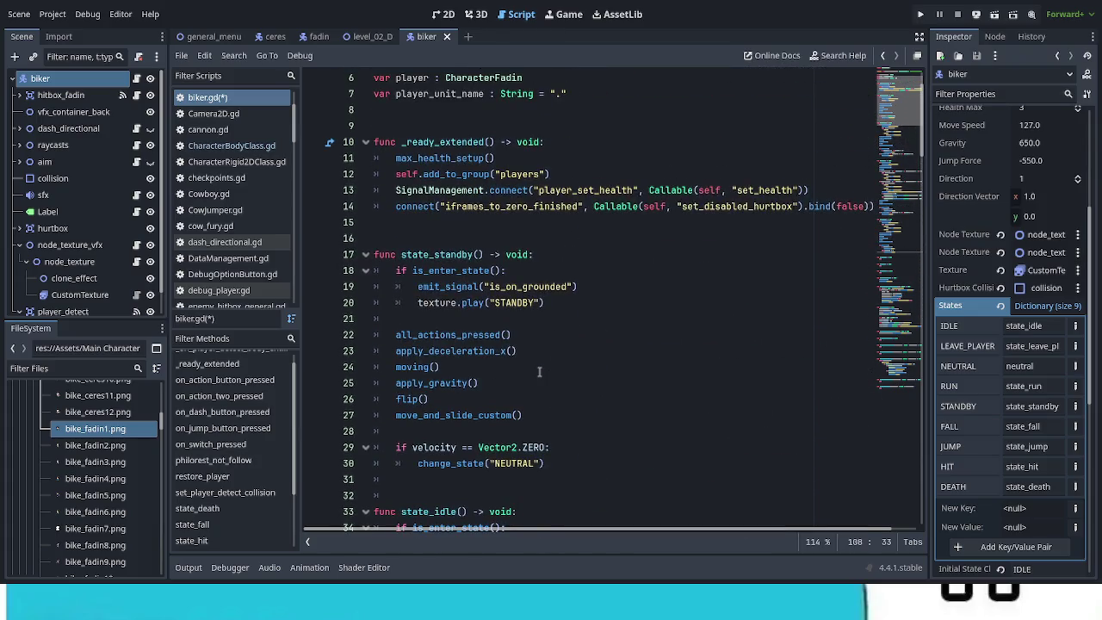
{"action": "scroll", "coordinate": [540, 372], "scroll_direction": "down", "scroll_amount": 7}
{"action": "scroll", "coordinate": [537, 372], "scroll_direction": "down", "scroll_amount": 12}
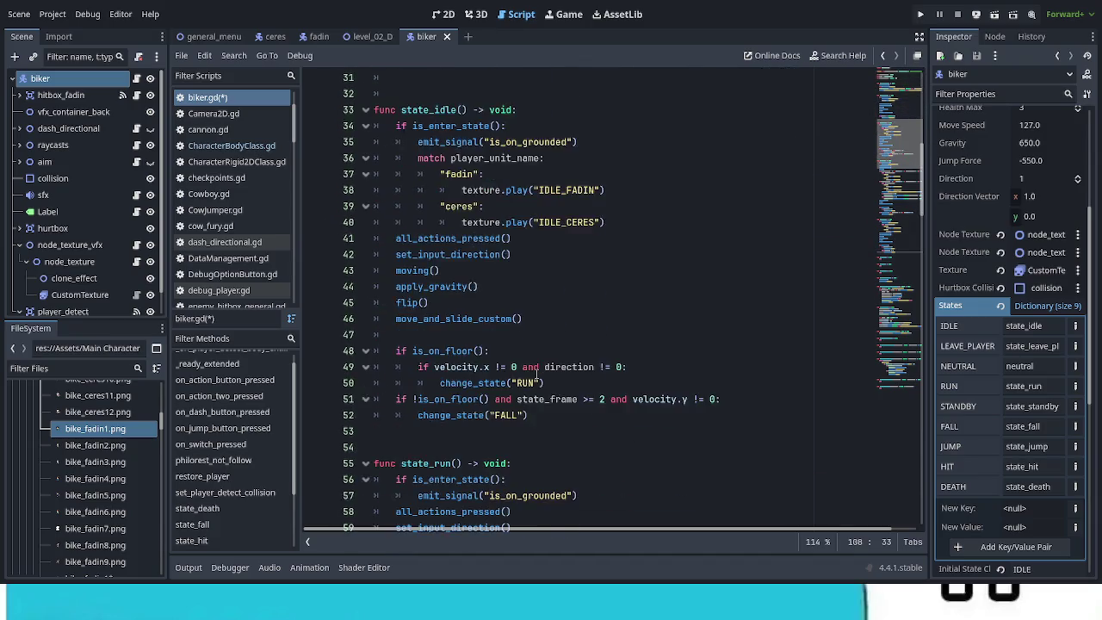
{"action": "scroll", "coordinate": [536, 373], "scroll_direction": "down", "scroll_amount": 9}
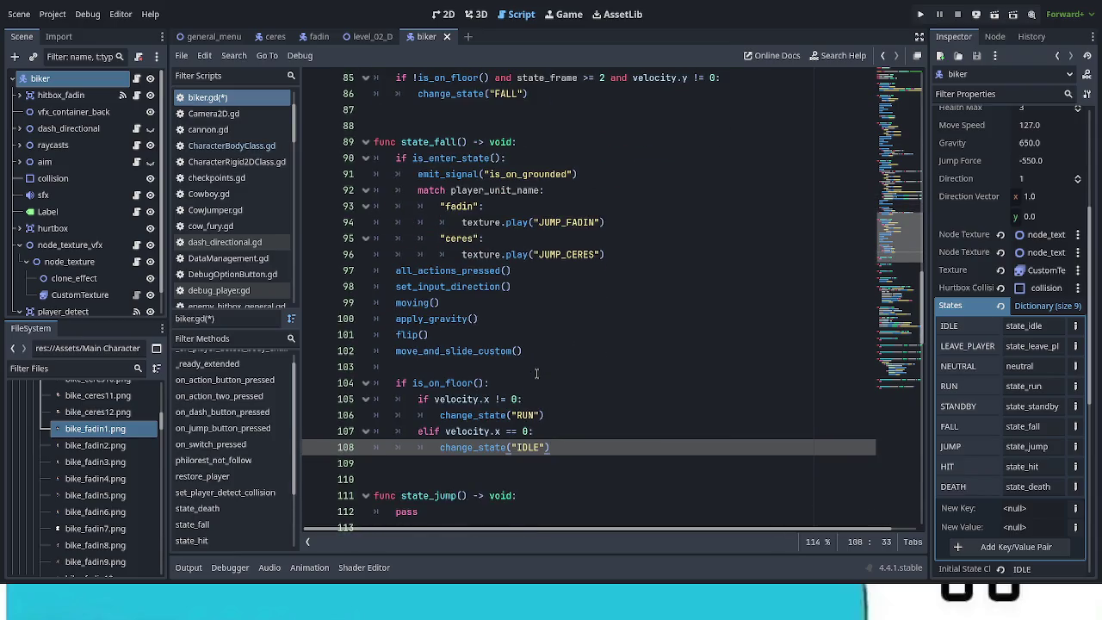
{"action": "scroll", "coordinate": [536, 373], "scroll_direction": "down", "scroll_amount": 2}
{"action": "scroll", "coordinate": [534, 373], "scroll_direction": "up", "scroll_amount": 1}
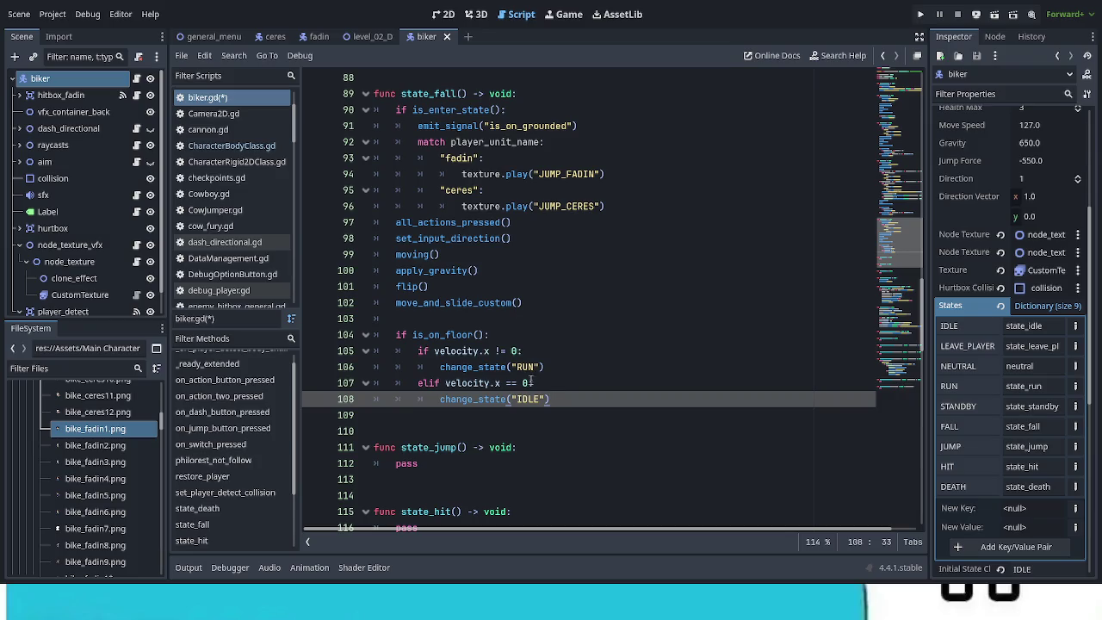
{"action": "mouse_move", "coordinate": [556, 399]}
{"action": "left_mouse_down"}
{"action": "mouse_move", "coordinate": [383, 367]}
{"action": "mouse_move", "coordinate": [396, 109]}
{"action": "left_mouse_up"}
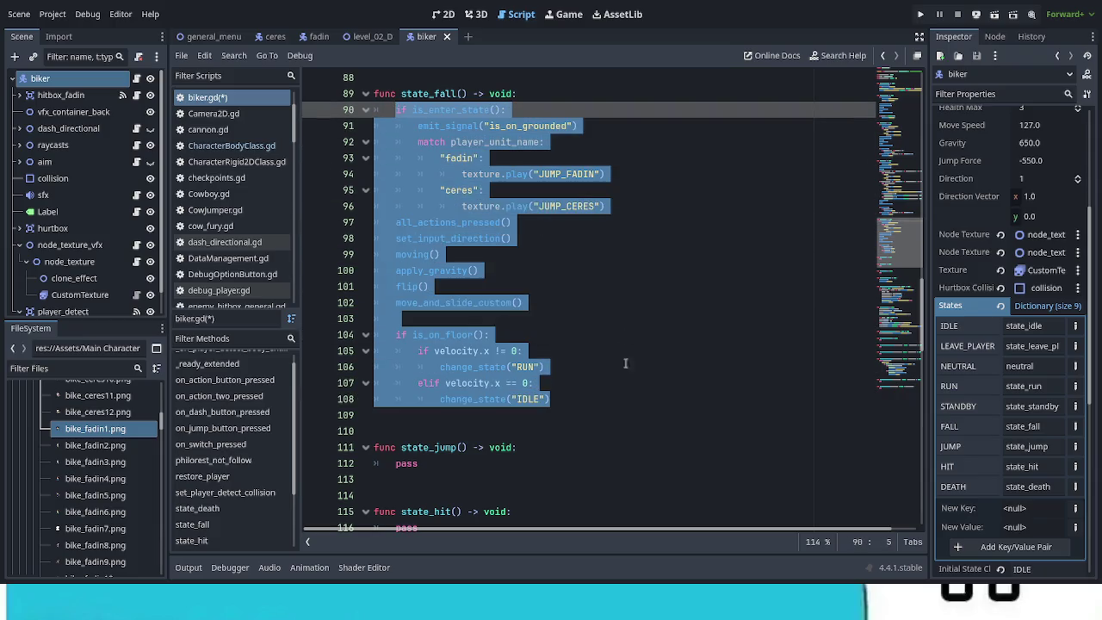
Replace pass in state_jump with the copied state_fall body
{"action": "double_click", "coordinate": [414, 463]}
{"action": "key", "text": "ctrl+v"}
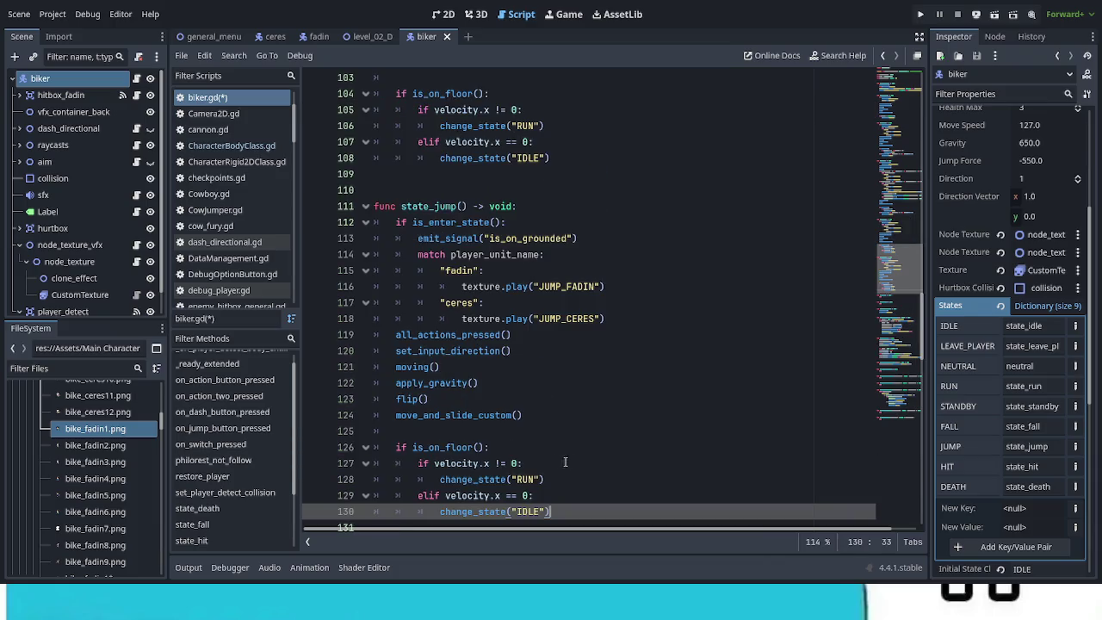
{"action": "scroll", "coordinate": [572, 435], "scroll_direction": "down", "scroll_amount": 2}
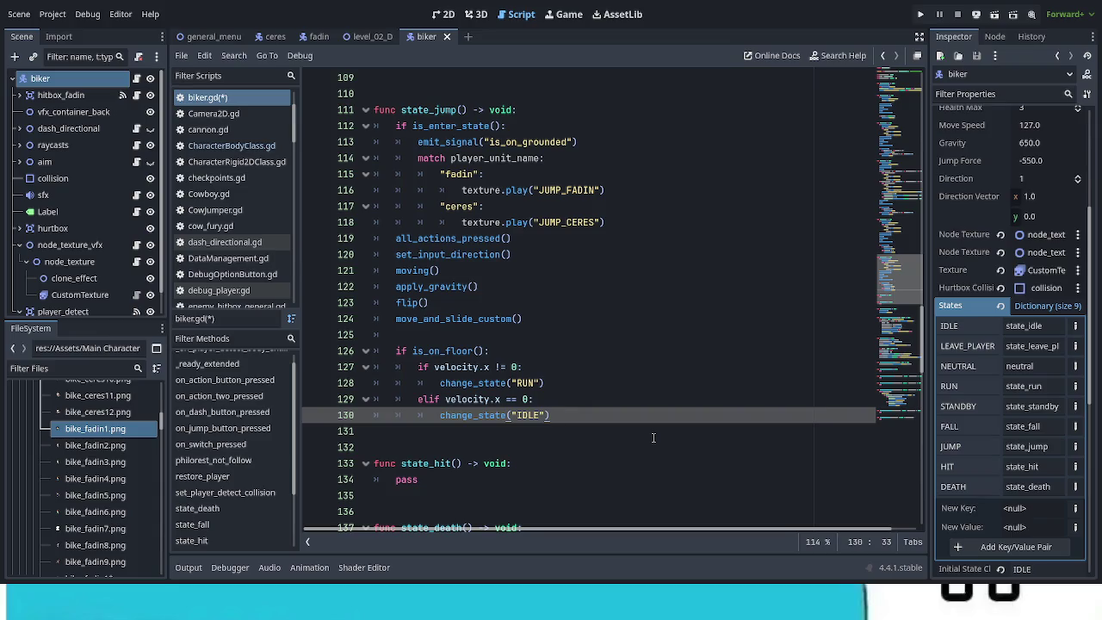
{"action": "scroll", "coordinate": [650, 430], "scroll_direction": "up", "scroll_amount": 7}
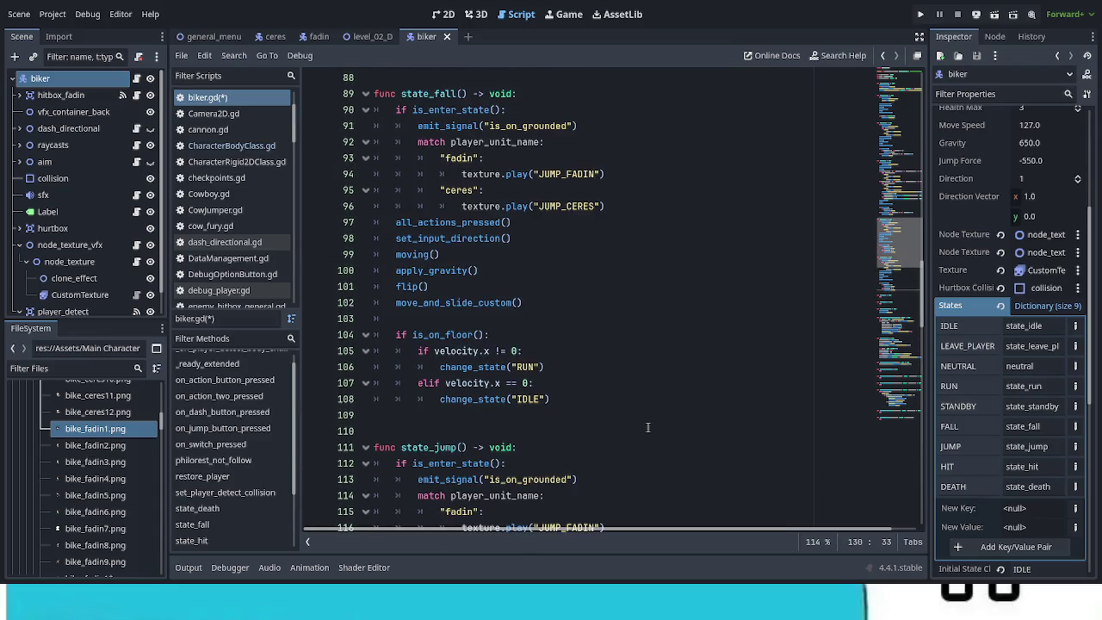
{"action": "scroll", "coordinate": [648, 430], "scroll_direction": "down", "scroll_amount": 7}
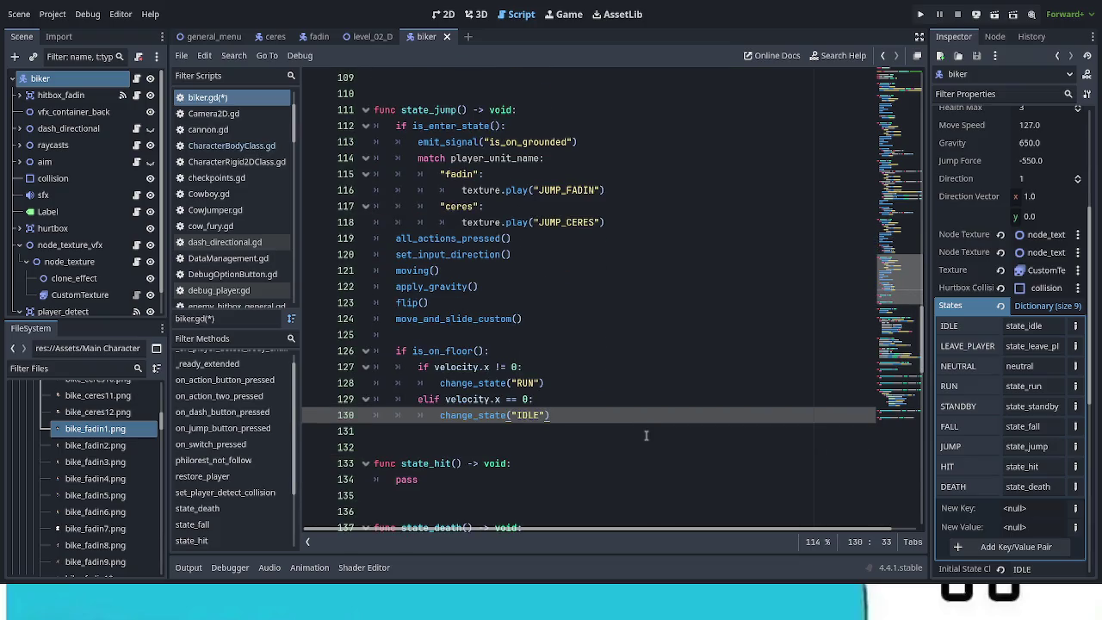
Add blank lines after state_jump and switch to the fadin scene
{"action": "key", "text": "Return"}
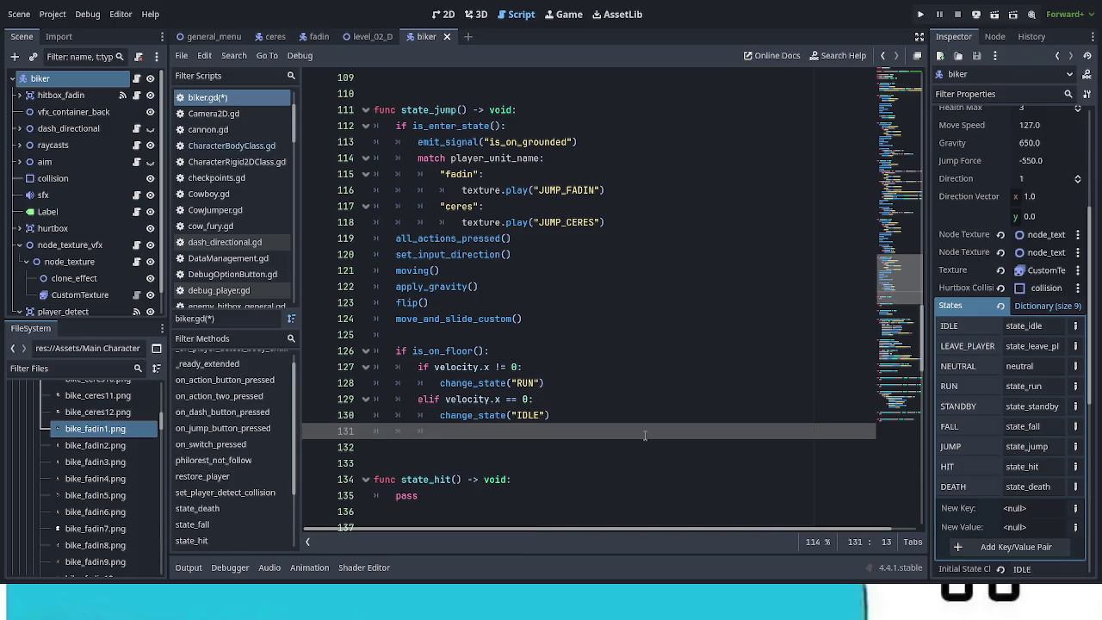
{"action": "key", "text": "BackSpace"}
{"action": "key", "text": "BackSpace"}
{"action": "key", "text": "Return"}
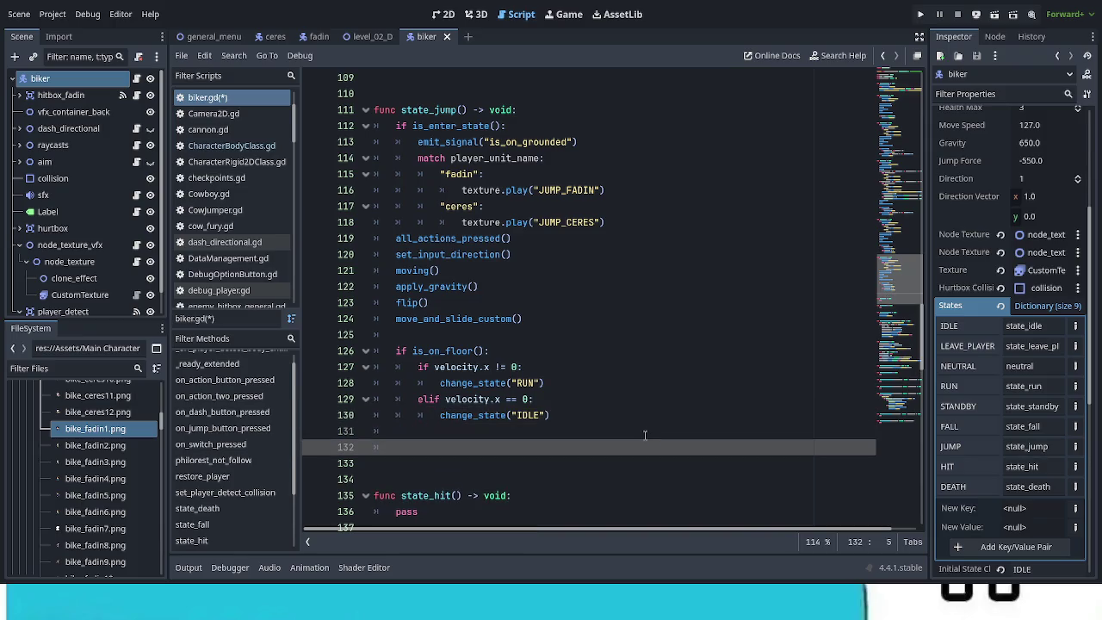
{"action": "left_click", "coordinate": [317, 37]}
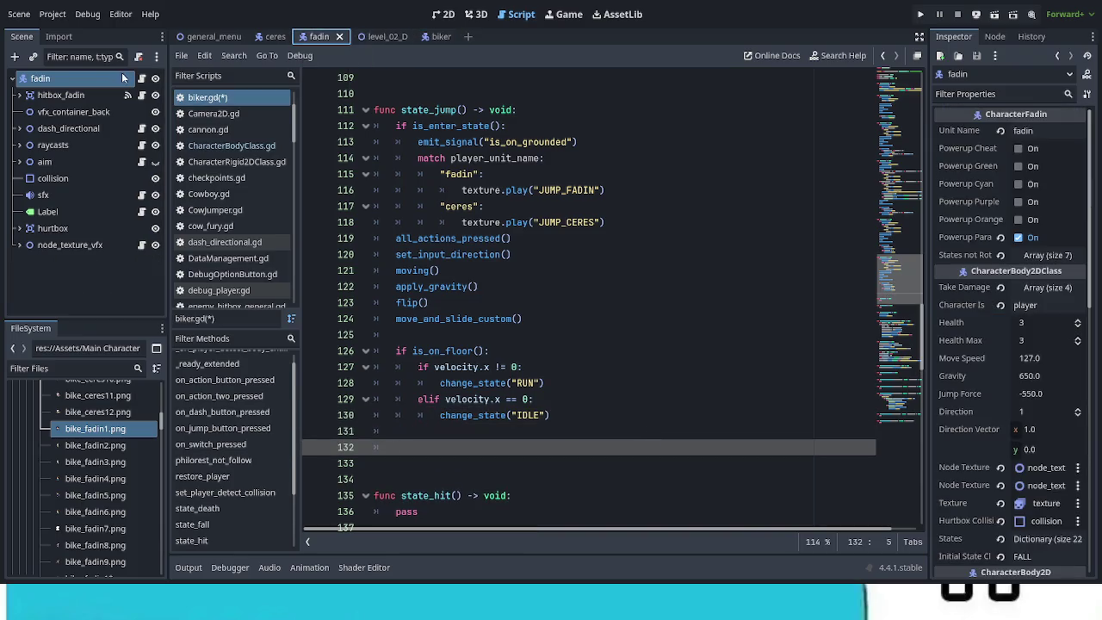
Copy the jump_player body from Player_Fadin.gd, then return to the biker scene's script
{"action": "left_click", "coordinate": [143, 80]}
{"action": "scroll", "coordinate": [465, 447], "scroll_direction": "down", "scroll_amount": 7}
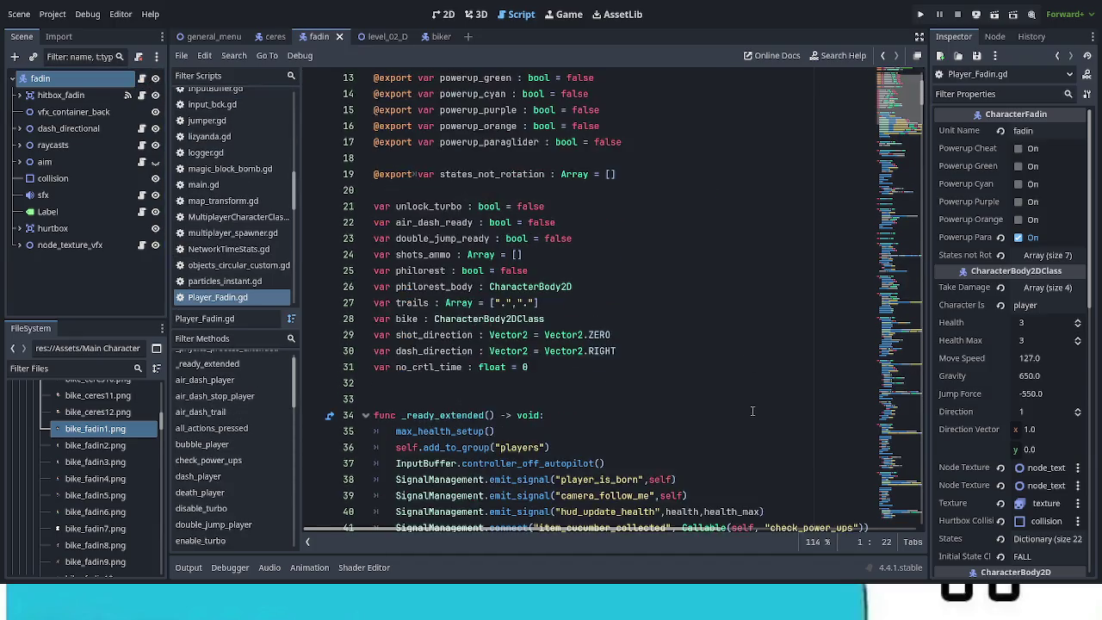
{"action": "scroll", "coordinate": [269, 494], "scroll_direction": "down", "scroll_amount": 5}
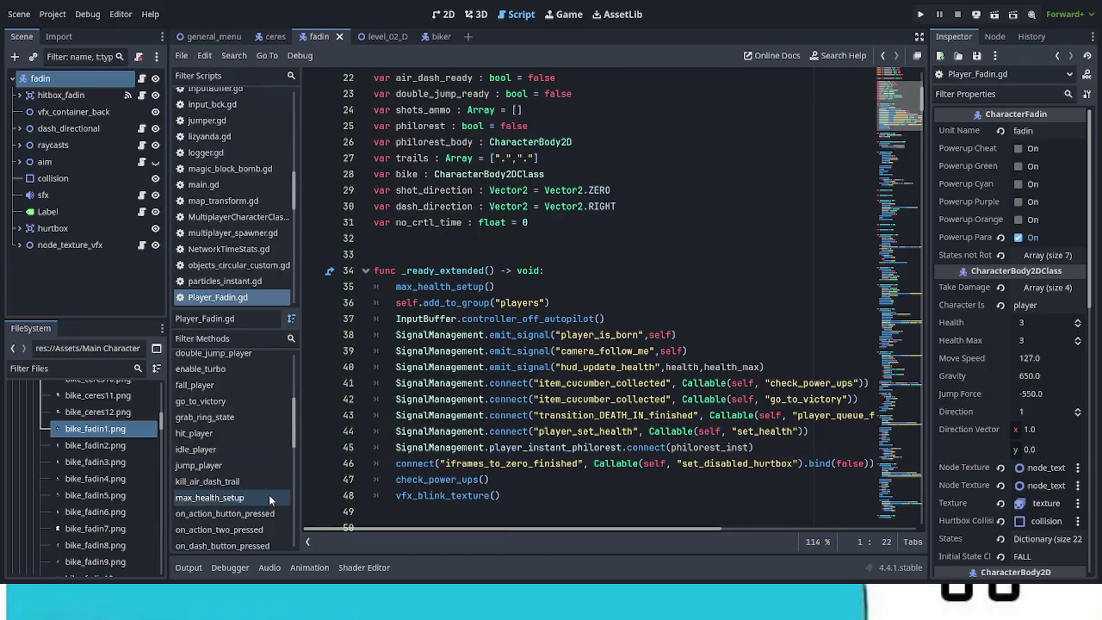
{"action": "scroll", "coordinate": [269, 498], "scroll_direction": "down", "scroll_amount": 4}
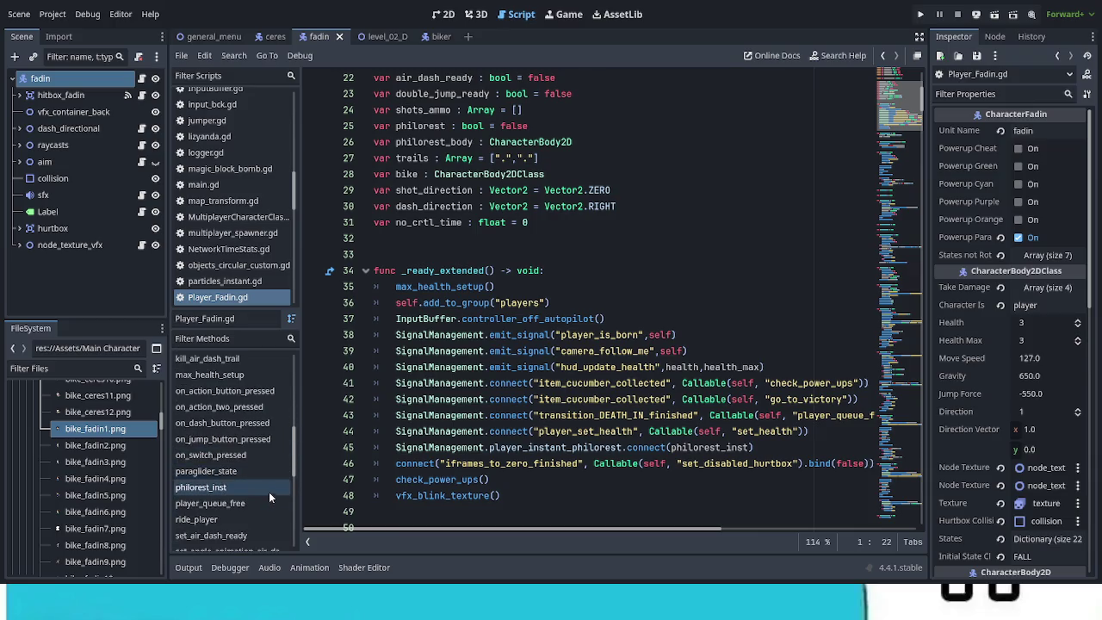
{"action": "scroll", "coordinate": [269, 498], "scroll_direction": "up", "scroll_amount": 5}
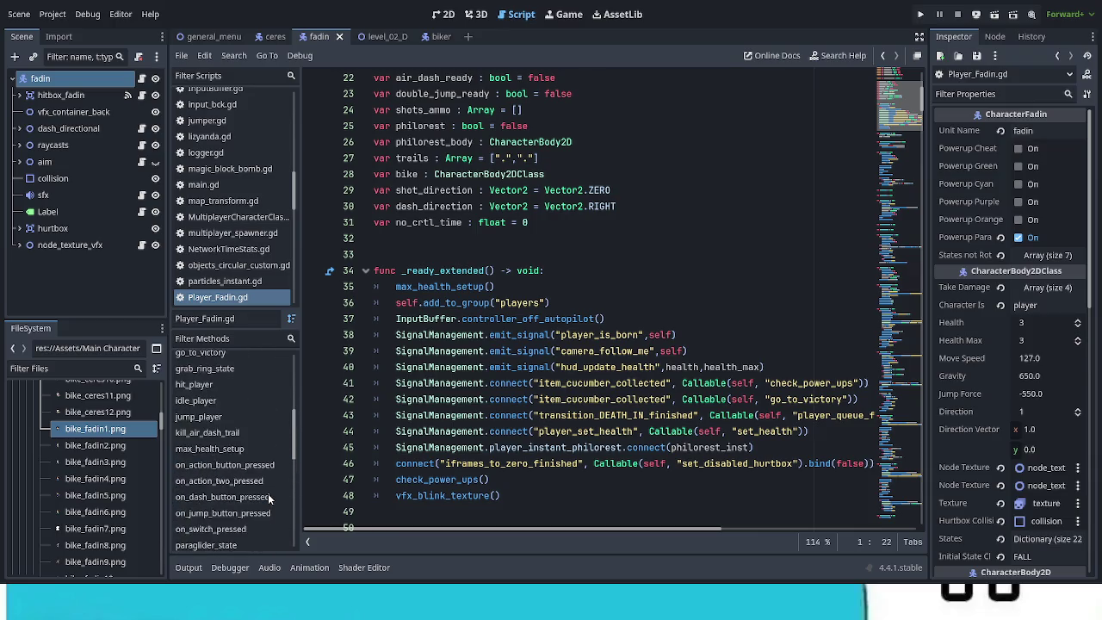
{"action": "left_click", "coordinate": [268, 492]}
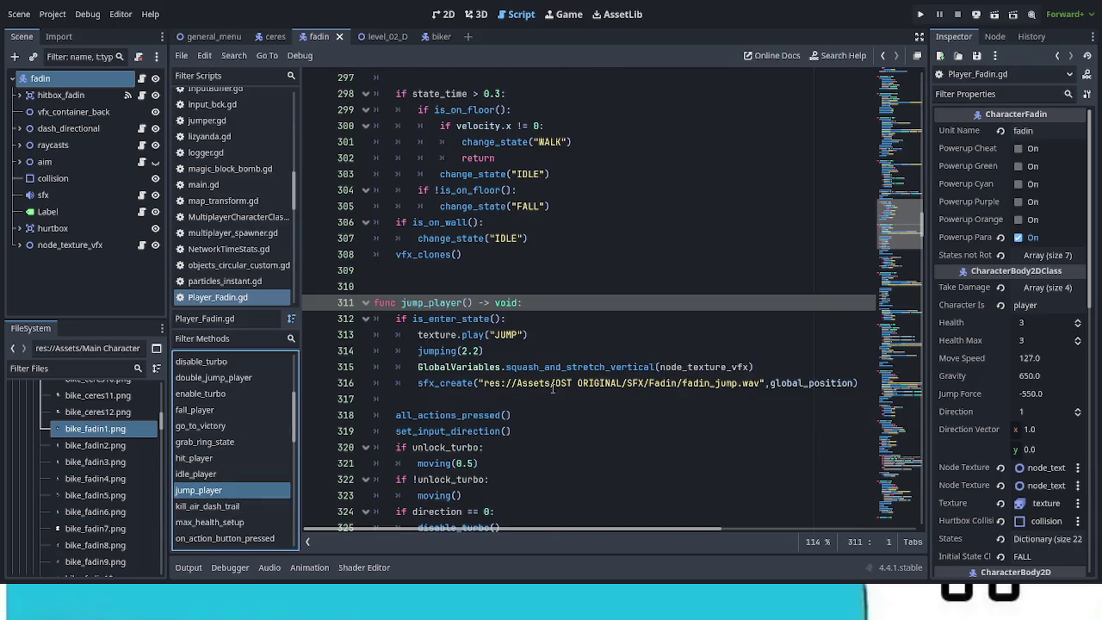
{"action": "scroll", "coordinate": [549, 401], "scroll_direction": "down", "scroll_amount": 3}
{"action": "scroll", "coordinate": [550, 401], "scroll_direction": "down", "scroll_amount": 4}
{"action": "mouse_move", "coordinate": [540, 367]}
{"action": "left_mouse_down"}
{"action": "mouse_move", "coordinate": [404, 177]}
{"action": "mouse_move", "coordinate": [405, 297]}
{"action": "mouse_move", "coordinate": [398, 271]}
{"action": "left_mouse_up"}
{"action": "key", "text": "ctrl+c"}
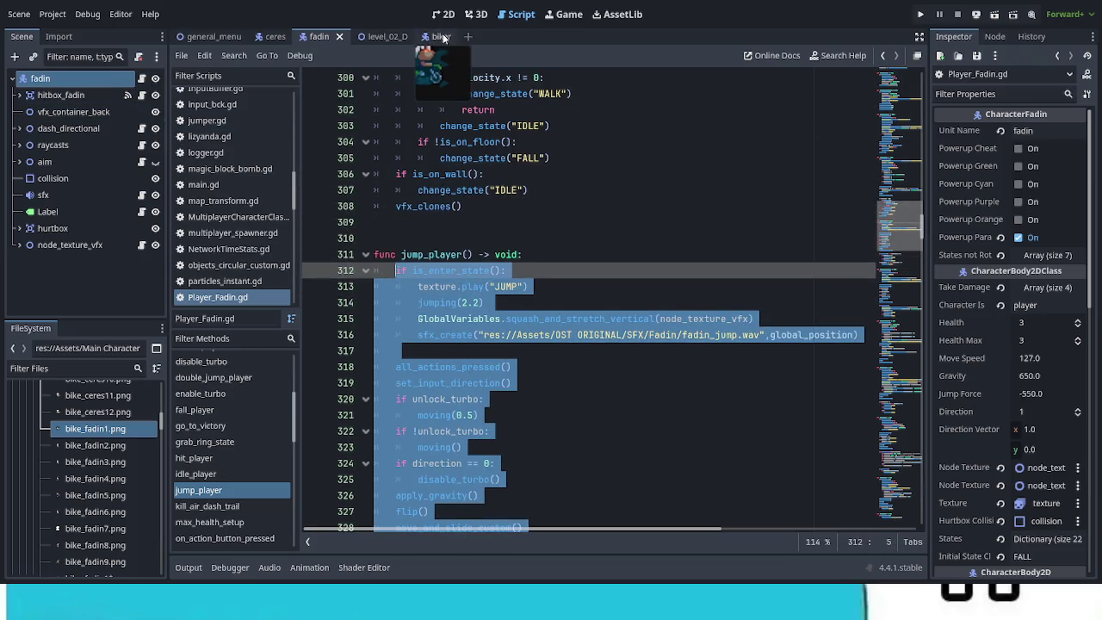
{"action": "left_click", "coordinate": [427, 36]}
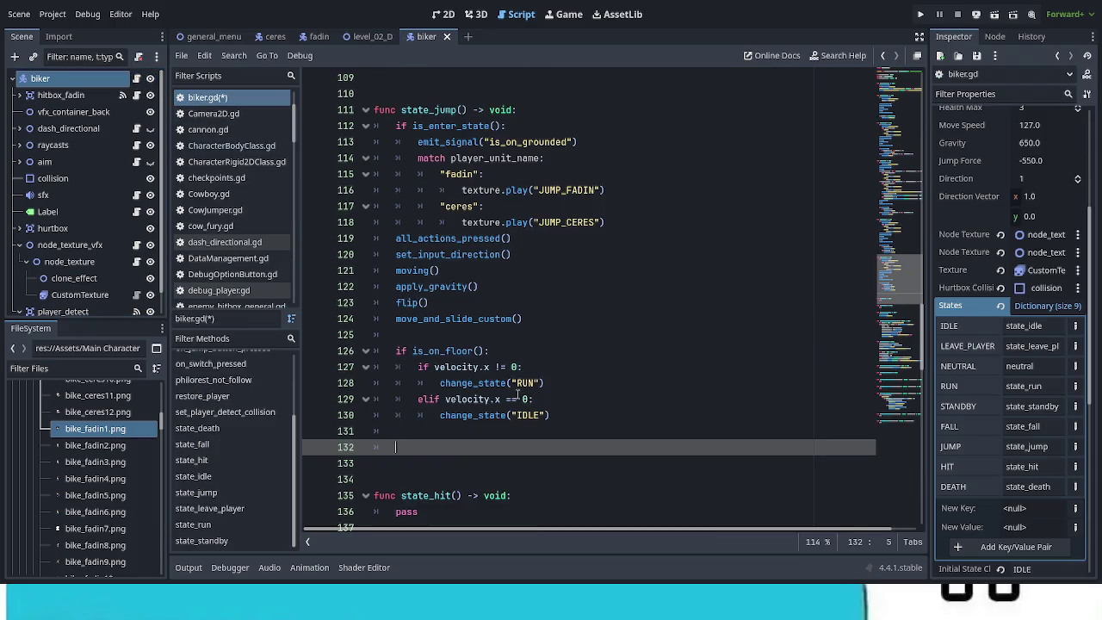
Paste the copied jump code over state_jump's old body, lines 119–130
{"action": "scroll", "coordinate": [465, 367], "scroll_direction": "down", "scroll_amount": 4}
{"action": "scroll", "coordinate": [458, 356], "scroll_direction": "up", "scroll_amount": 5}
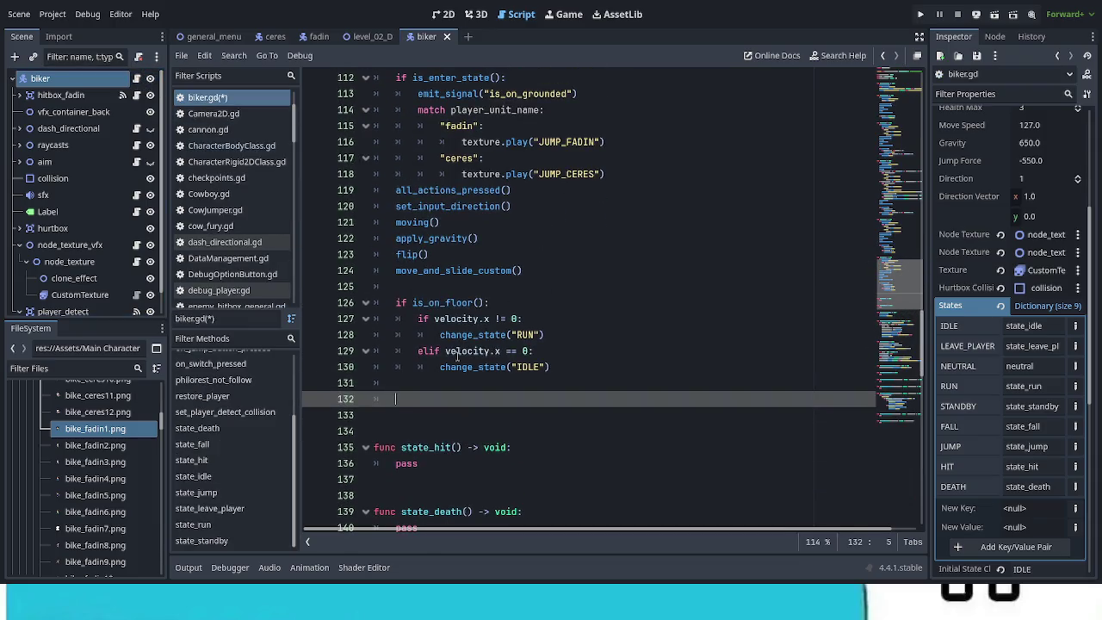
{"action": "scroll", "coordinate": [458, 356], "scroll_direction": "down", "scroll_amount": 3}
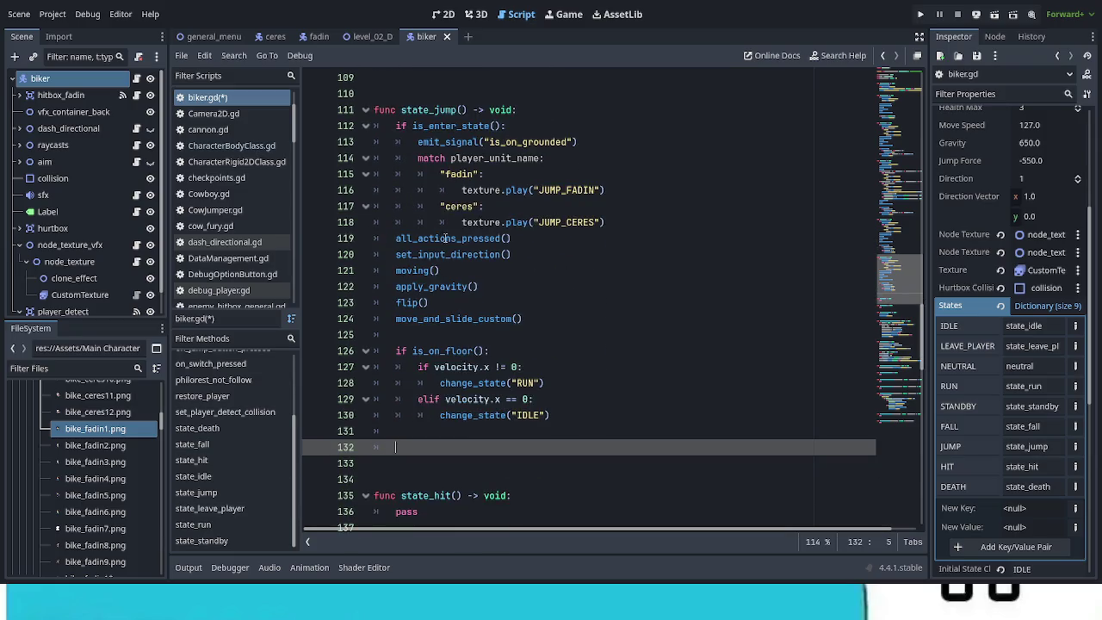
{"action": "left_click", "coordinate": [551, 415]}
{"action": "mouse_move", "coordinate": [551, 415]}
{"action": "left_mouse_down"}
{"action": "mouse_move", "coordinate": [439, 379]}
{"action": "mouse_move", "coordinate": [430, 315]}
{"action": "mouse_move", "coordinate": [396, 239]}
{"action": "left_mouse_up"}
{"action": "key", "text": "ctrl+v"}
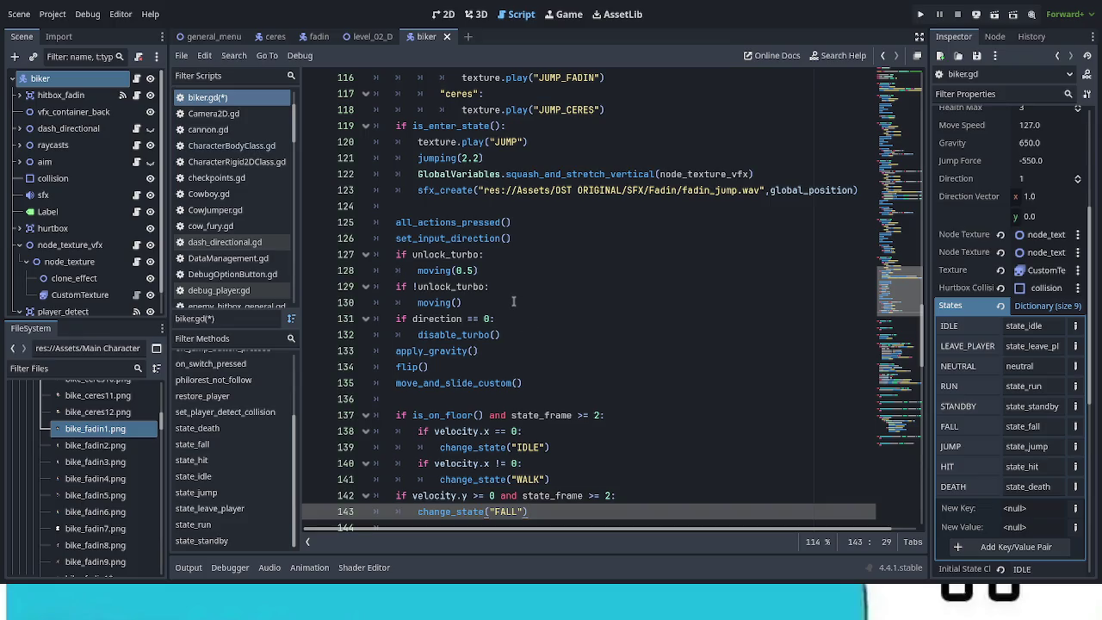
Move the jumping(2.2), squash and sound lines after emit_signal, removing the duplicate enter-state block
{"action": "scroll", "coordinate": [541, 310], "scroll_direction": "up", "scroll_amount": 3}
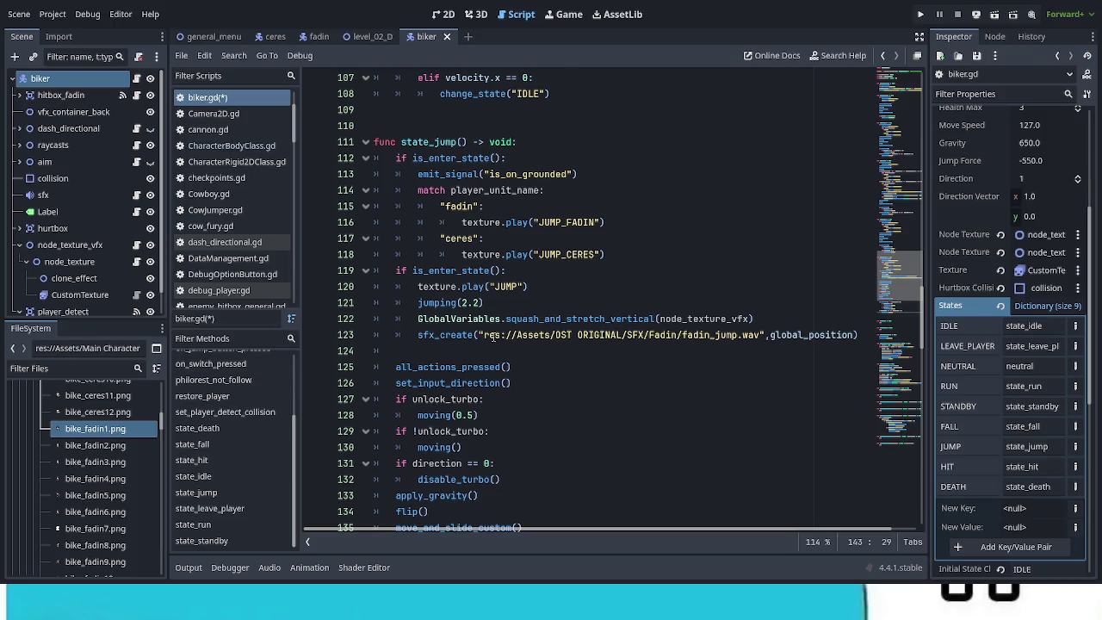
{"action": "left_click_drag", "start_coordinate": [416, 321], "coordinate": [859, 336]}
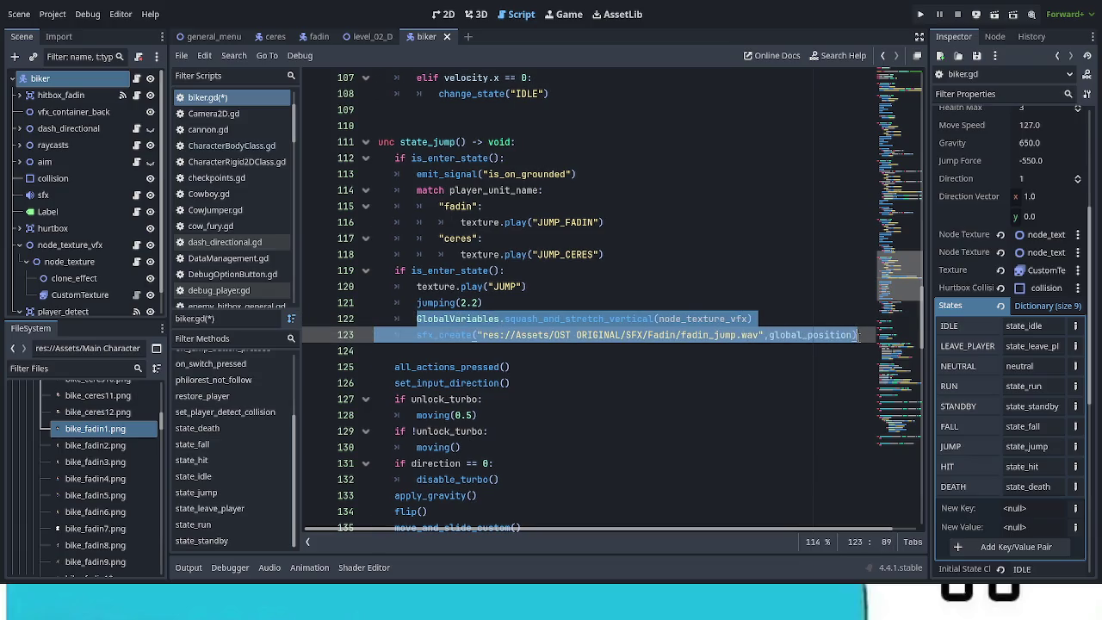
{"action": "left_click", "coordinate": [515, 353]}
{"action": "mouse_move", "coordinate": [418, 302]}
{"action": "left_mouse_down"}
{"action": "mouse_move", "coordinate": [520, 320]}
{"action": "mouse_move", "coordinate": [855, 335]}
{"action": "left_mouse_up"}
{"action": "key", "text": "ctrl+x"}
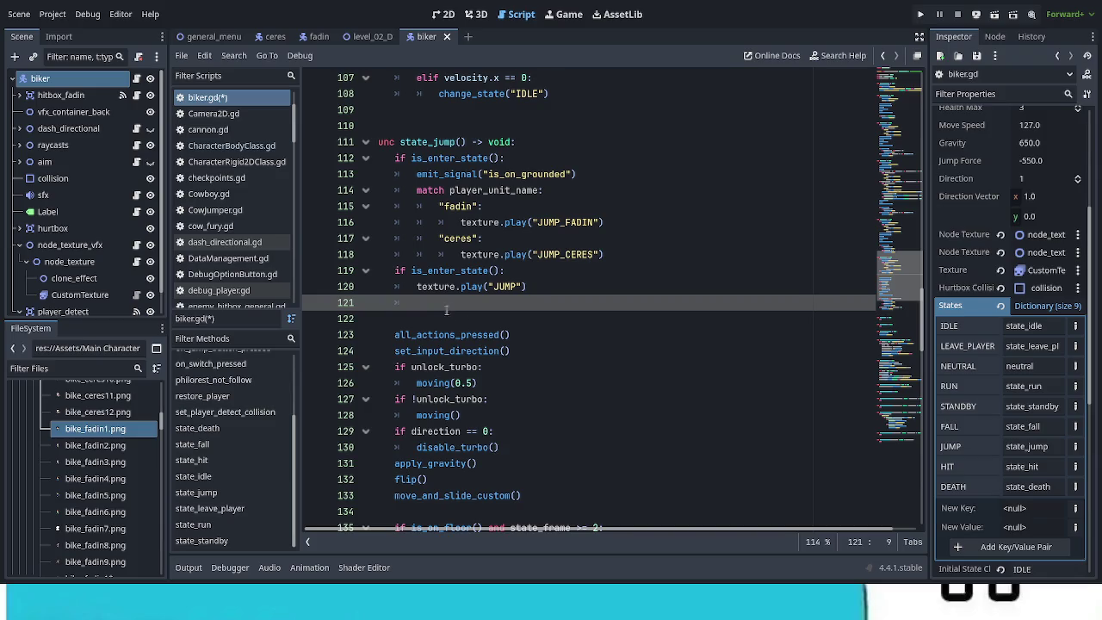
{"action": "mouse_move", "coordinate": [415, 297]}
{"action": "left_mouse_down"}
{"action": "mouse_move", "coordinate": [392, 285]}
{"action": "mouse_move", "coordinate": [394, 270]}
{"action": "left_mouse_up"}
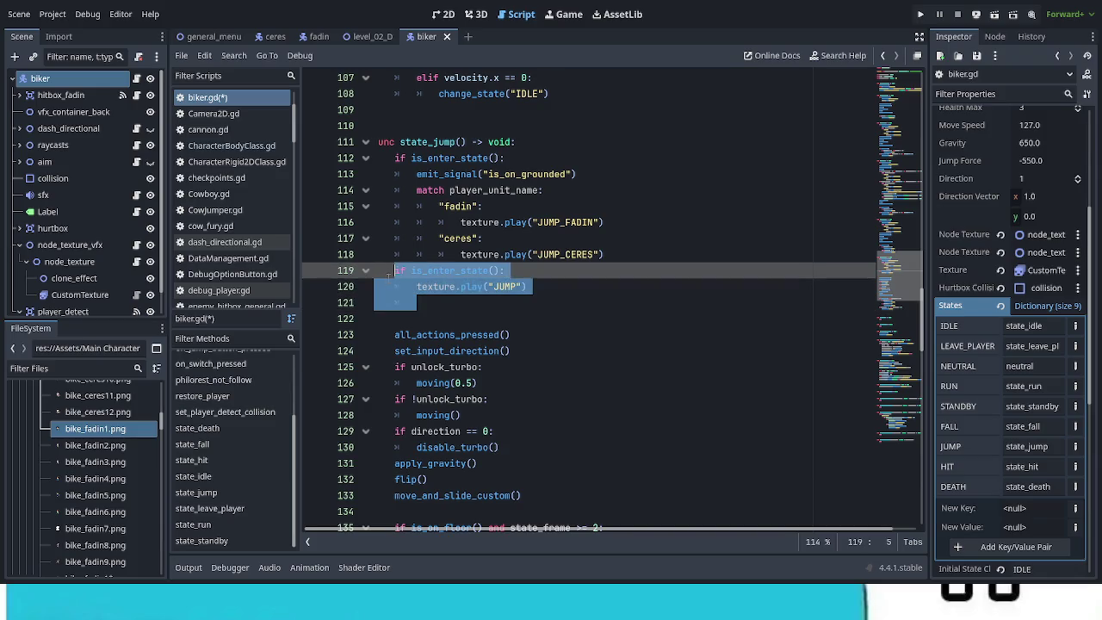
{"action": "key", "text": "BackSpace"}
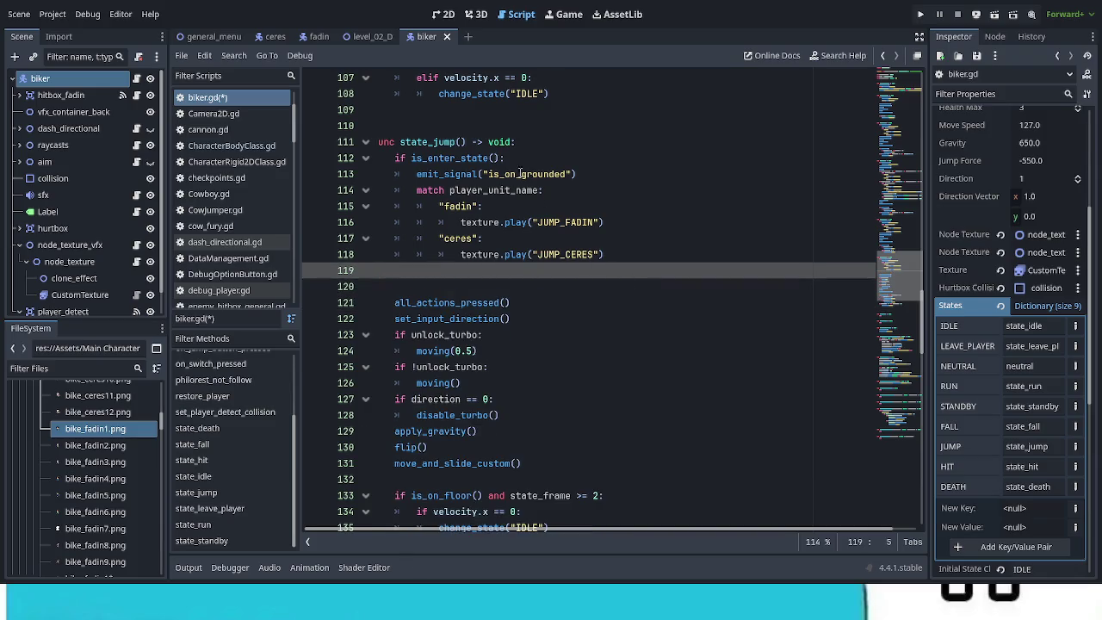
{"action": "left_click", "coordinate": [512, 160]}
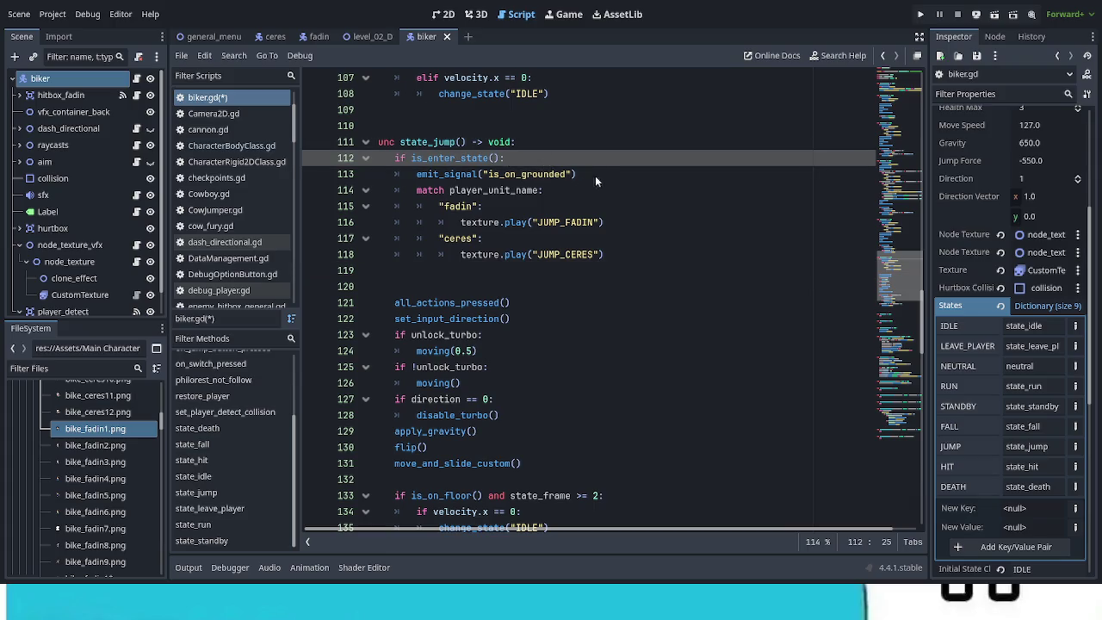
{"action": "left_click", "coordinate": [593, 174]}
{"action": "key", "text": "ctrl+v"}
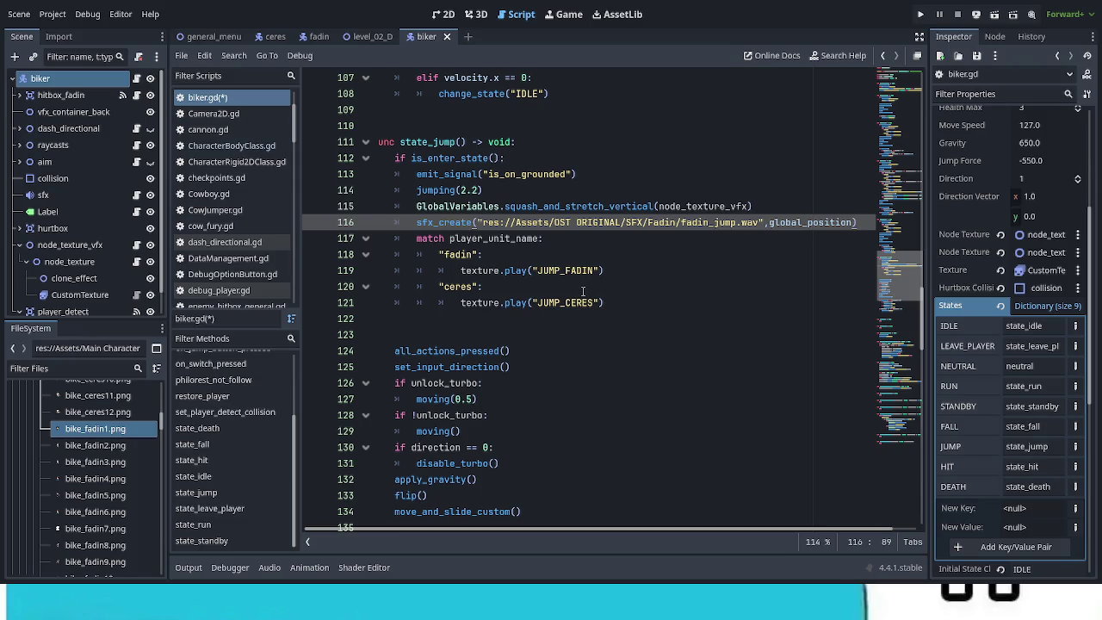
Remove the leftover empty lines before all_actions_pressed and select the turbo condition lines
{"action": "left_click", "coordinate": [486, 334]}
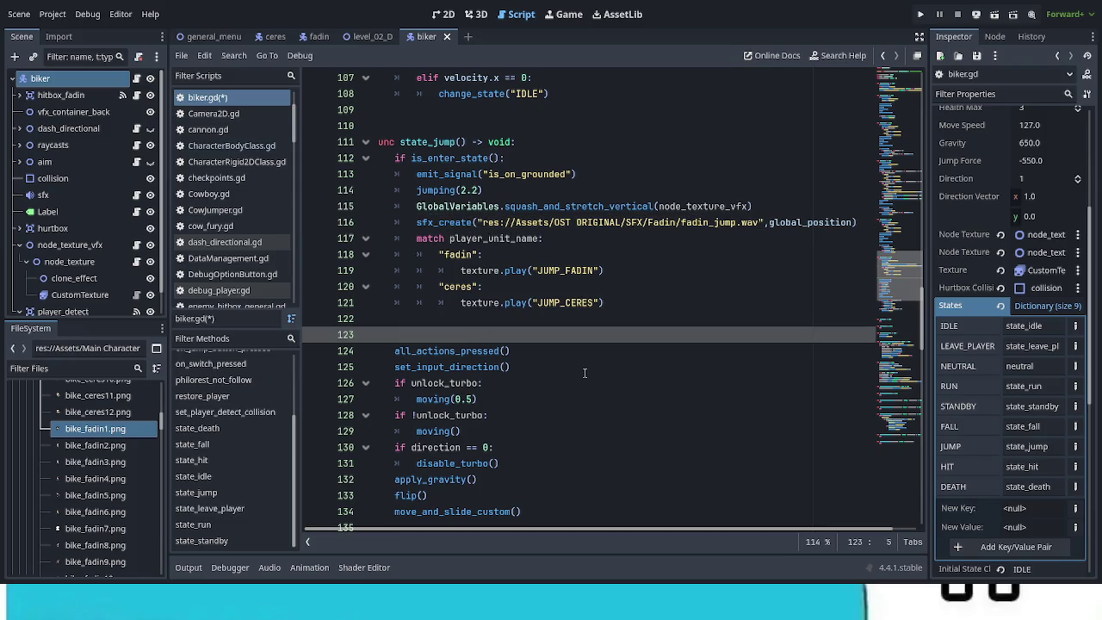
{"action": "key", "text": "BackSpace"}
{"action": "key", "text": "BackSpace"}
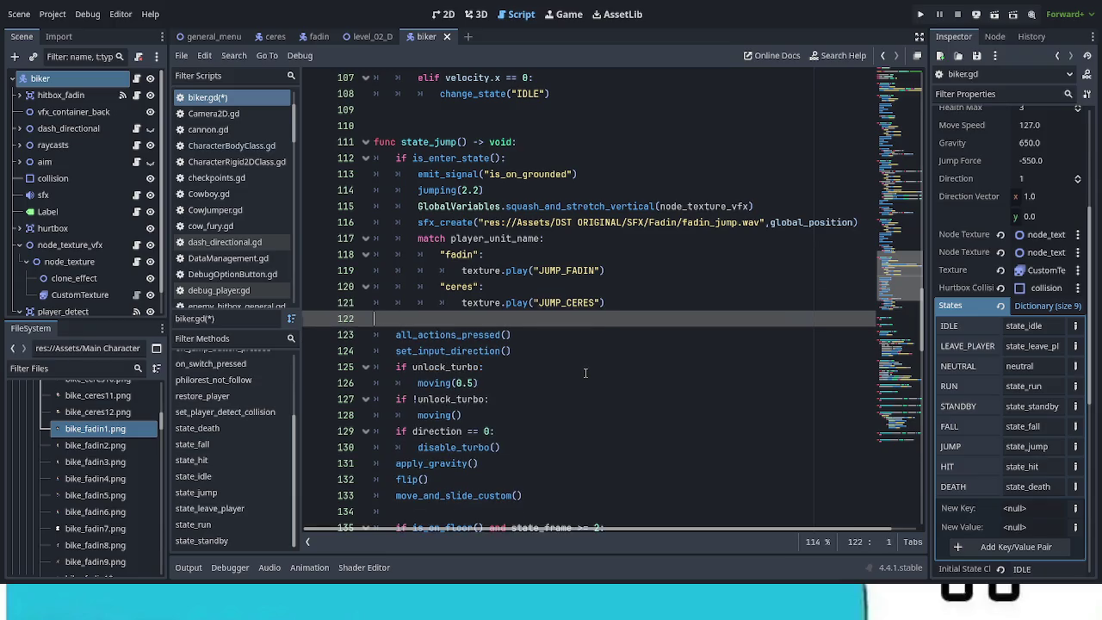
{"action": "key", "text": "BackSpace"}
{"action": "scroll", "coordinate": [585, 373], "scroll_direction": "down", "scroll_amount": 3}
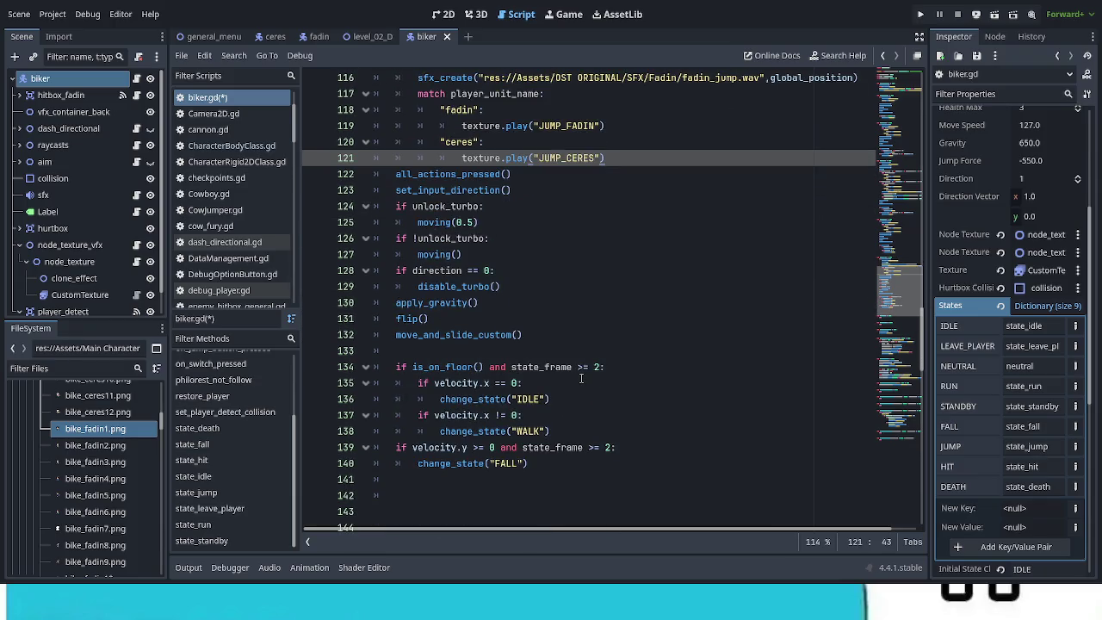
{"action": "left_click_drag", "start_coordinate": [489, 239], "coordinate": [473, 239]}
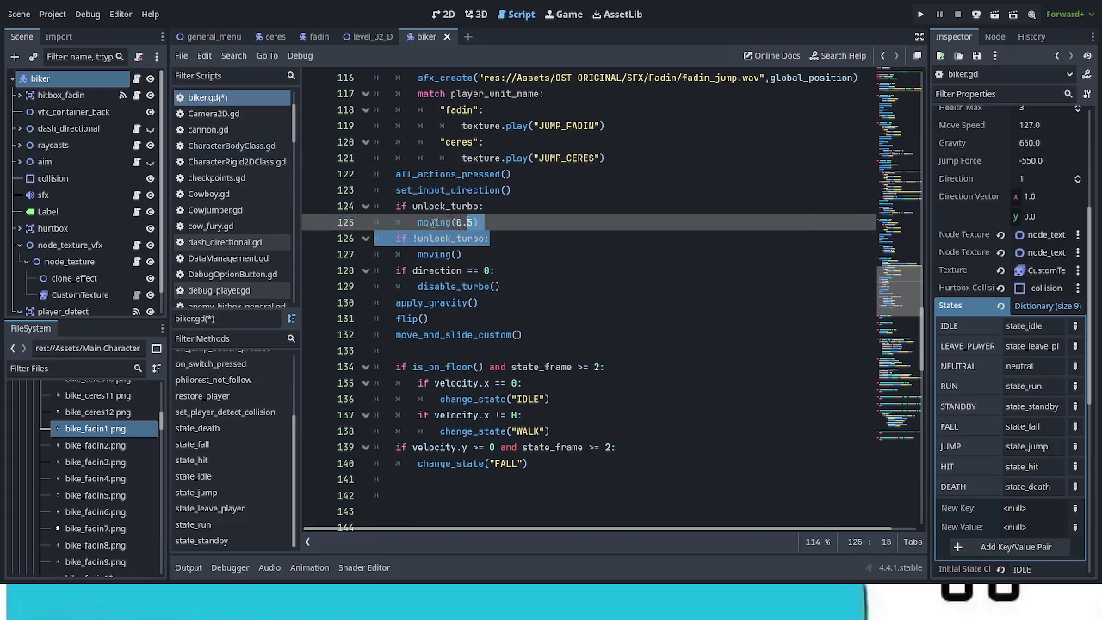
Delete the unlock_turbo branches and the direction/disable_turbo lines, leaving an unindented moving() call
{"action": "left_click", "coordinate": [414, 210], "text": "shift"}
{"action": "key", "text": "ctrl+shift+k"}
{"action": "key", "text": "Up"}
{"action": "key", "text": "End"}
{"action": "left_click", "coordinate": [413, 210]}
{"action": "key", "text": "BackSpace"}
{"action": "left_click_drag", "start_coordinate": [507, 240], "coordinate": [445, 222]}
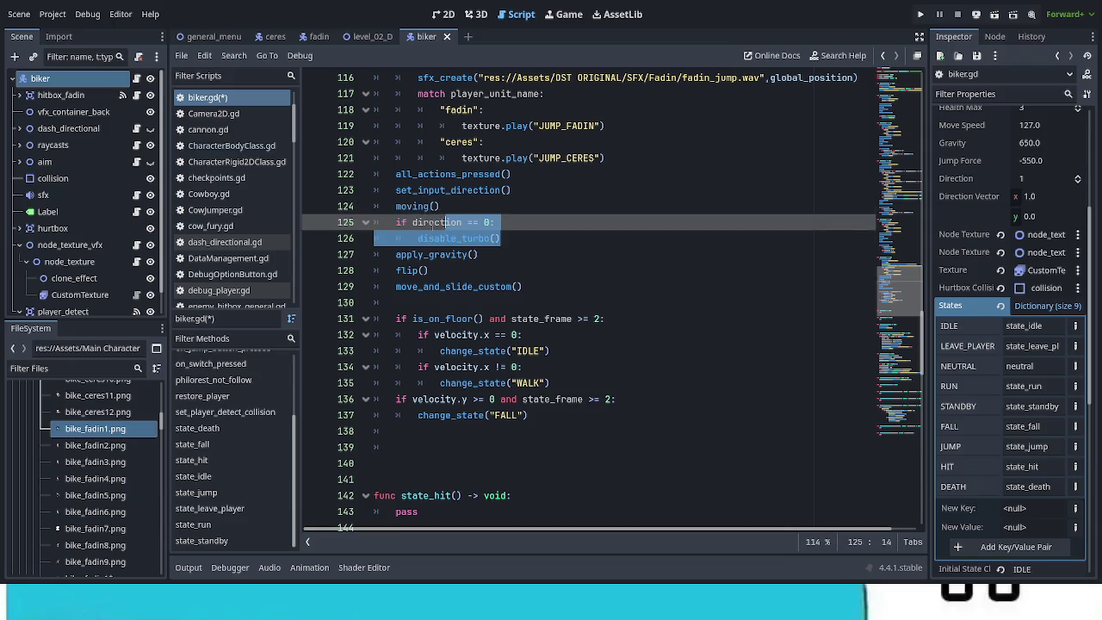
{"action": "key", "text": "ctrl+shift+k"}
{"action": "key", "text": "Up"}
{"action": "key", "text": "End"}
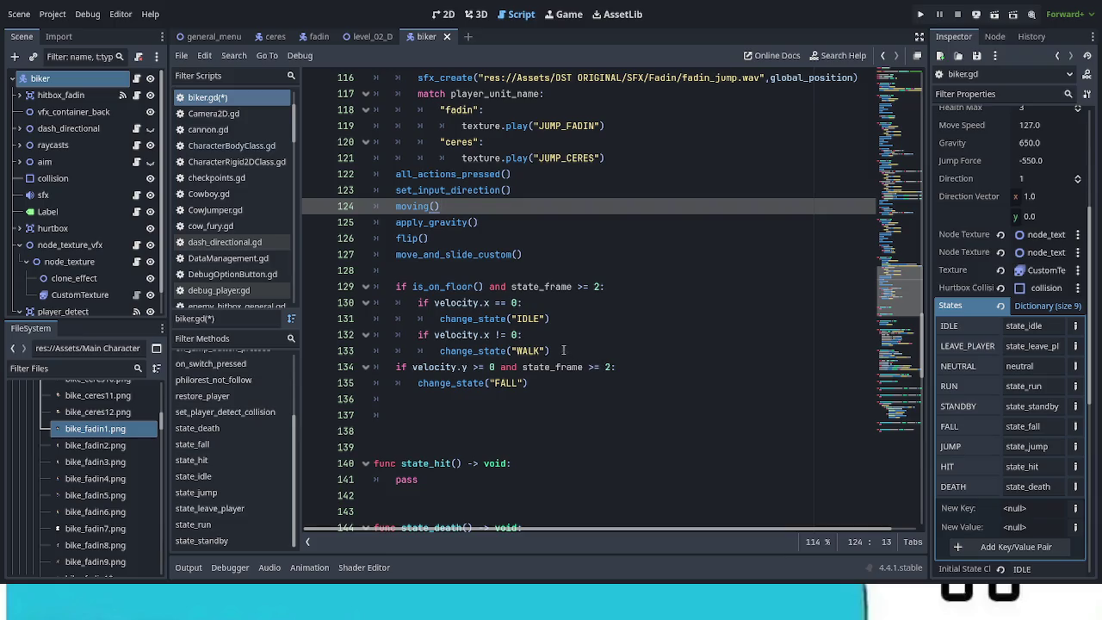
Change the on-floor moving transition from WALK to RUN
{"action": "scroll", "coordinate": [588, 388], "scroll_direction": "up", "scroll_amount": 2}
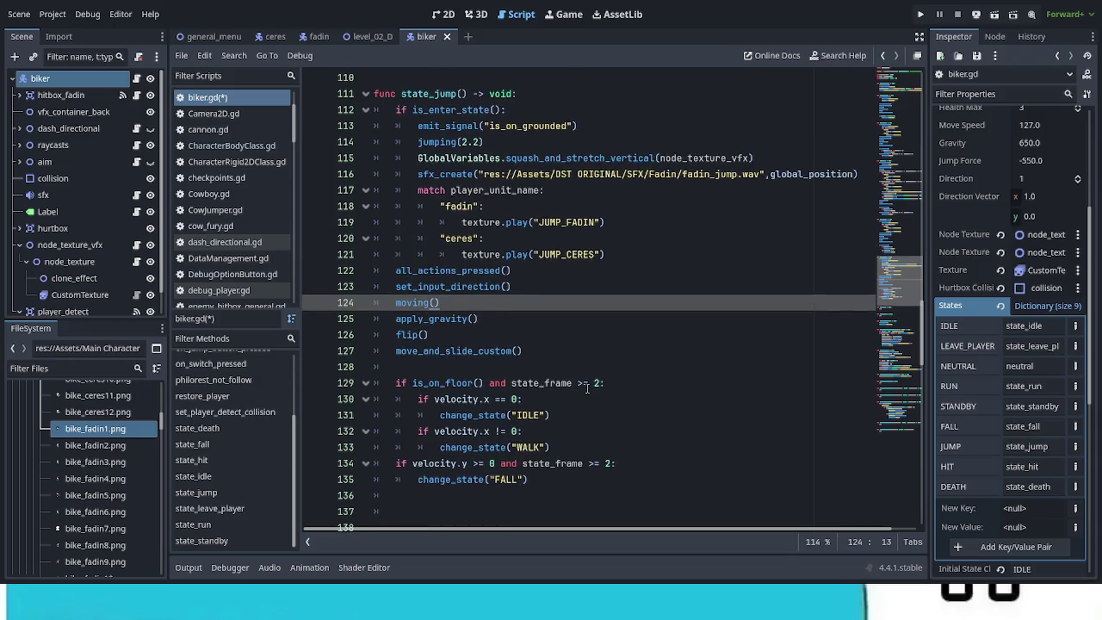
{"action": "double_click", "coordinate": [538, 447]}
{"action": "type", "text": "RUN"}
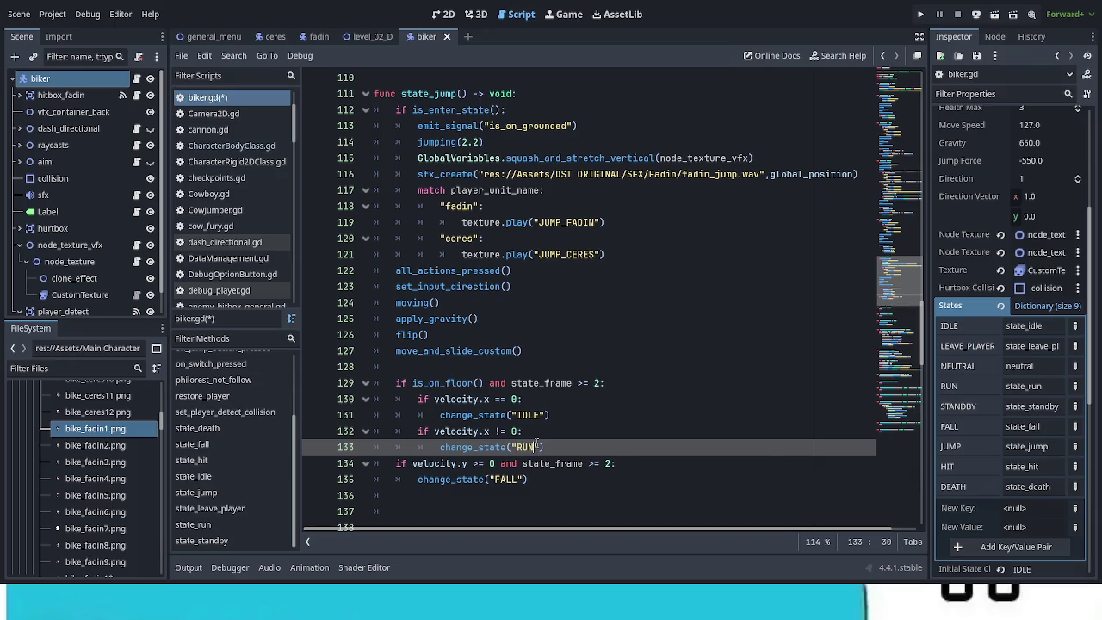
{"action": "left_click", "coordinate": [547, 415]}
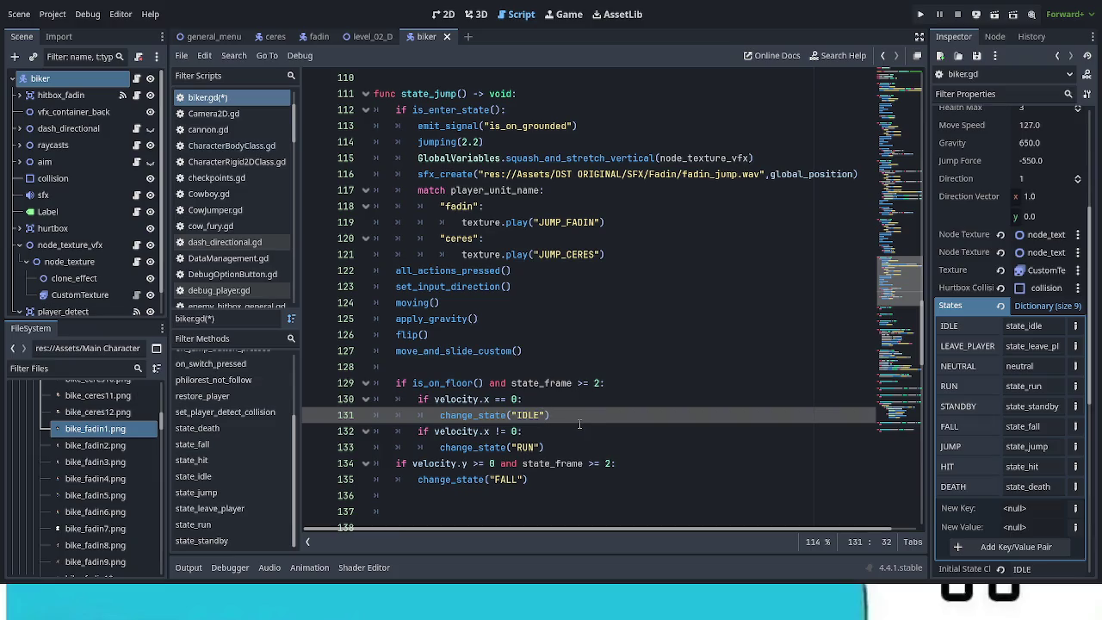
{"action": "scroll", "coordinate": [579, 424], "scroll_direction": "down", "scroll_amount": 1}
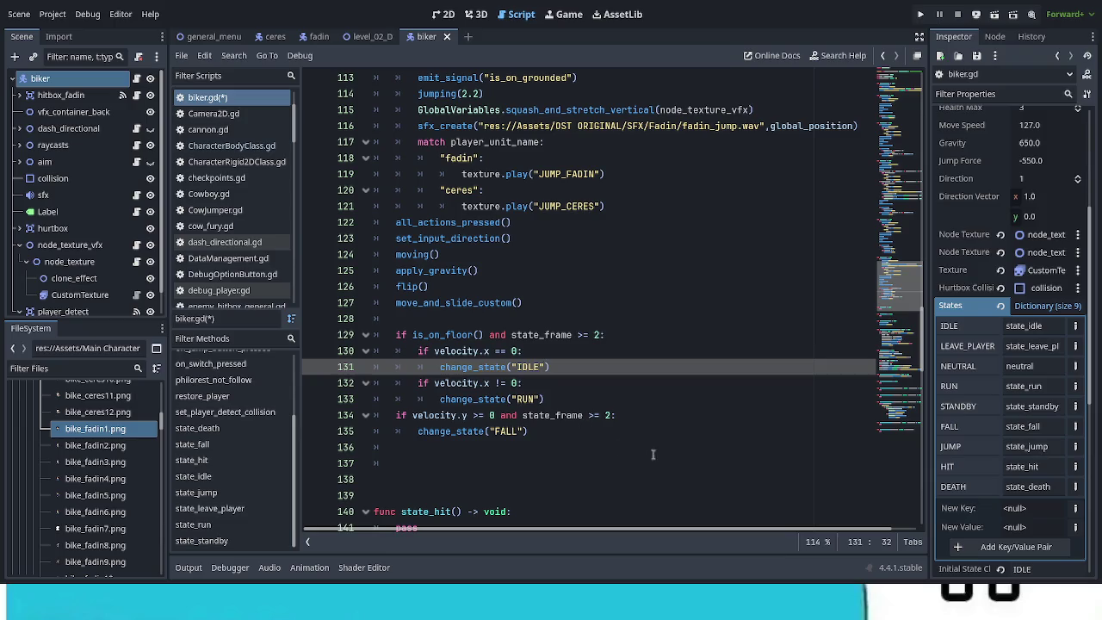
Remove the extra blank lines above state_hit
{"action": "scroll", "coordinate": [653, 446], "scroll_direction": "down", "scroll_amount": 3}
{"action": "left_click", "coordinate": [473, 347]}
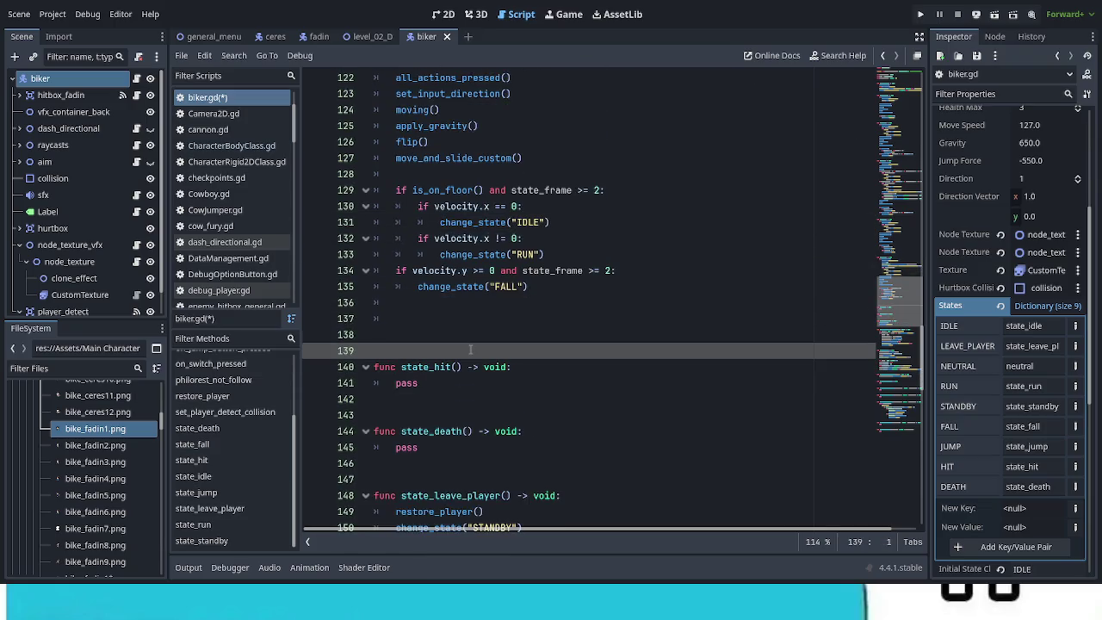
{"action": "key", "text": "BackSpace"}
{"action": "key", "text": "BackSpace"}
Review biker.gd's state functions and restore_player, then open the fadin scene
{"action": "scroll", "coordinate": [521, 363], "scroll_direction": "up", "scroll_amount": 5}
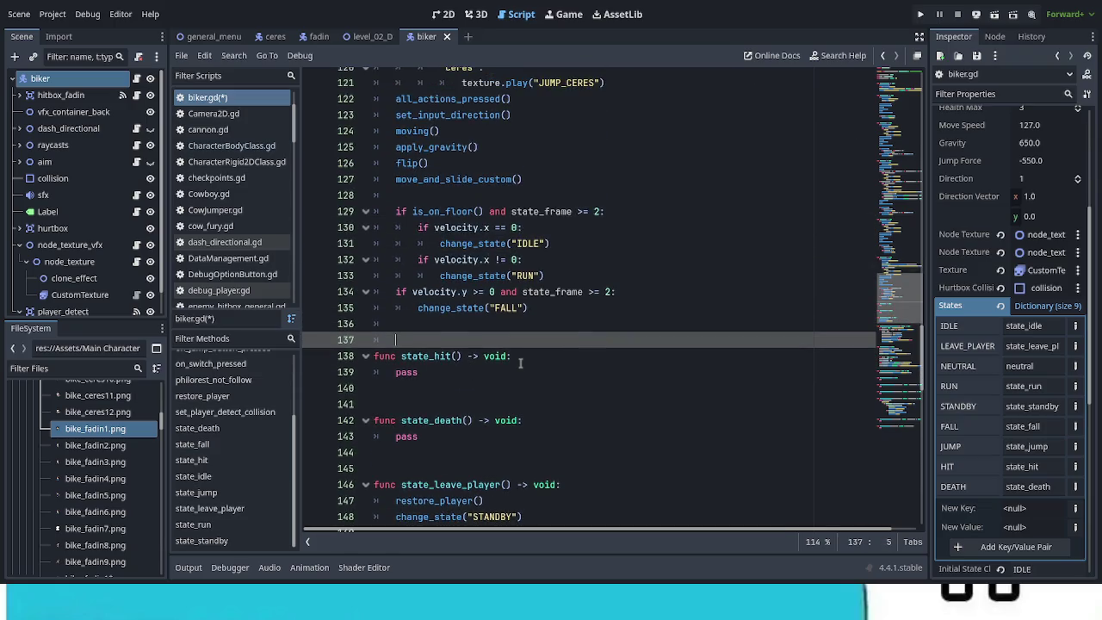
{"action": "scroll", "coordinate": [520, 363], "scroll_direction": "down", "scroll_amount": 1}
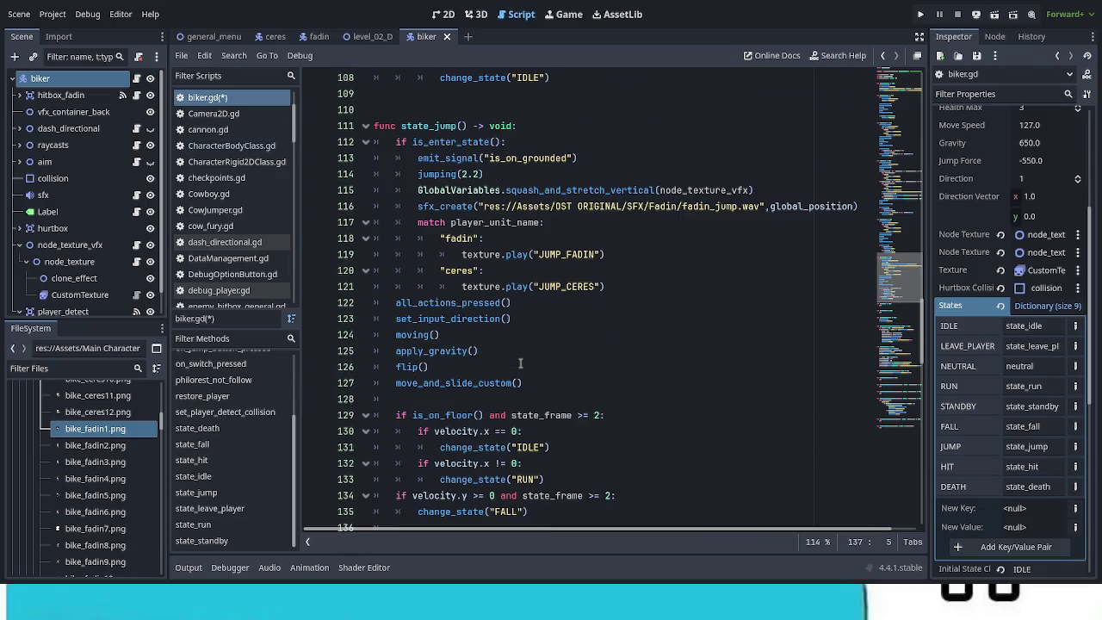
{"action": "scroll", "coordinate": [520, 363], "scroll_direction": "down", "scroll_amount": 1}
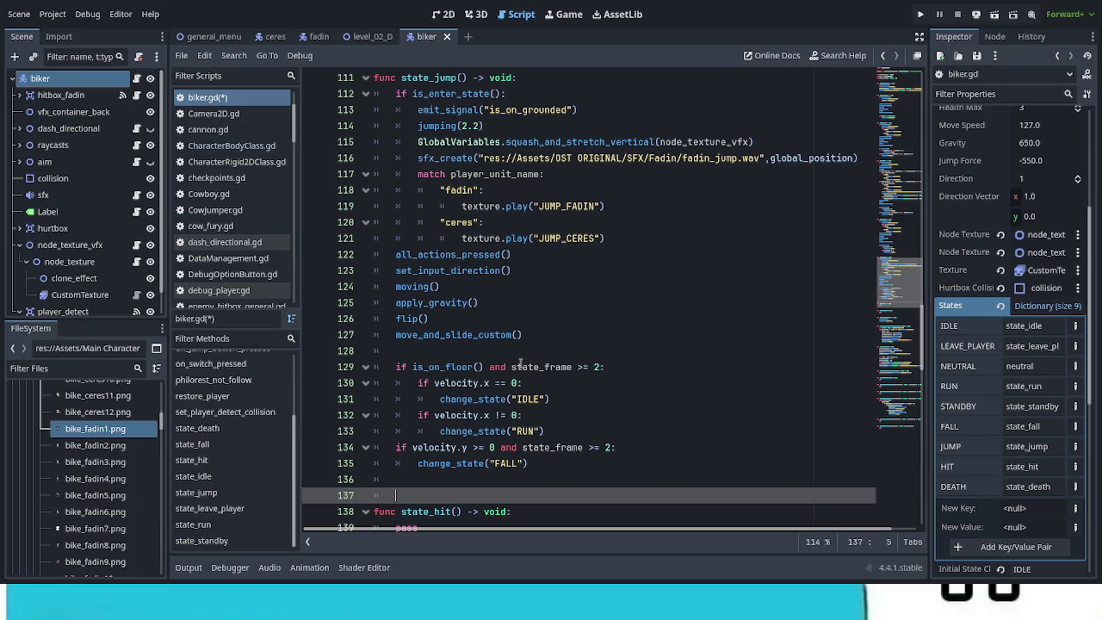
{"action": "scroll", "coordinate": [520, 364], "scroll_direction": "down", "scroll_amount": 4}
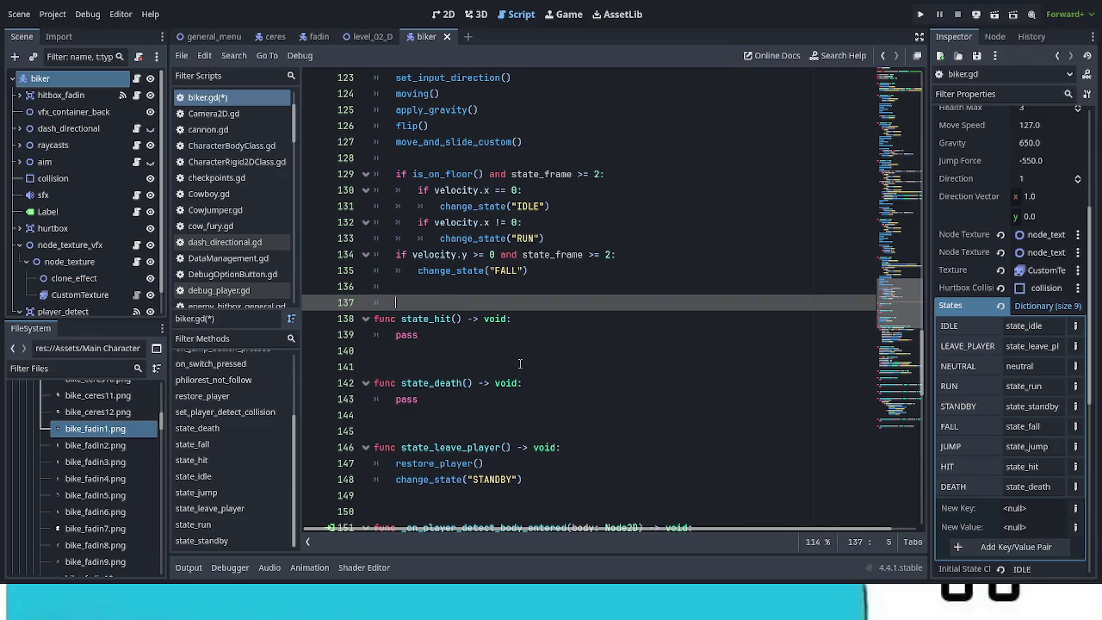
{"action": "scroll", "coordinate": [520, 363], "scroll_direction": "up", "scroll_amount": 2}
{"action": "scroll", "coordinate": [521, 363], "scroll_direction": "up", "scroll_amount": 2}
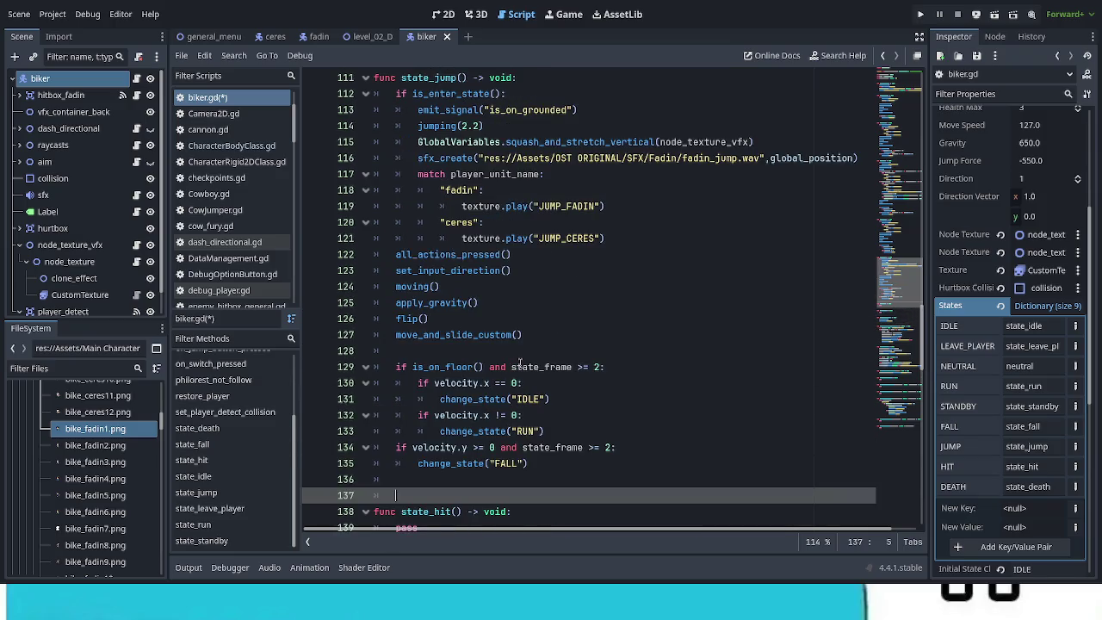
{"action": "scroll", "coordinate": [520, 363], "scroll_direction": "up", "scroll_amount": 2}
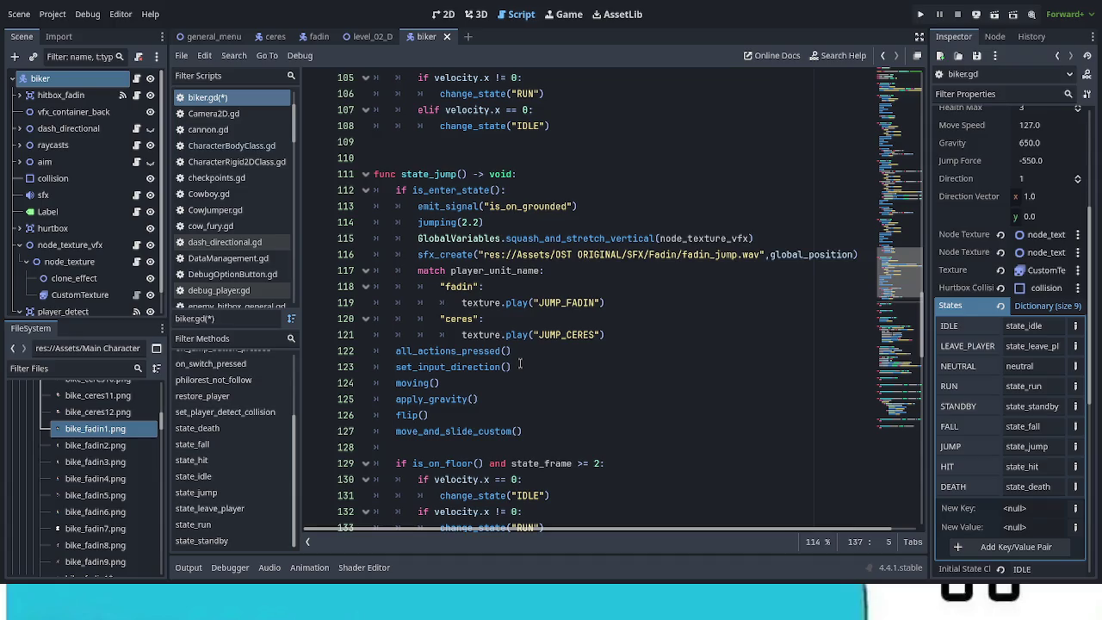
{"action": "scroll", "coordinate": [520, 363], "scroll_direction": "down", "scroll_amount": 1}
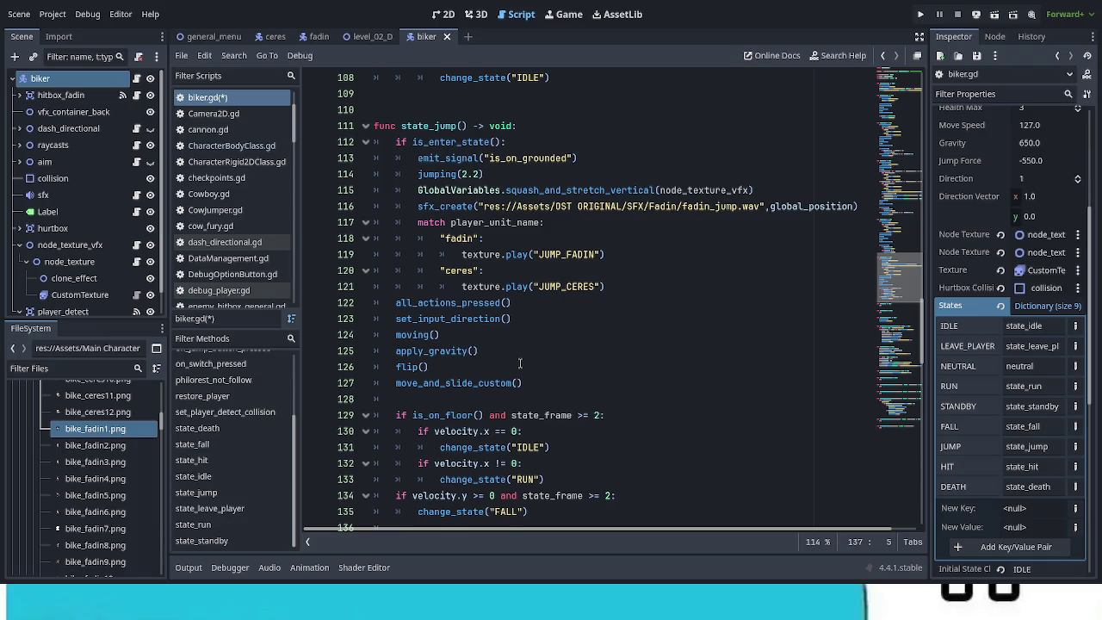
{"action": "scroll", "coordinate": [520, 363], "scroll_direction": "down", "scroll_amount": 6}
{"action": "scroll", "coordinate": [520, 365], "scroll_direction": "down", "scroll_amount": 5}
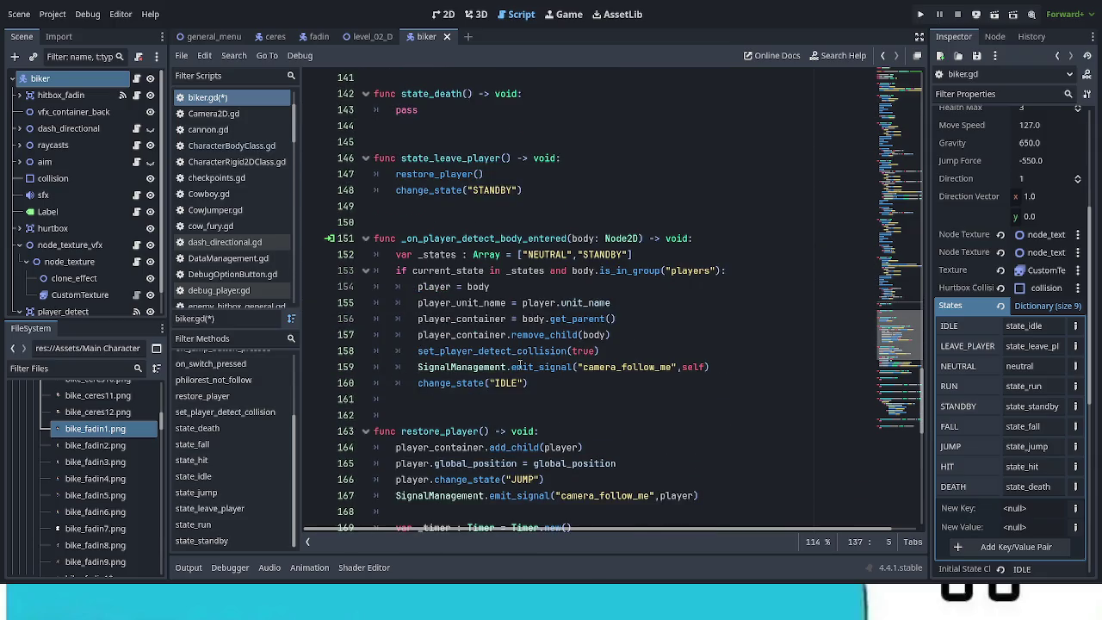
{"action": "scroll", "coordinate": [520, 365], "scroll_direction": "down", "scroll_amount": 6}
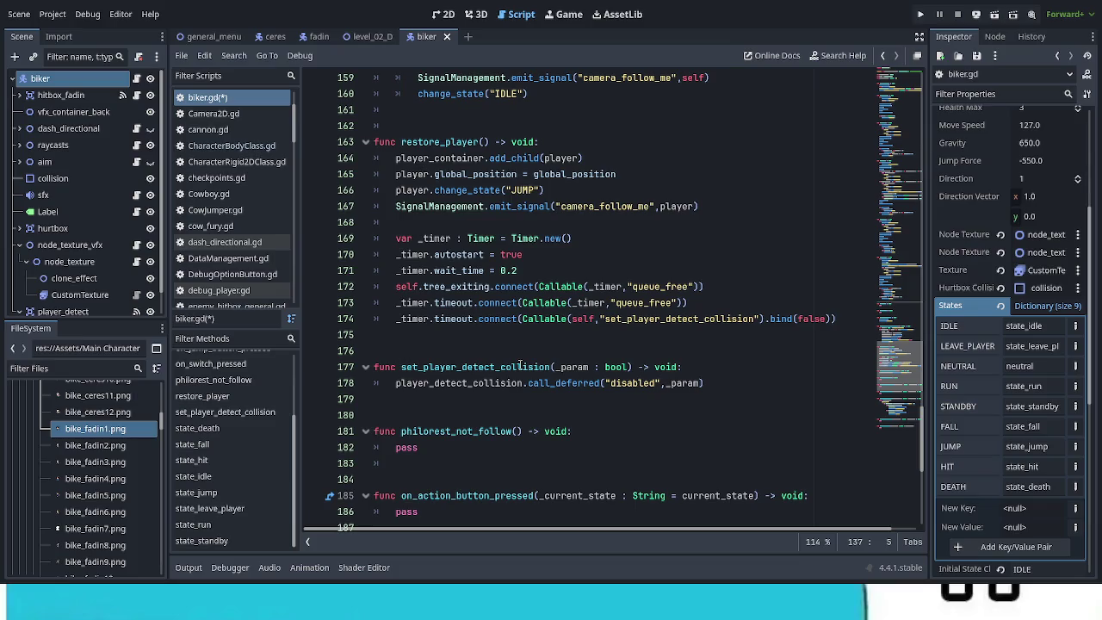
{"action": "scroll", "coordinate": [520, 365], "scroll_direction": "down", "scroll_amount": 7}
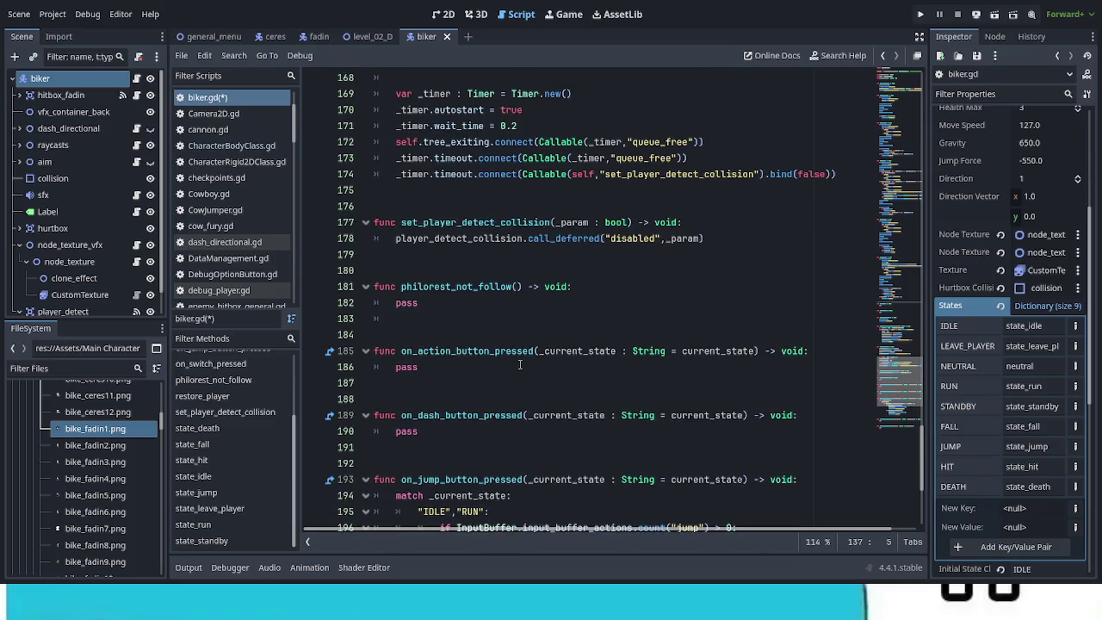
{"action": "scroll", "coordinate": [520, 365], "scroll_direction": "down", "scroll_amount": 1}
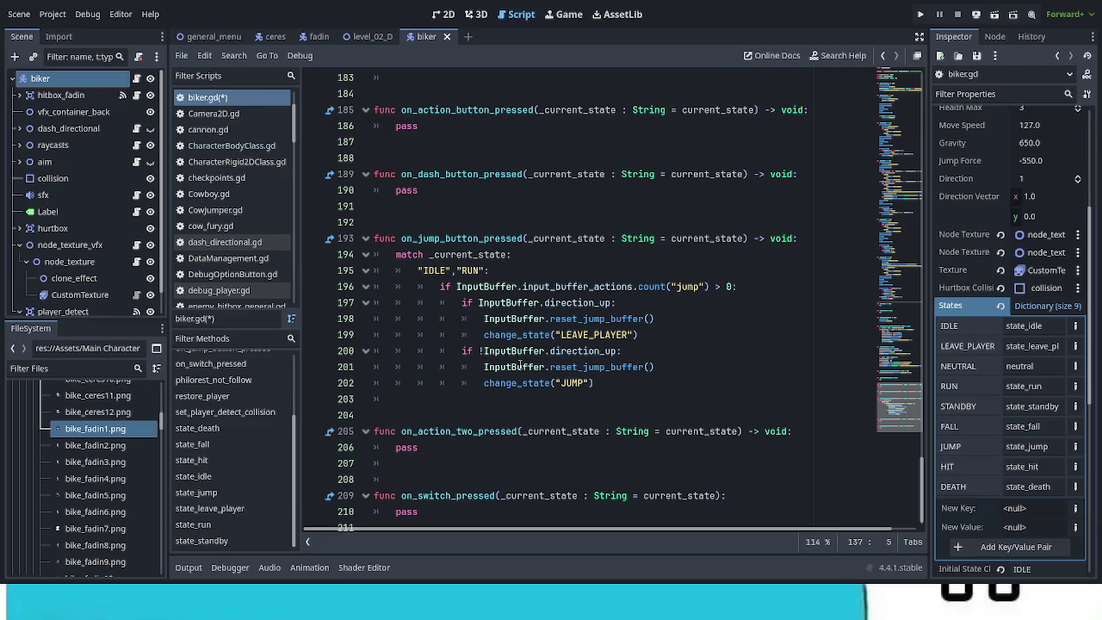
{"action": "scroll", "coordinate": [516, 366], "scroll_direction": "down", "scroll_amount": 1}
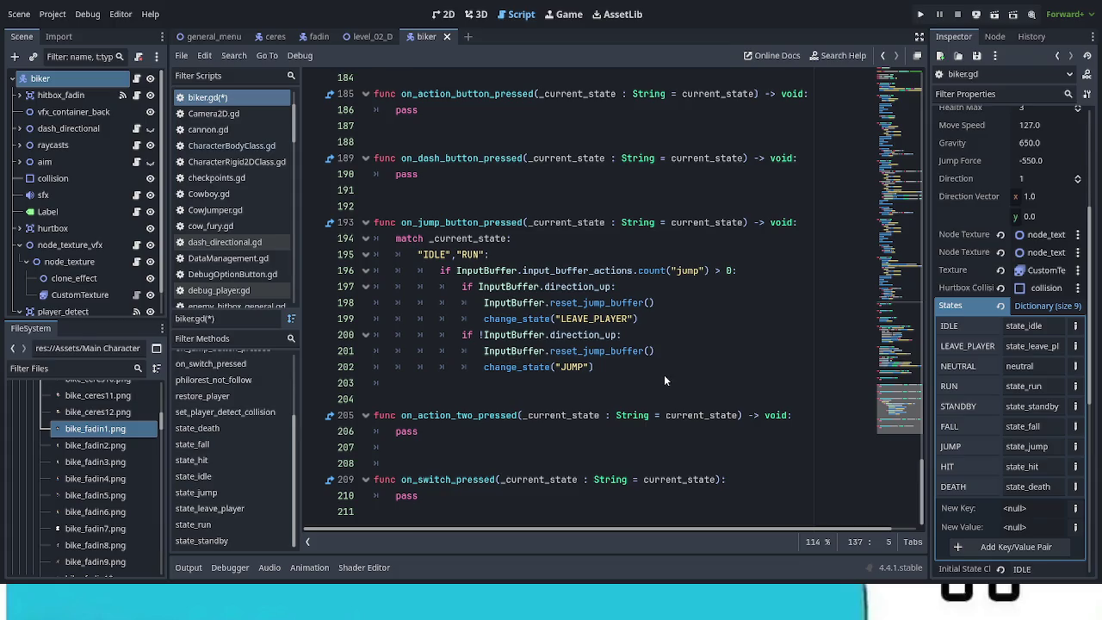
{"action": "scroll", "coordinate": [736, 435], "scroll_direction": "up", "scroll_amount": 7}
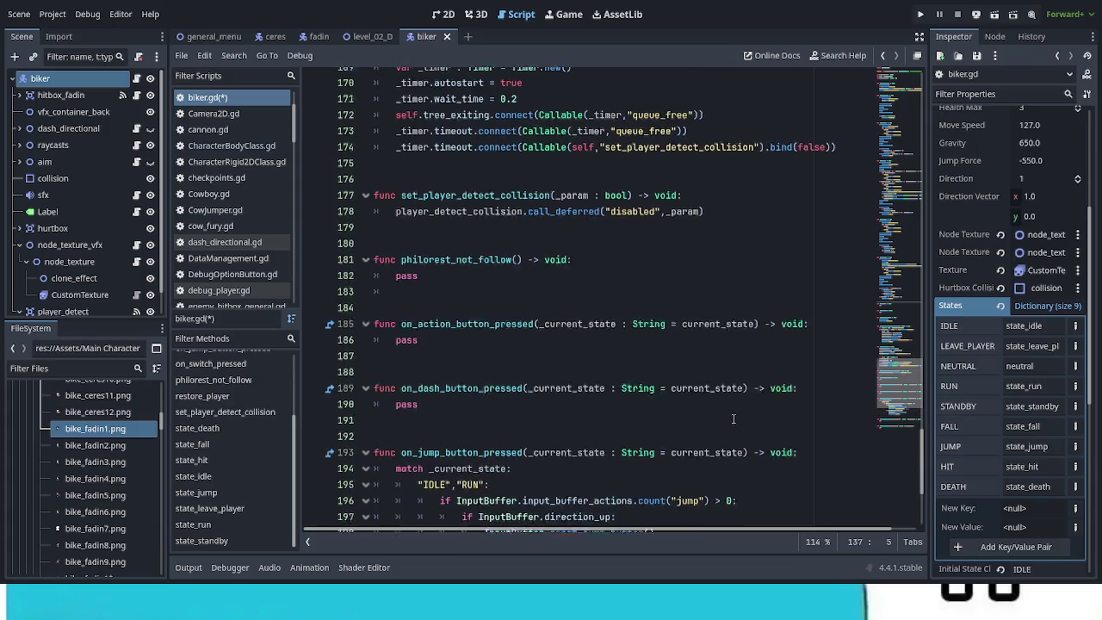
{"action": "scroll", "coordinate": [737, 435], "scroll_direction": "up", "scroll_amount": 8}
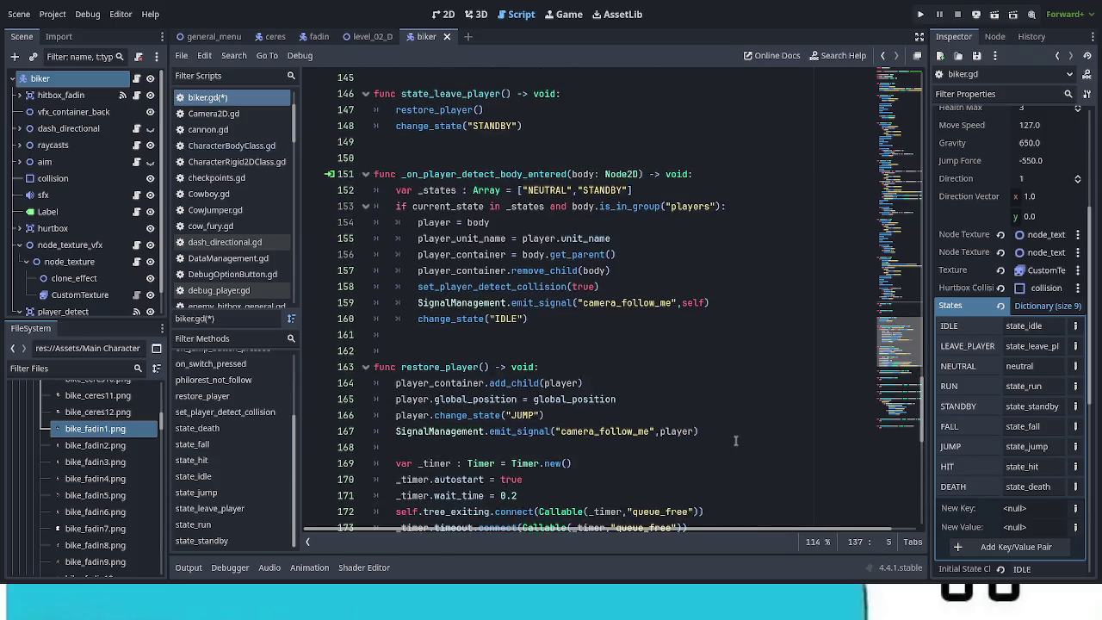
{"action": "scroll", "coordinate": [736, 442], "scroll_direction": "up", "scroll_amount": 5}
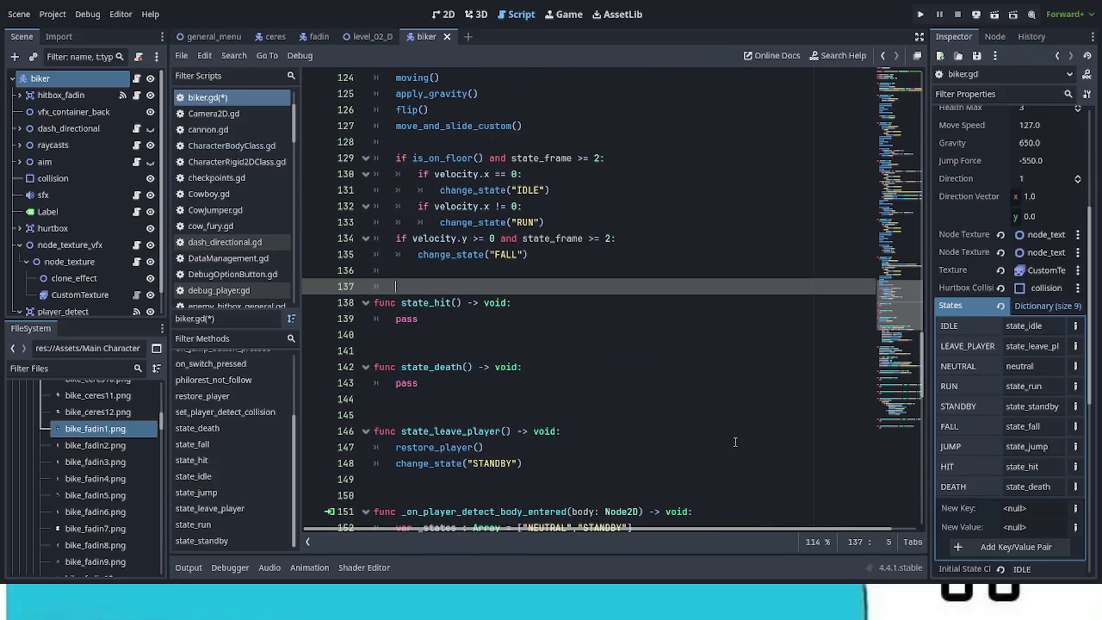
{"action": "scroll", "coordinate": [735, 442], "scroll_direction": "up", "scroll_amount": 2}
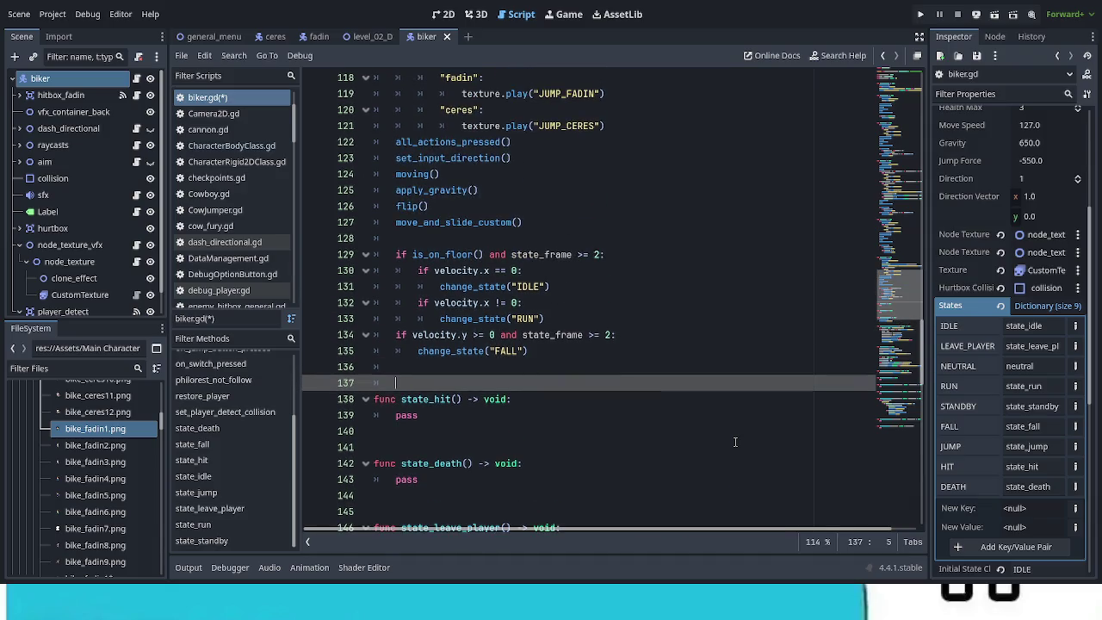
{"action": "left_click", "coordinate": [318, 36]}
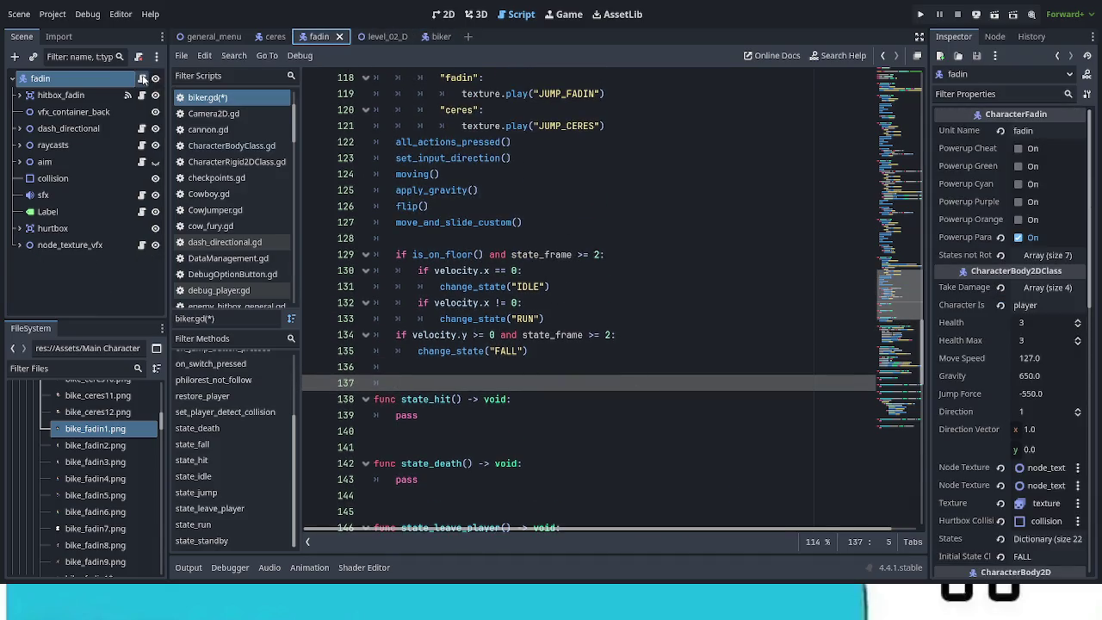
Copy the hit_player body from Player_Fadin.gd and reopen biker.gd in the biker scene
{"action": "left_click", "coordinate": [142, 78]}
{"action": "scroll", "coordinate": [623, 410], "scroll_direction": "down", "scroll_amount": 3}
{"action": "scroll", "coordinate": [623, 410], "scroll_direction": "down", "scroll_amount": 3}
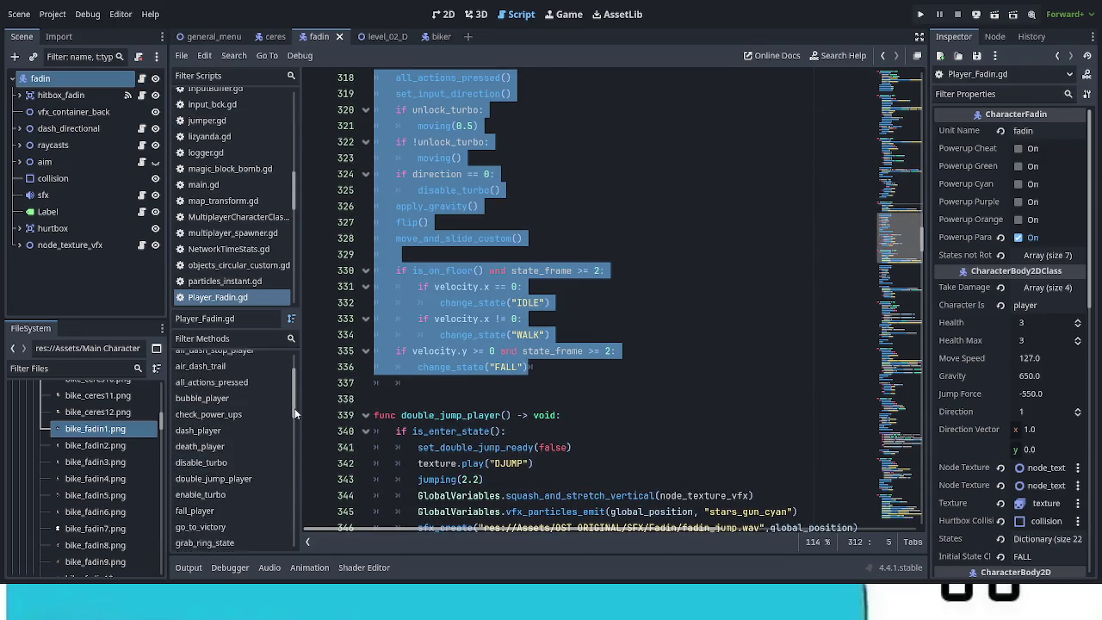
{"action": "scroll", "coordinate": [295, 409], "scroll_direction": "down", "scroll_amount": 2}
{"action": "scroll", "coordinate": [292, 432], "scroll_direction": "down", "scroll_amount": 1}
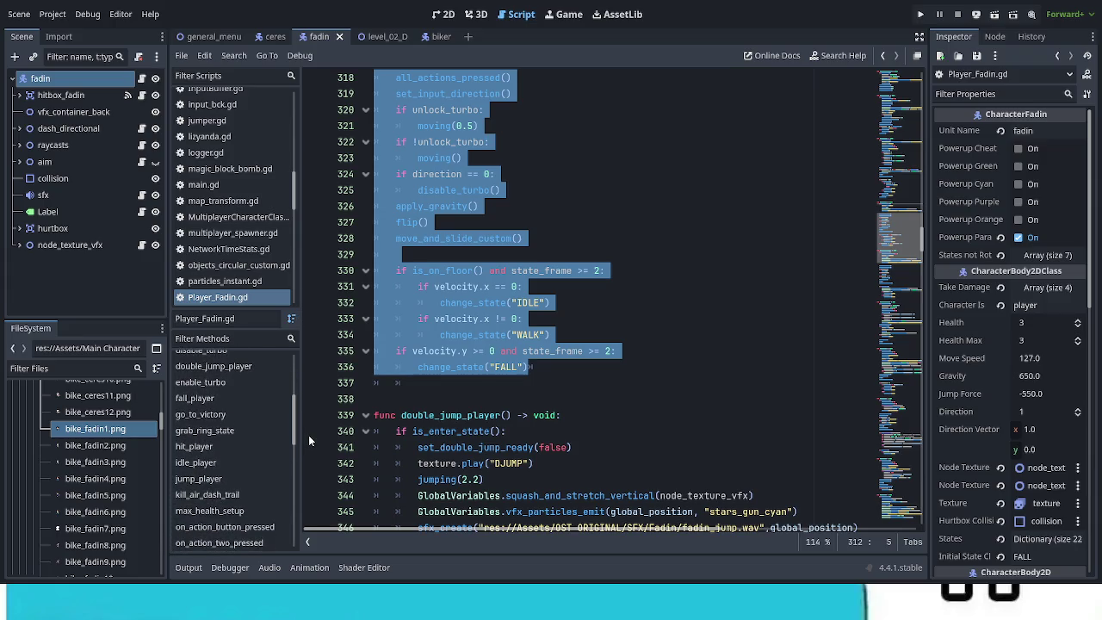
{"action": "left_click", "coordinate": [225, 446]}
{"action": "scroll", "coordinate": [666, 426], "scroll_direction": "down", "scroll_amount": 3}
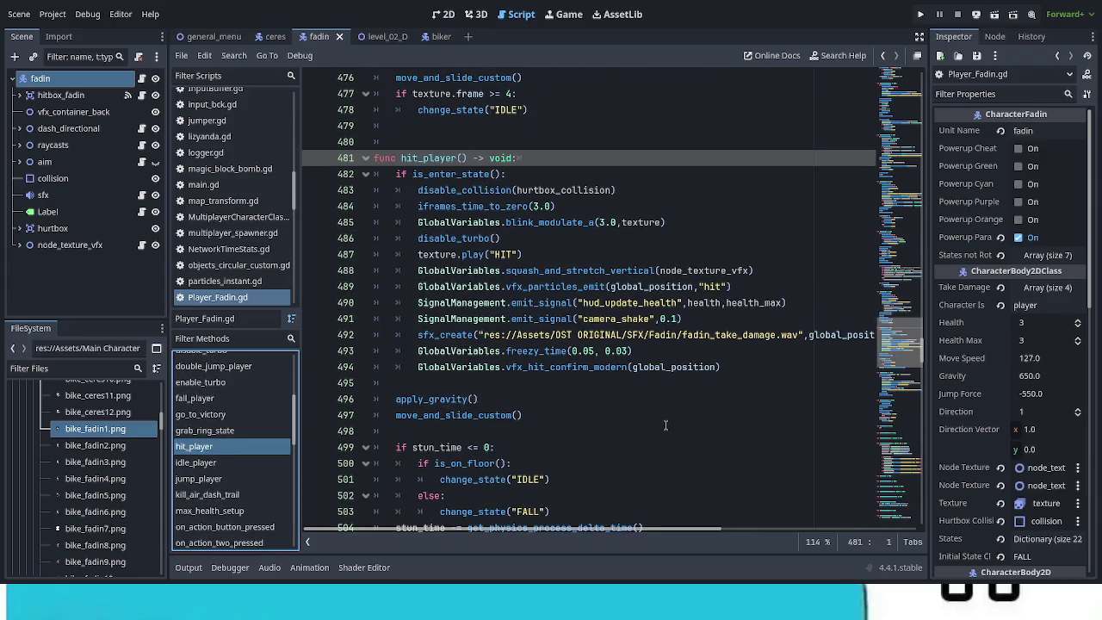
{"action": "scroll", "coordinate": [665, 424], "scroll_direction": "down", "scroll_amount": 3}
{"action": "scroll", "coordinate": [659, 424], "scroll_direction": "up", "scroll_amount": 2}
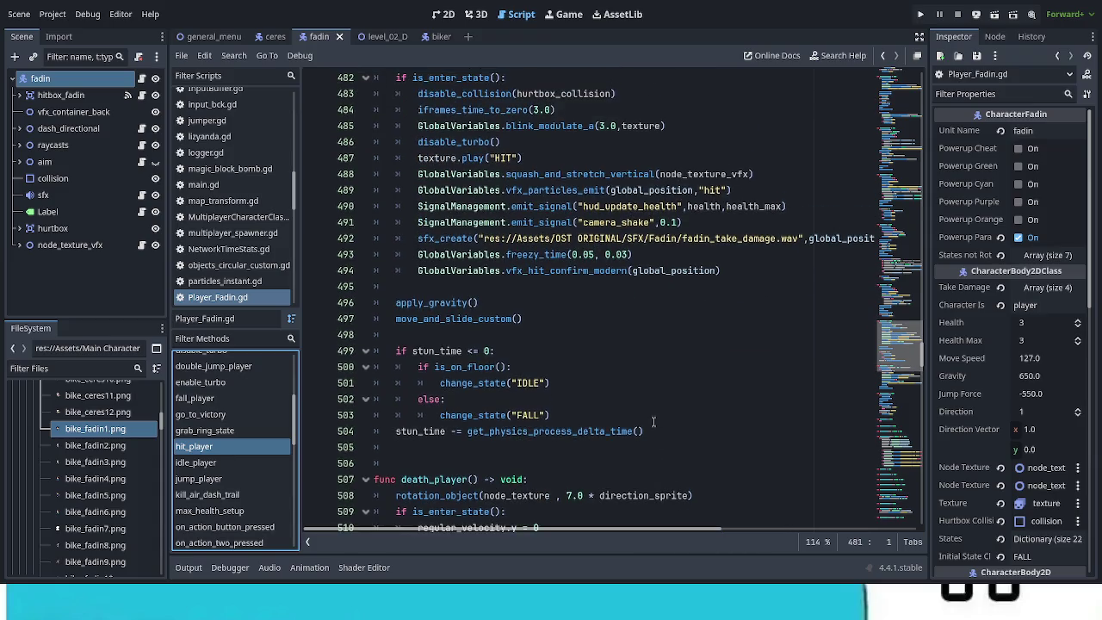
{"action": "mouse_move", "coordinate": [646, 480]}
{"action": "left_mouse_down"}
{"action": "mouse_move", "coordinate": [405, 479]}
{"action": "mouse_move", "coordinate": [479, 239]}
{"action": "mouse_move", "coordinate": [397, 125]}
{"action": "left_mouse_up"}
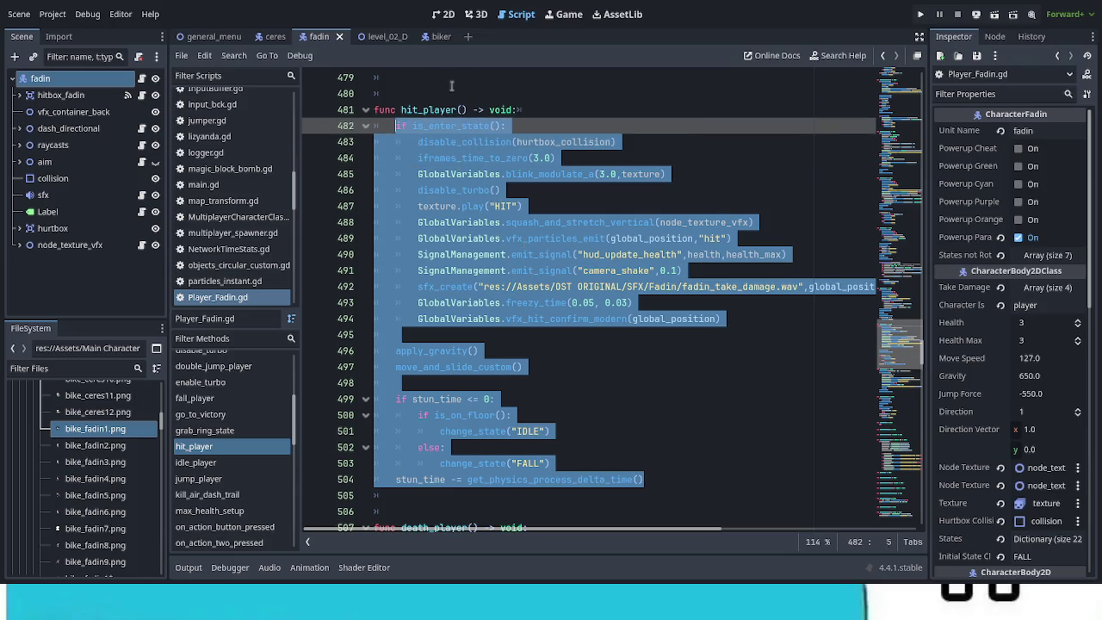
{"action": "left_click", "coordinate": [436, 36]}
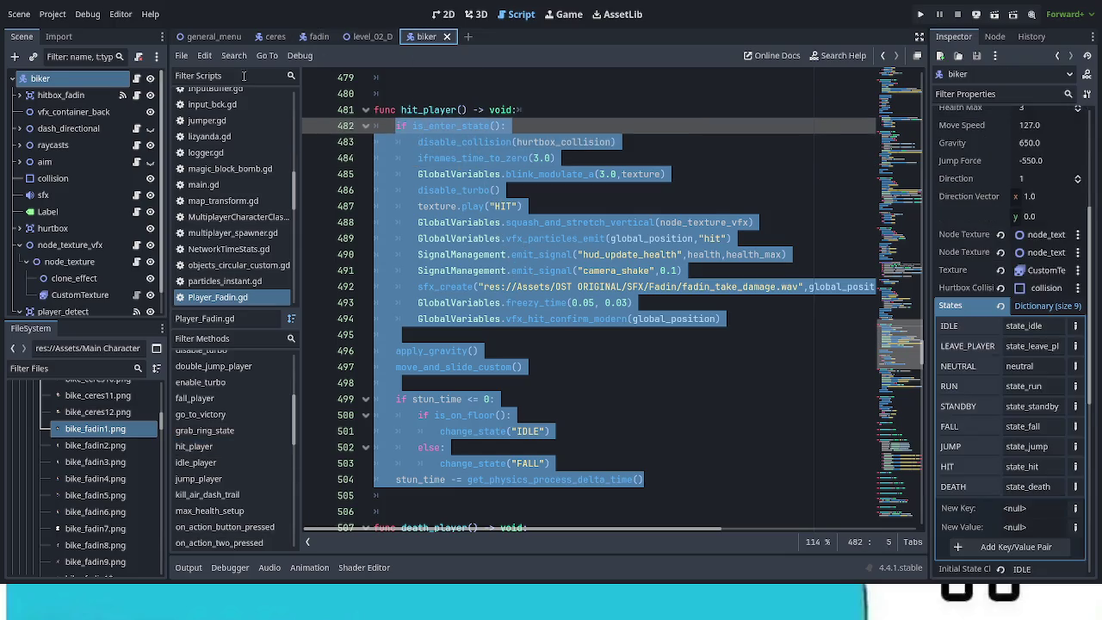
{"action": "left_click", "coordinate": [136, 78]}
Paste the copied hit code over pass in state_hit, making the animation name HIT_
{"action": "double_click", "coordinate": [414, 415]}
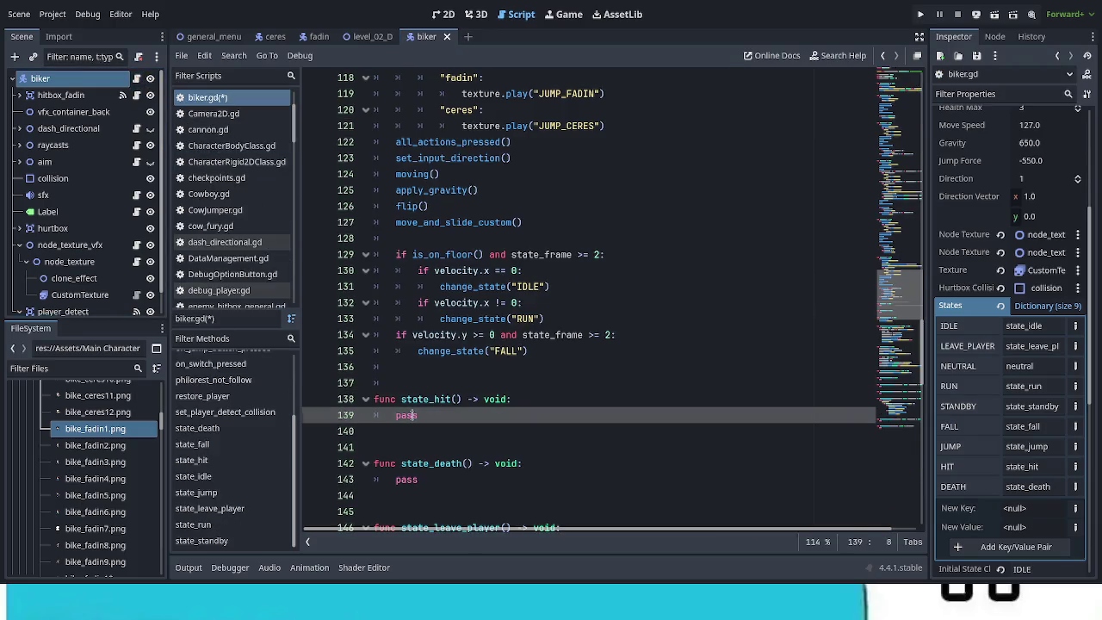
{"action": "key", "text": "ctrl+v"}
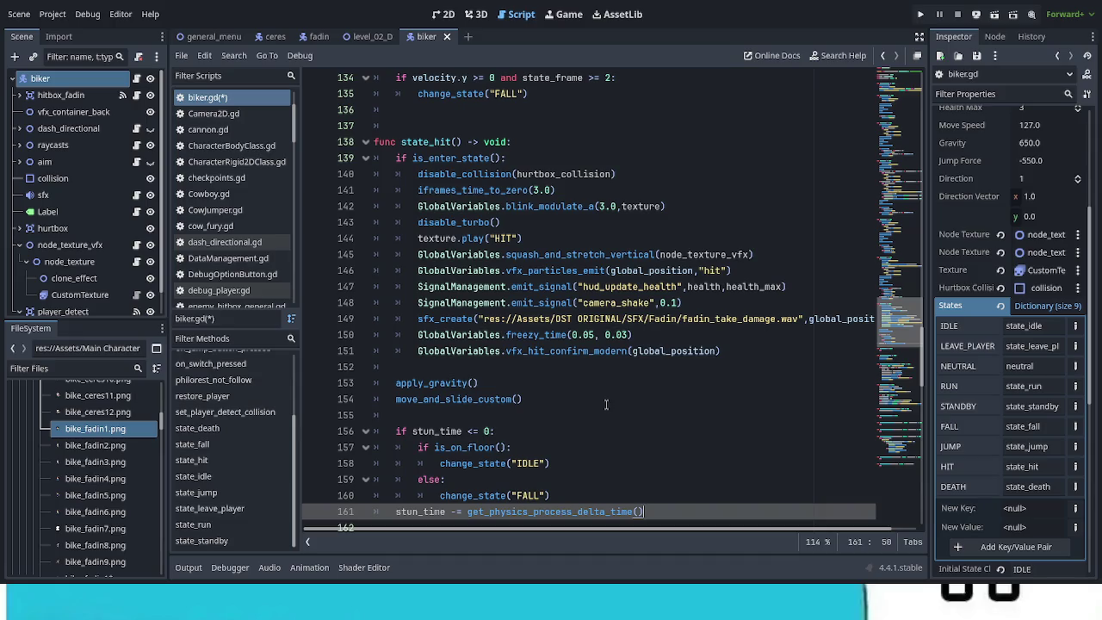
{"action": "left_click", "coordinate": [518, 238]}
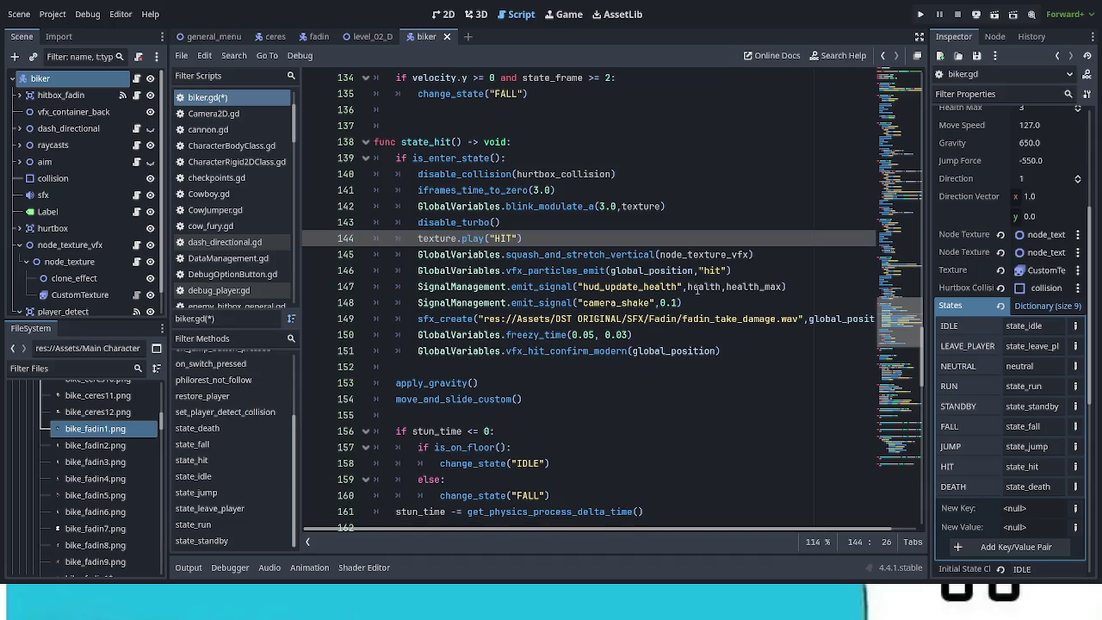
{"action": "type", "text": "_"}
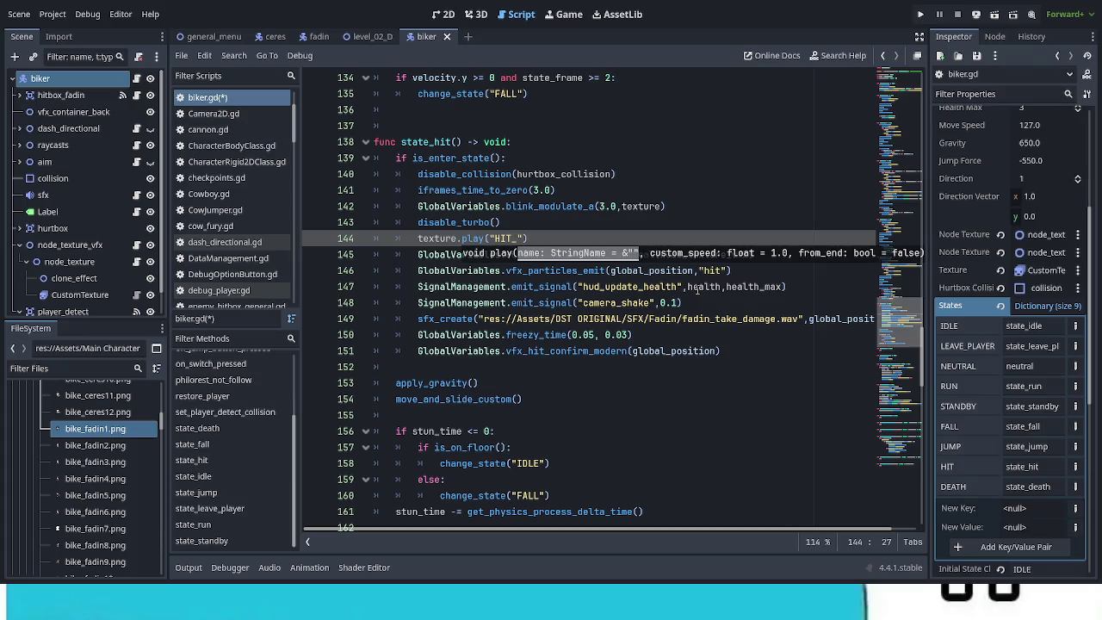
Replace the texture.play("HIT_") line with the player_unit_name match block
{"action": "scroll", "coordinate": [688, 215], "scroll_direction": "up", "scroll_amount": 3}
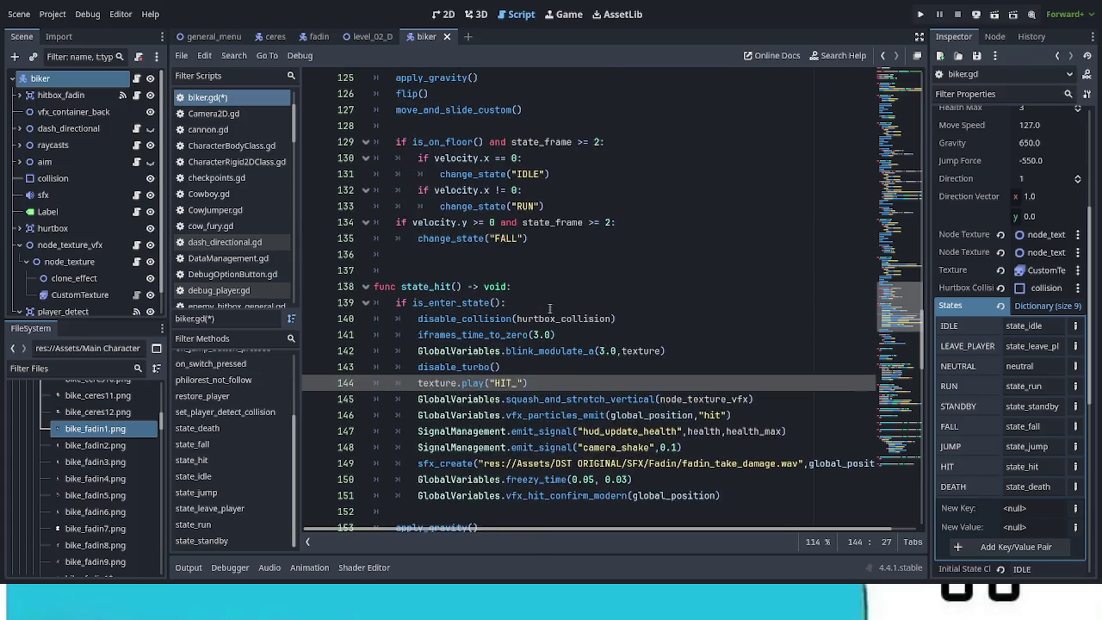
{"action": "scroll", "coordinate": [538, 201], "scroll_direction": "up", "scroll_amount": 3}
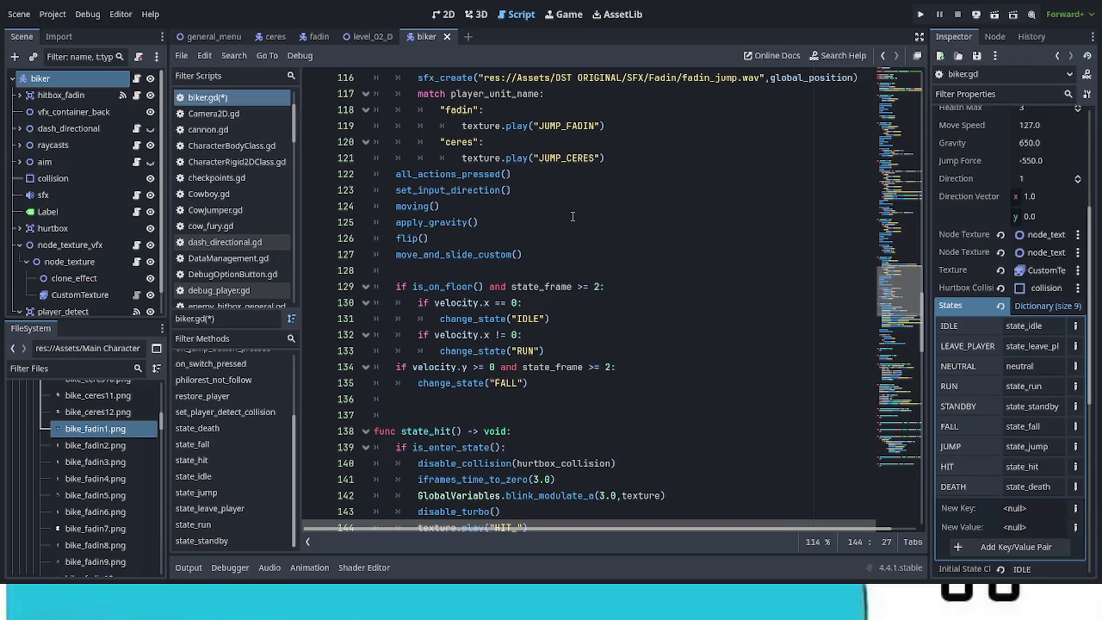
{"action": "mouse_move", "coordinate": [606, 158]}
{"action": "left_mouse_down"}
{"action": "mouse_move", "coordinate": [534, 142]}
{"action": "mouse_move", "coordinate": [483, 110]}
{"action": "mouse_move", "coordinate": [419, 93]}
{"action": "left_mouse_up"}
{"action": "key", "text": "ctrl+c"}
{"action": "scroll", "coordinate": [561, 336], "scroll_direction": "down", "scroll_amount": 4}
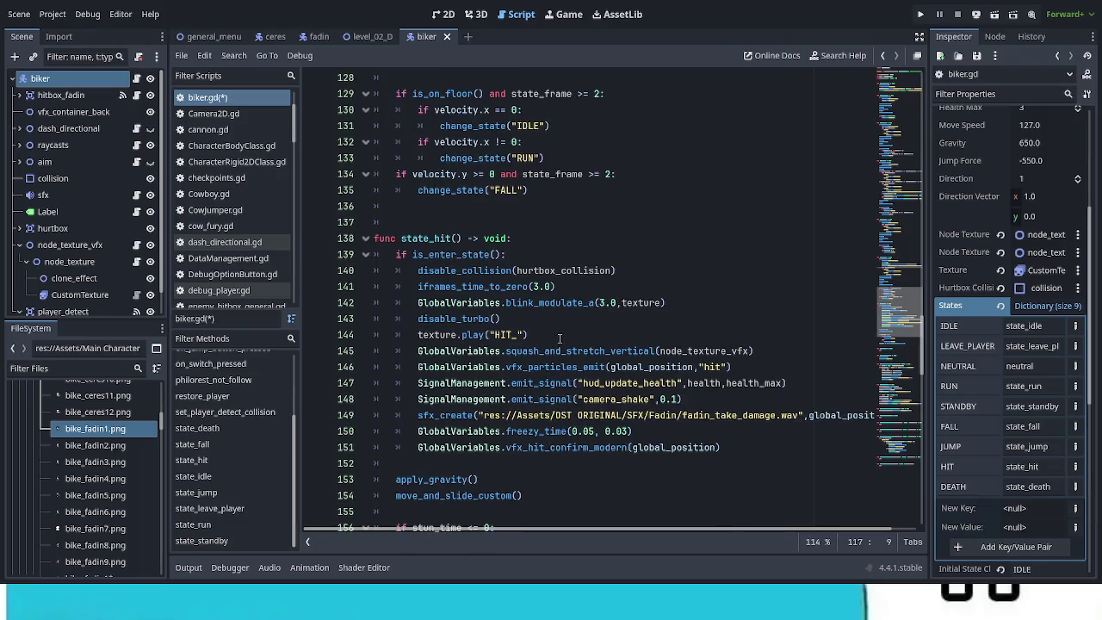
{"action": "left_click_drag", "start_coordinate": [418, 335], "coordinate": [528, 335]}
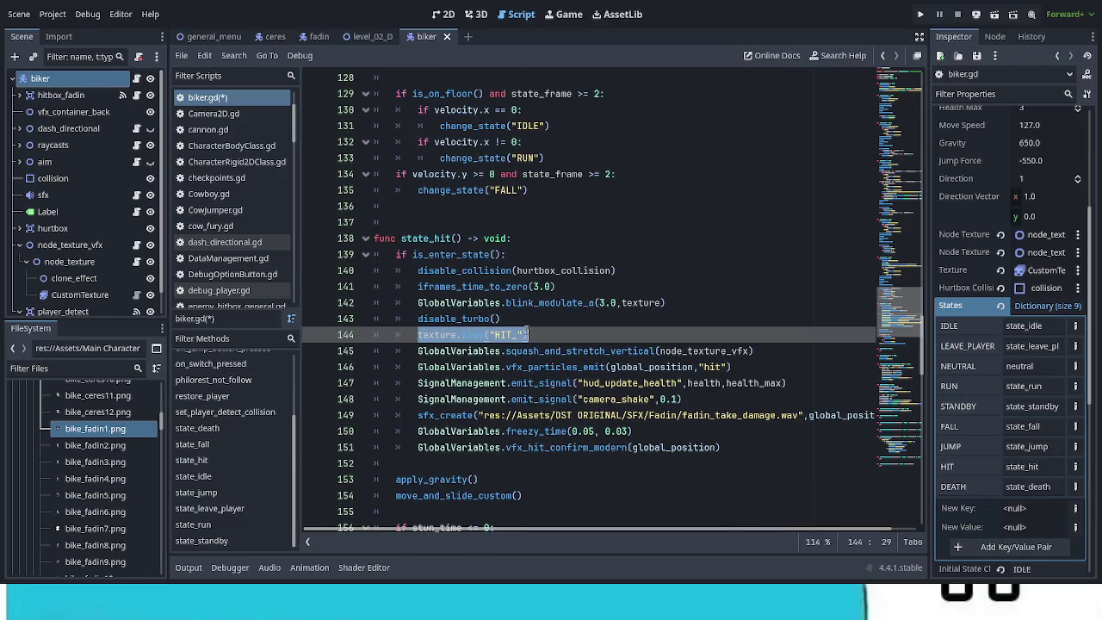
{"action": "key", "text": "ctrl+v"}
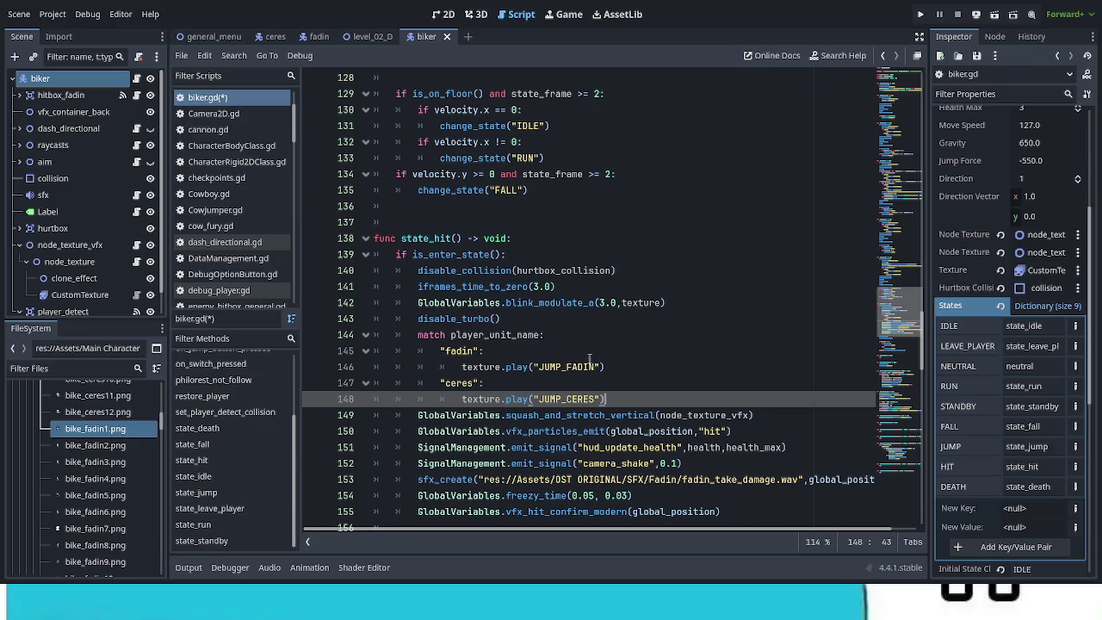
Rename the match block's animations to HIT_FADIN and HIT_CERES
{"action": "left_click_drag", "start_coordinate": [562, 366], "coordinate": [539, 367]}
{"action": "type", "text": "HIT_"}
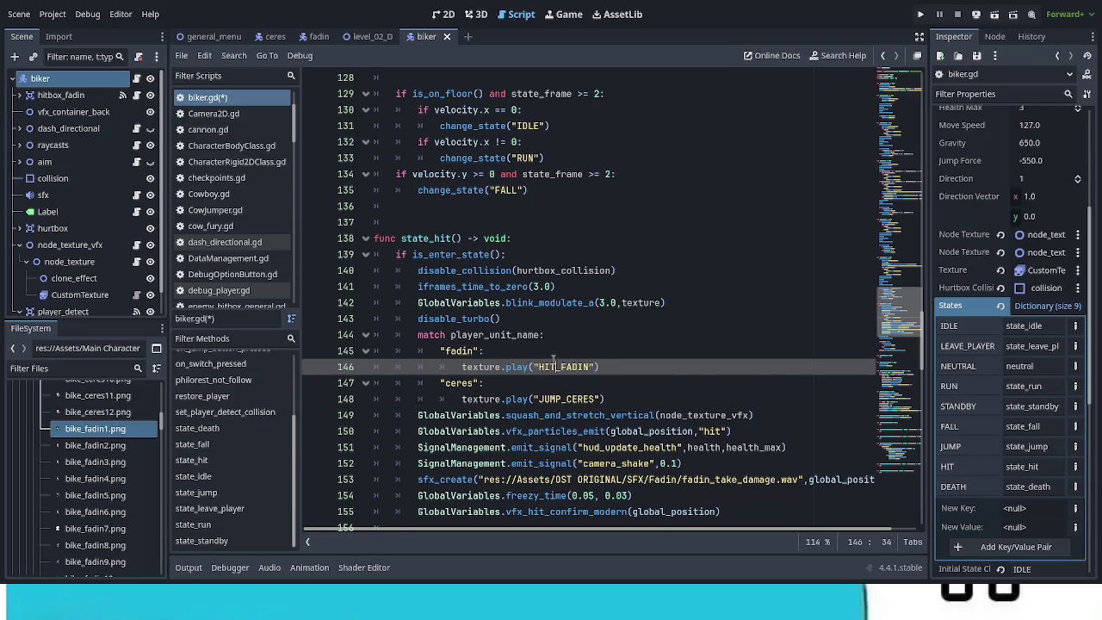
{"action": "key", "text": "Down"}
{"action": "key", "text": "Down"}
{"action": "key", "text": "BackSpace"}
{"action": "key", "text": "BackSpace"}
{"action": "key", "text": "BackSpace"}
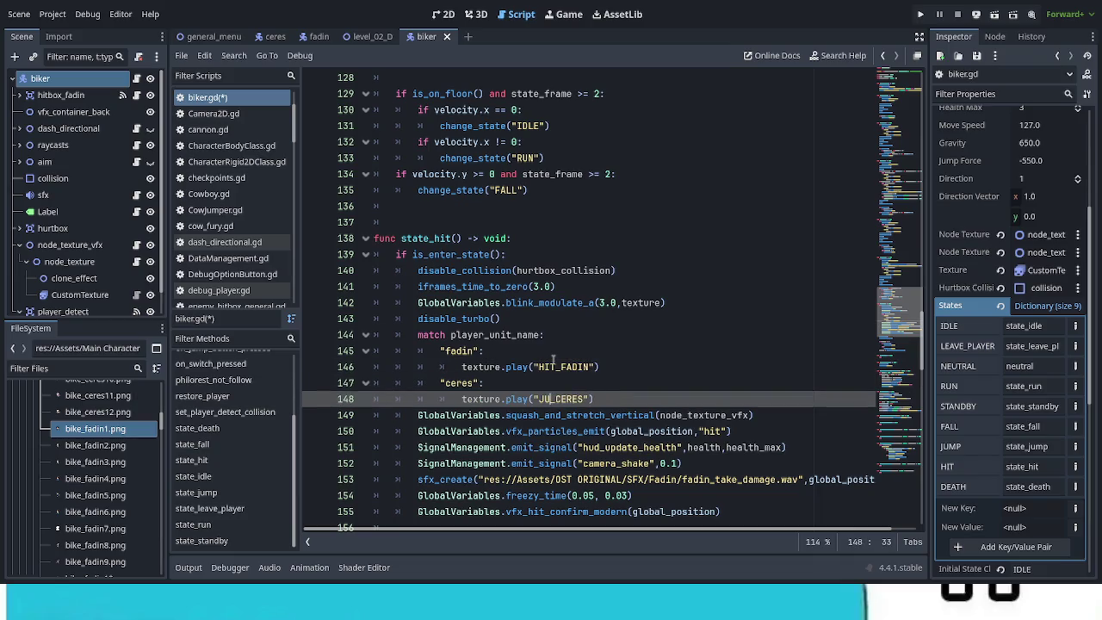
{"action": "type", "text": "HIT"}
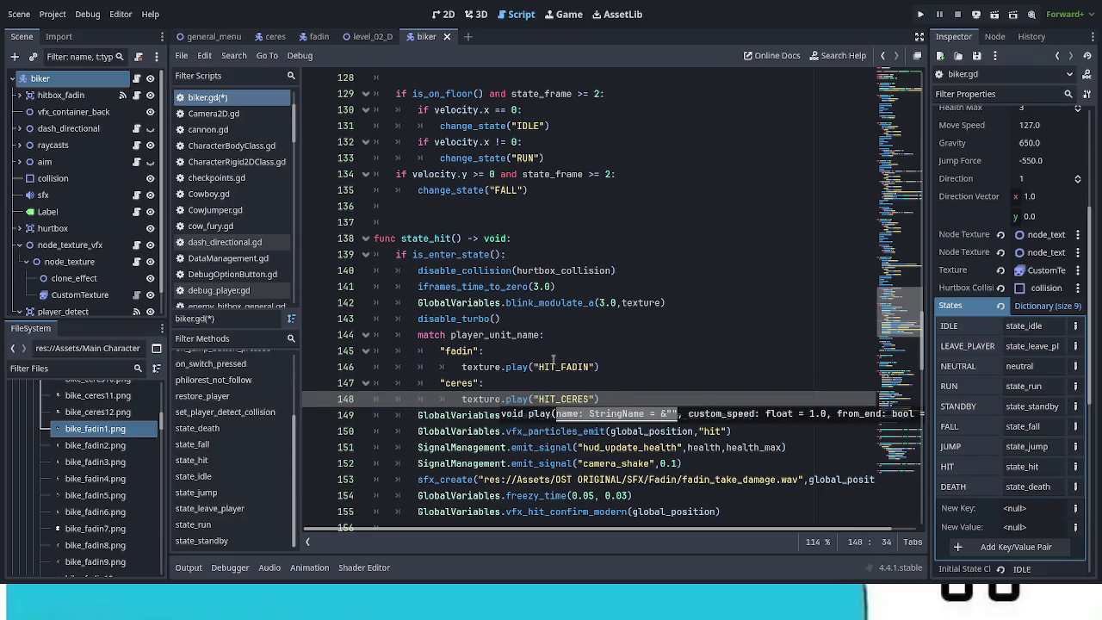
{"action": "left_click", "coordinate": [662, 341]}
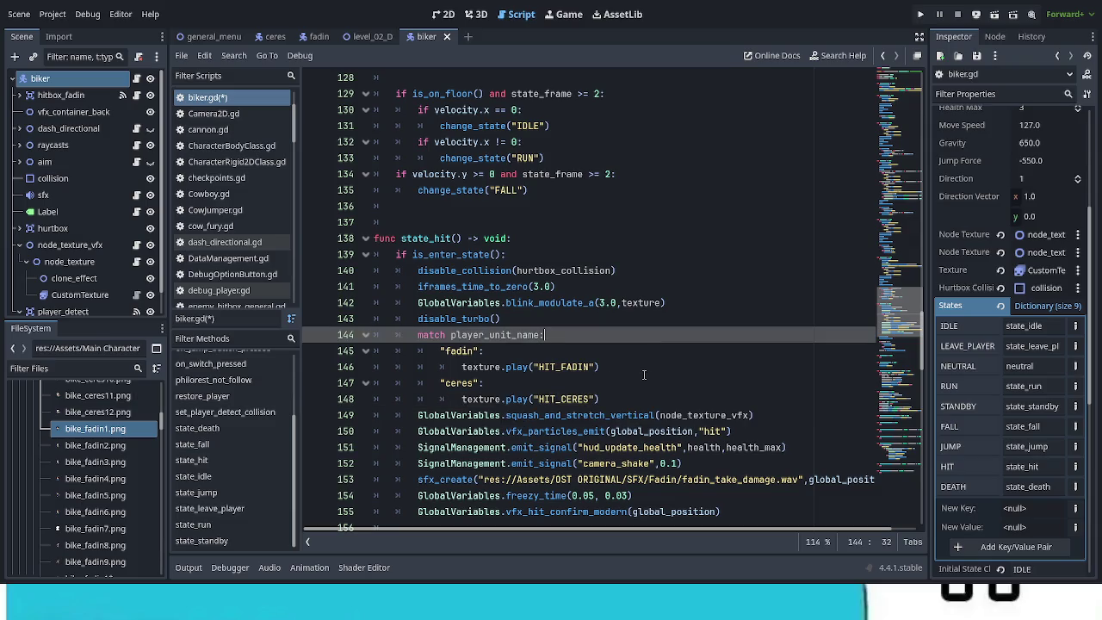
Delete the disable_turbo() line and its empty line from state_hit
{"action": "triple_click", "coordinate": [510, 319]}
{"action": "key", "text": "BackSpace"}
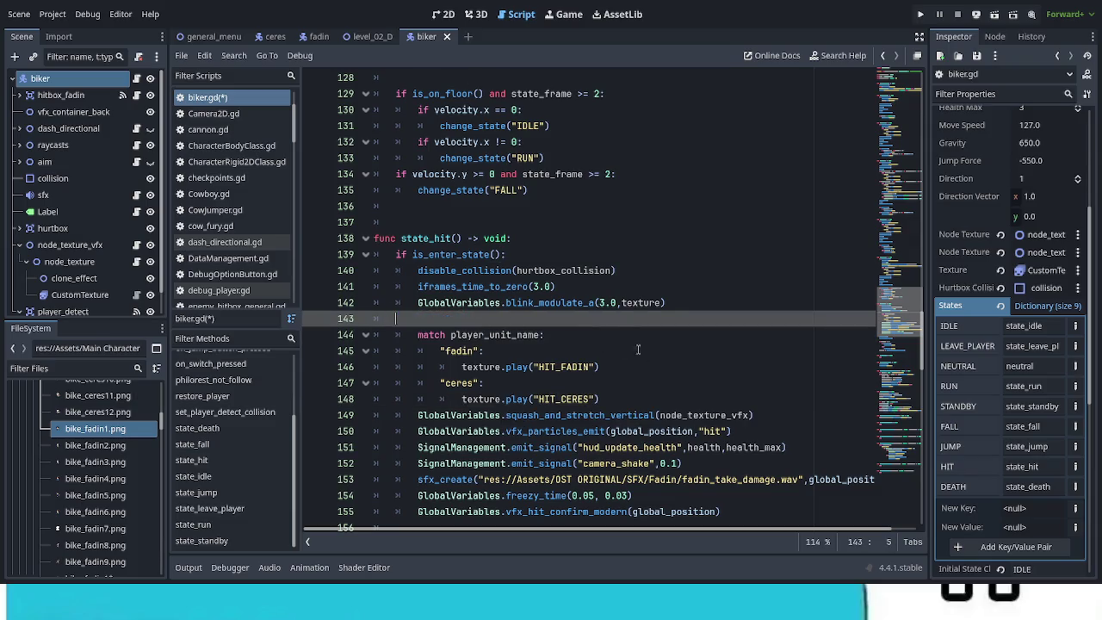
{"action": "key", "text": "BackSpace"}
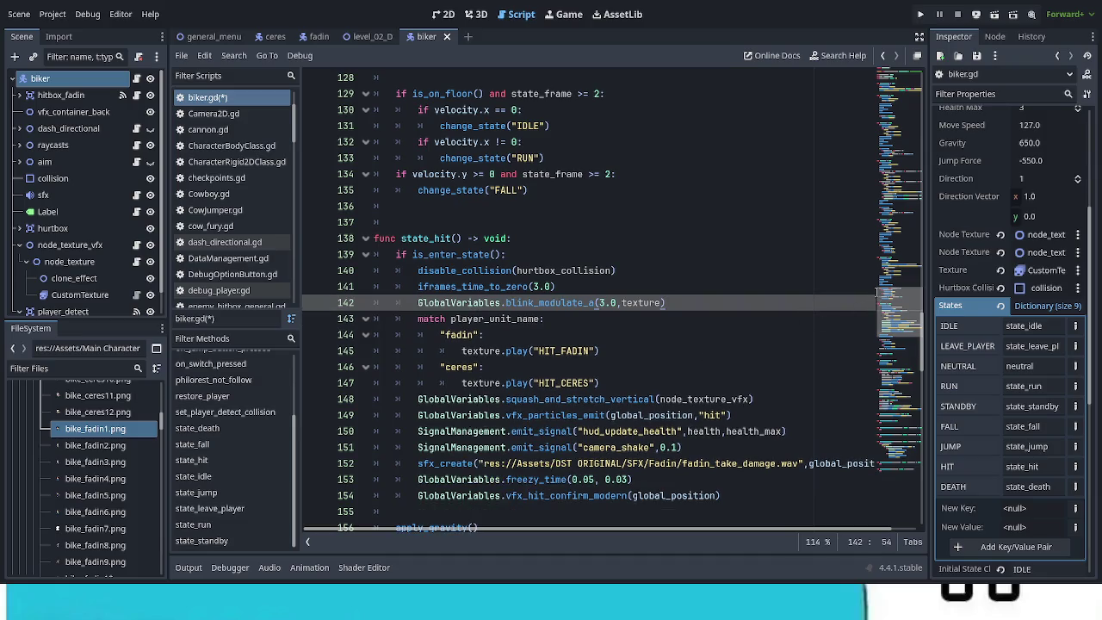
{"action": "left_click_drag", "start_coordinate": [893, 325], "coordinate": [909, 100]}
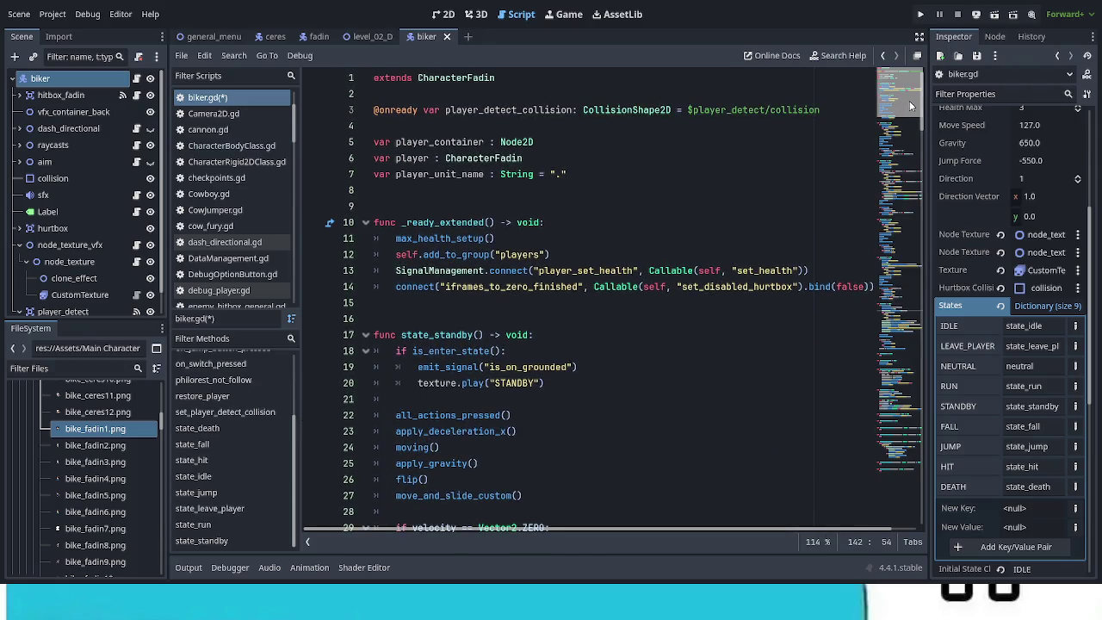
Jump to state_hit and inspect the hitbox_fadin node and the hurtbox's collision child
{"action": "left_click", "coordinate": [900, 230]}
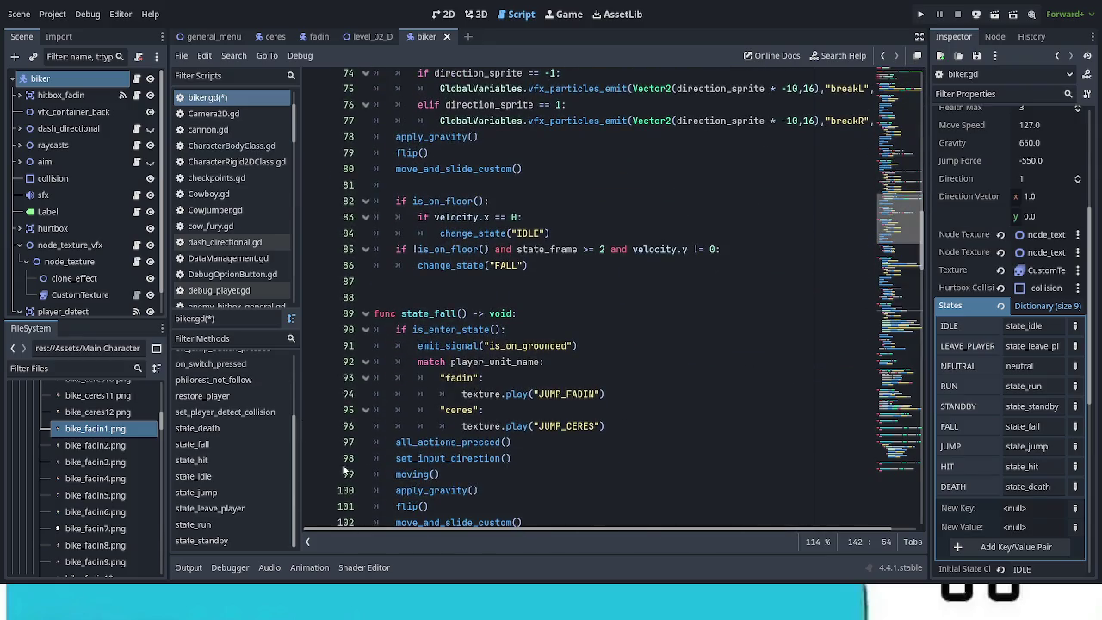
{"action": "left_click", "coordinate": [220, 462]}
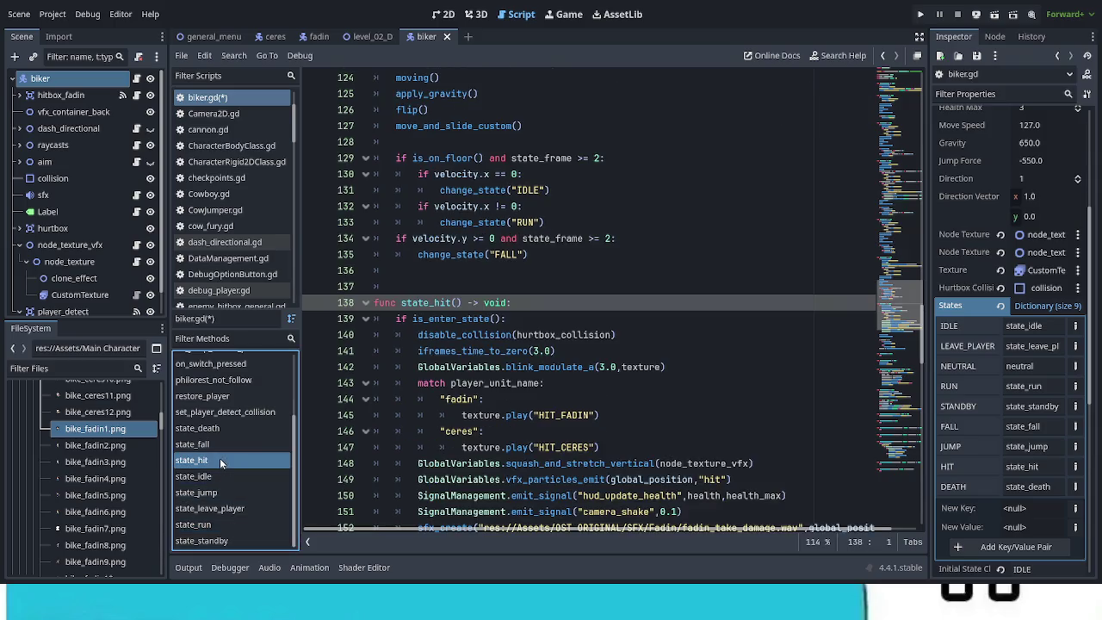
{"action": "scroll", "coordinate": [569, 418], "scroll_direction": "down", "scroll_amount": 3}
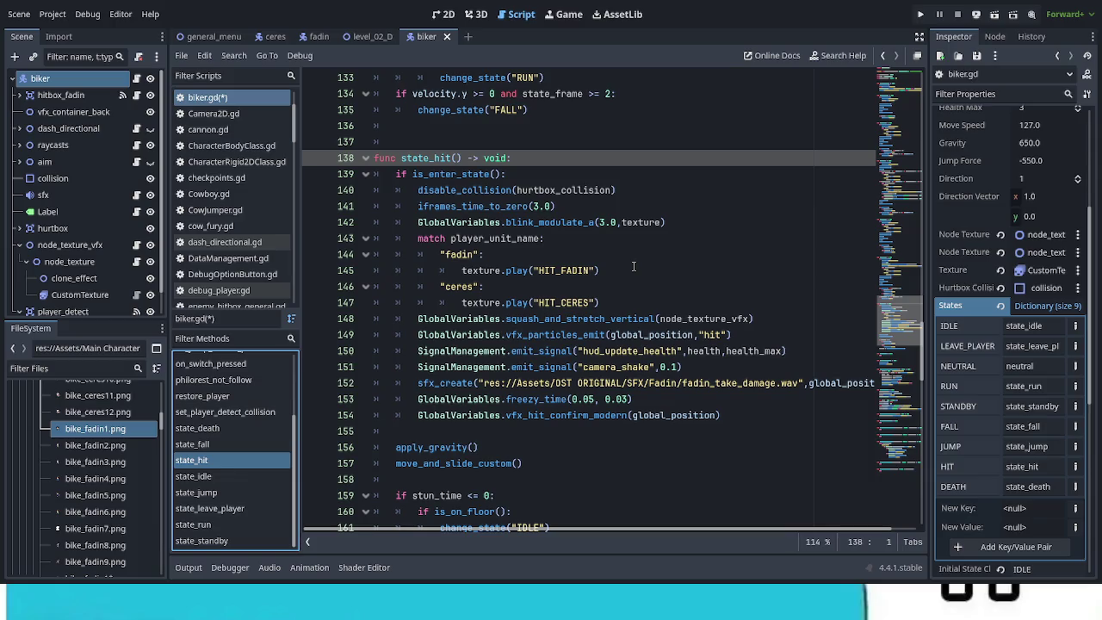
{"action": "left_click", "coordinate": [61, 96]}
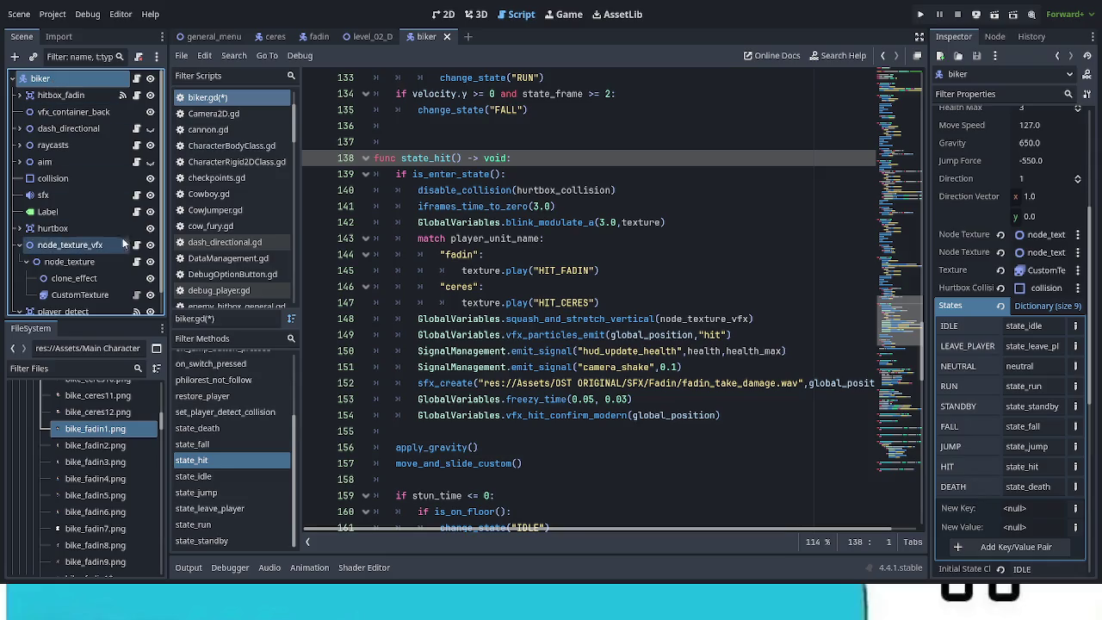
{"action": "left_click", "coordinate": [18, 229]}
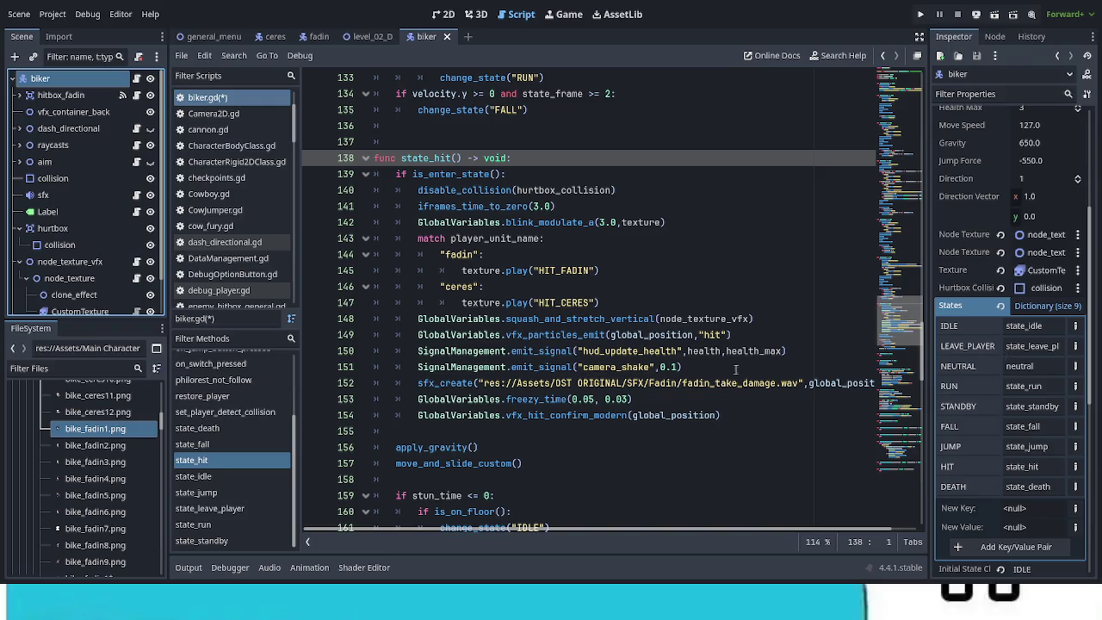
Delete the blank line 155 after the hit effects in state_hit
{"action": "scroll", "coordinate": [617, 412], "scroll_direction": "down", "scroll_amount": 1}
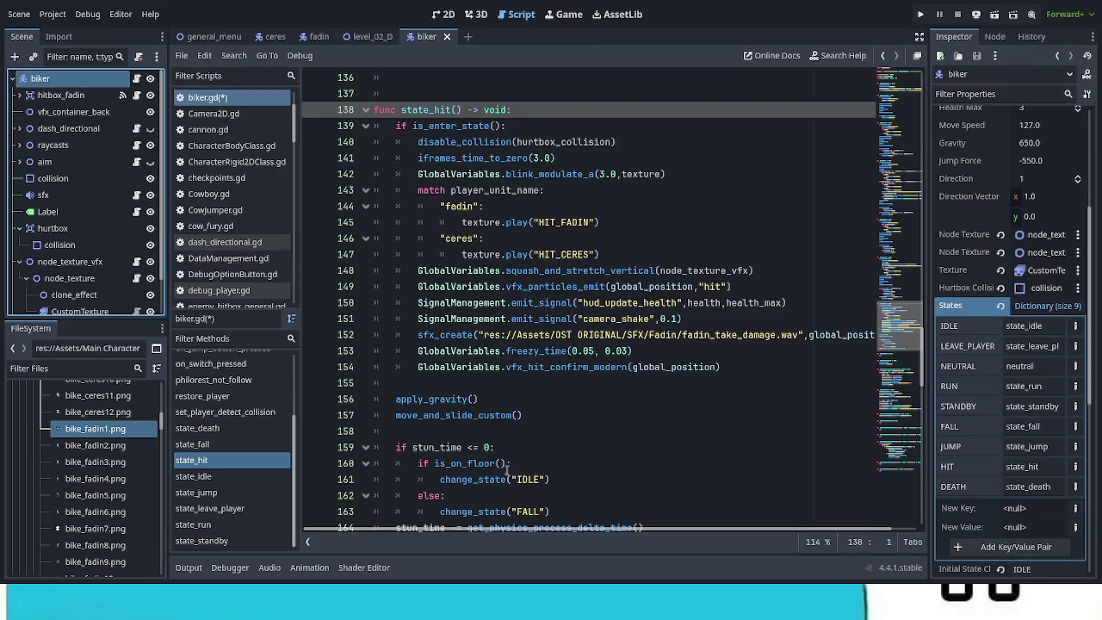
{"action": "scroll", "coordinate": [508, 472], "scroll_direction": "down", "scroll_amount": 2}
{"action": "scroll", "coordinate": [507, 472], "scroll_direction": "up", "scroll_amount": 3}
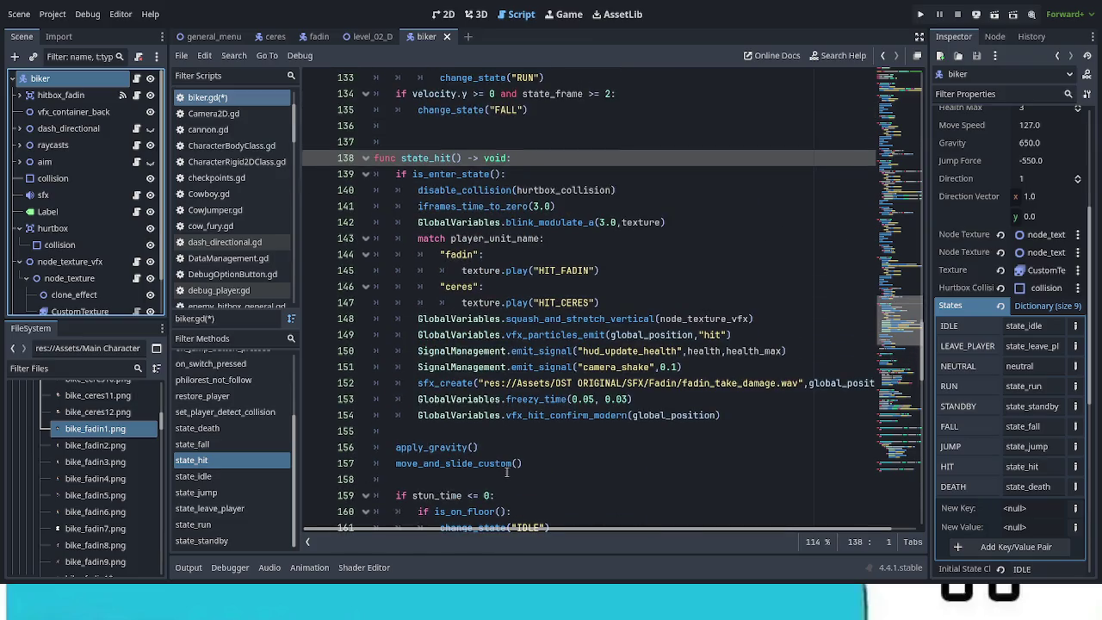
{"action": "scroll", "coordinate": [482, 456], "scroll_direction": "up", "scroll_amount": 1}
{"action": "scroll", "coordinate": [482, 456], "scroll_direction": "down", "scroll_amount": 2}
{"action": "left_click", "coordinate": [416, 385]}
{"action": "key", "text": "BackSpace"}
{"action": "key", "text": "BackSpace"}
Review the rest of biker.gd, then switch to the fadin scene
{"action": "scroll", "coordinate": [543, 448], "scroll_direction": "down", "scroll_amount": 1}
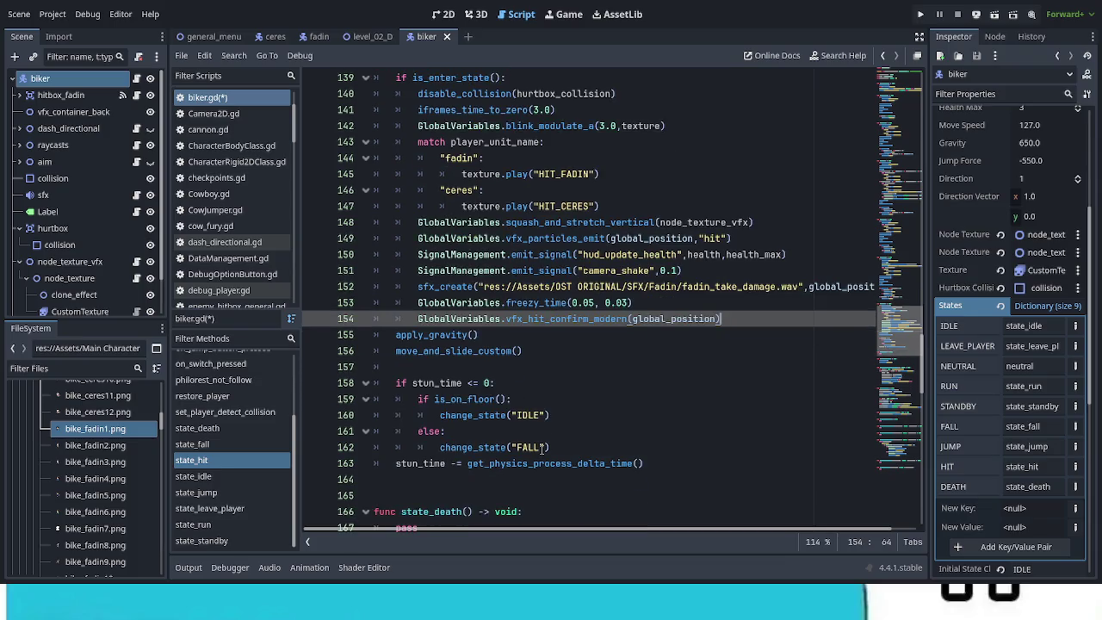
{"action": "scroll", "coordinate": [541, 448], "scroll_direction": "down", "scroll_amount": 1}
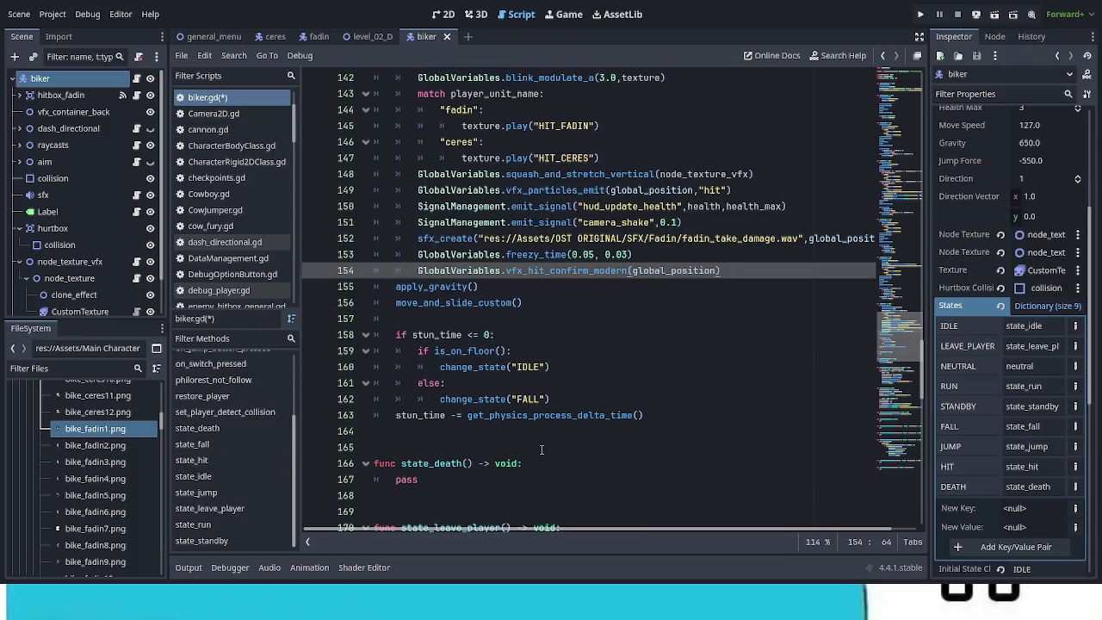
{"action": "scroll", "coordinate": [542, 449], "scroll_direction": "down", "scroll_amount": 2}
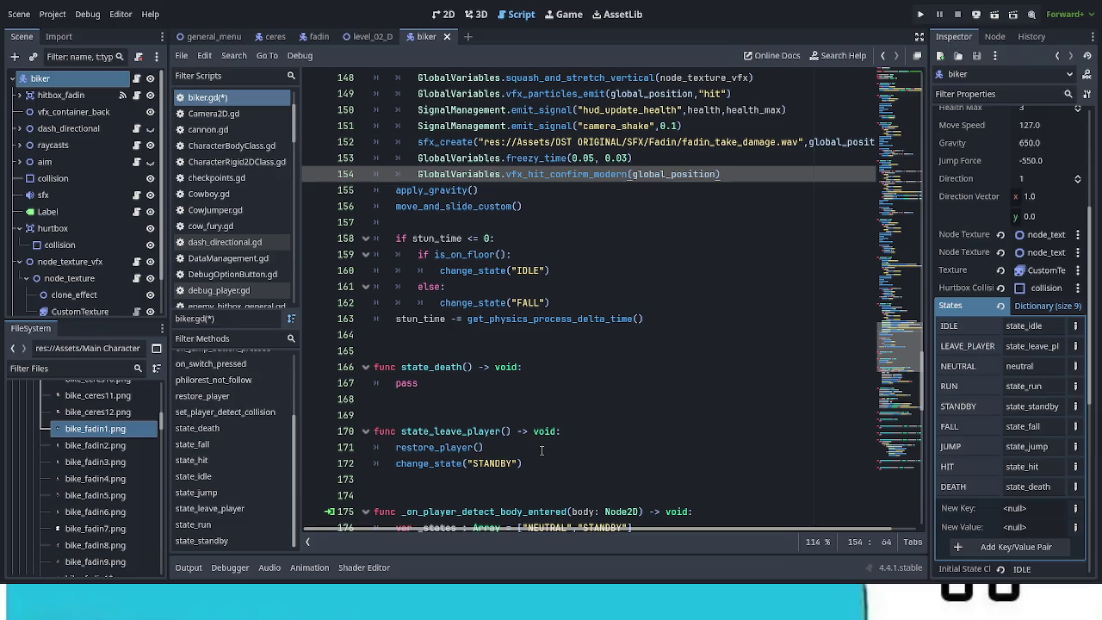
{"action": "scroll", "coordinate": [542, 449], "scroll_direction": "up", "scroll_amount": 5}
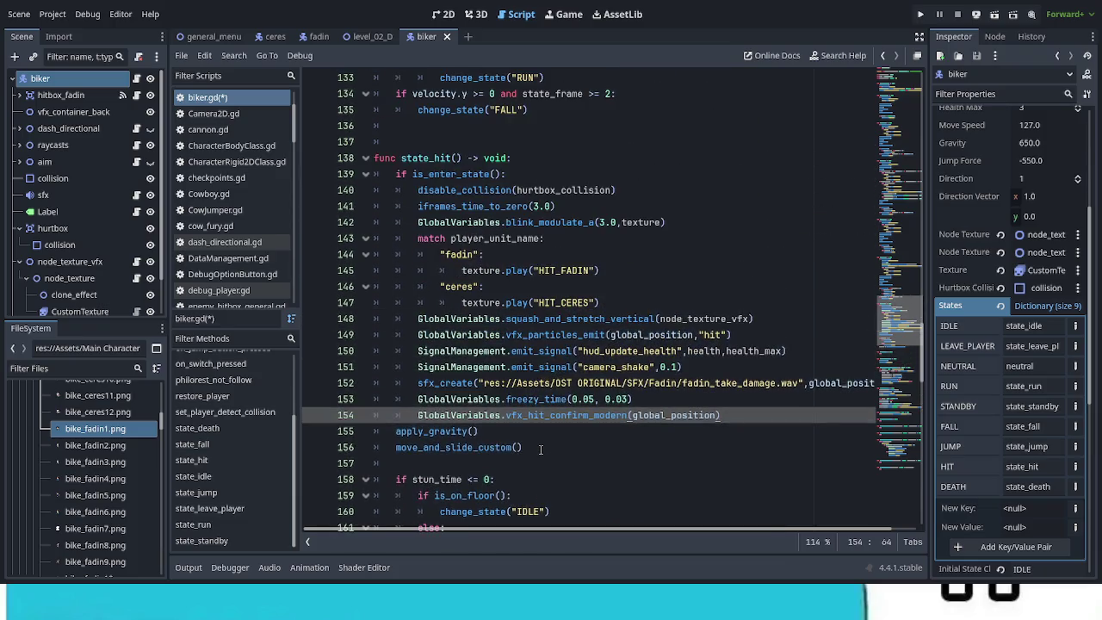
{"action": "scroll", "coordinate": [541, 450], "scroll_direction": "up", "scroll_amount": 3}
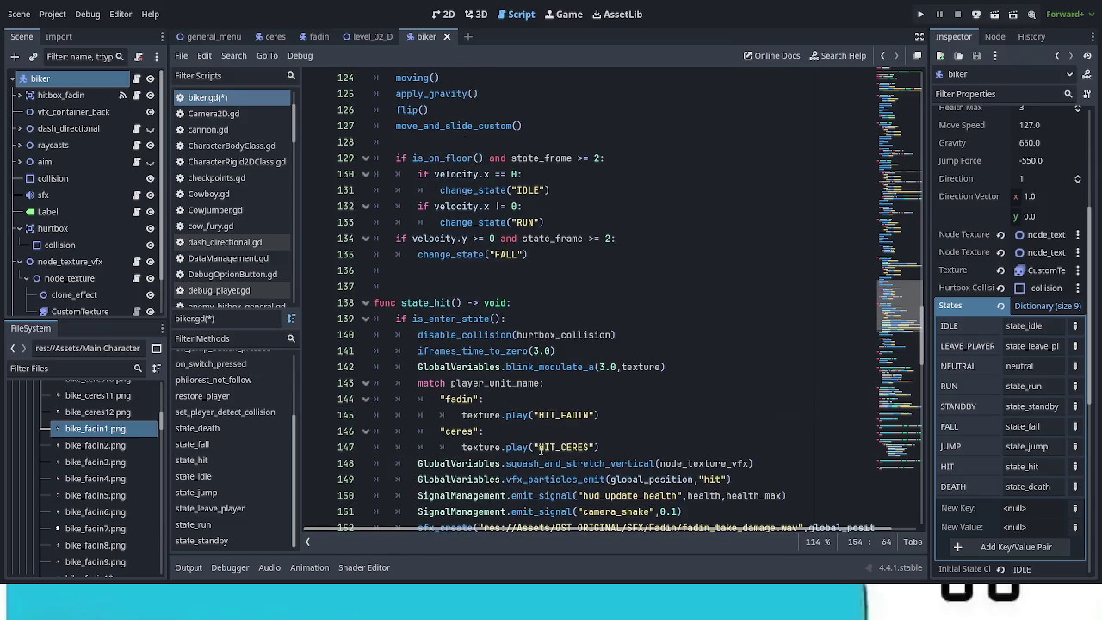
{"action": "scroll", "coordinate": [541, 448], "scroll_direction": "down", "scroll_amount": 4}
{"action": "scroll", "coordinate": [542, 448], "scroll_direction": "up", "scroll_amount": 6}
{"action": "scroll", "coordinate": [541, 448], "scroll_direction": "down", "scroll_amount": 3}
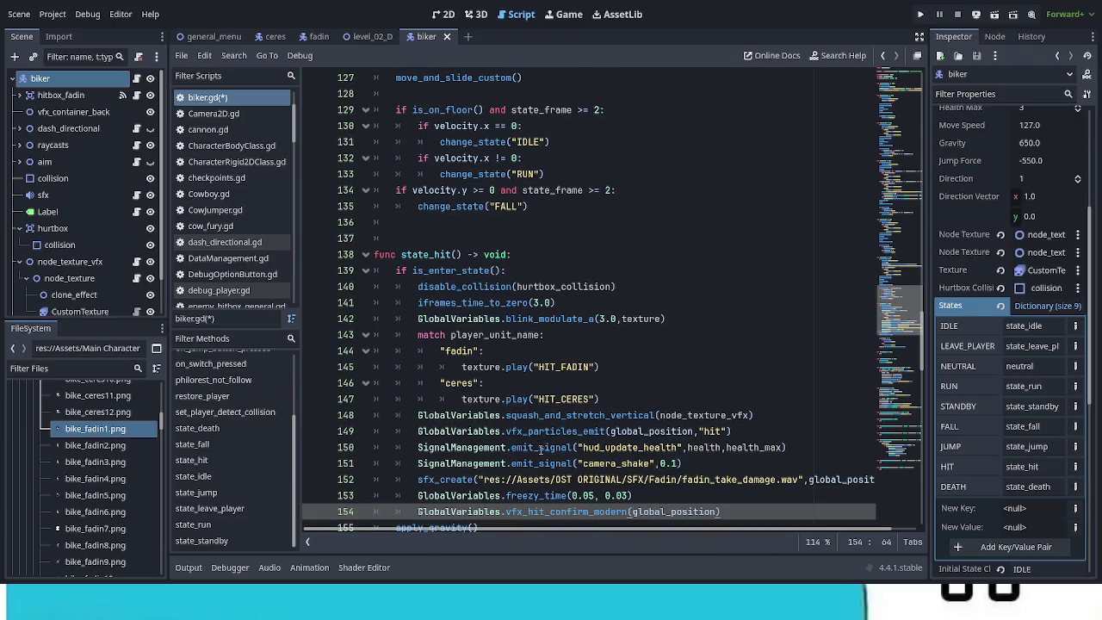
{"action": "scroll", "coordinate": [541, 449], "scroll_direction": "down", "scroll_amount": 2}
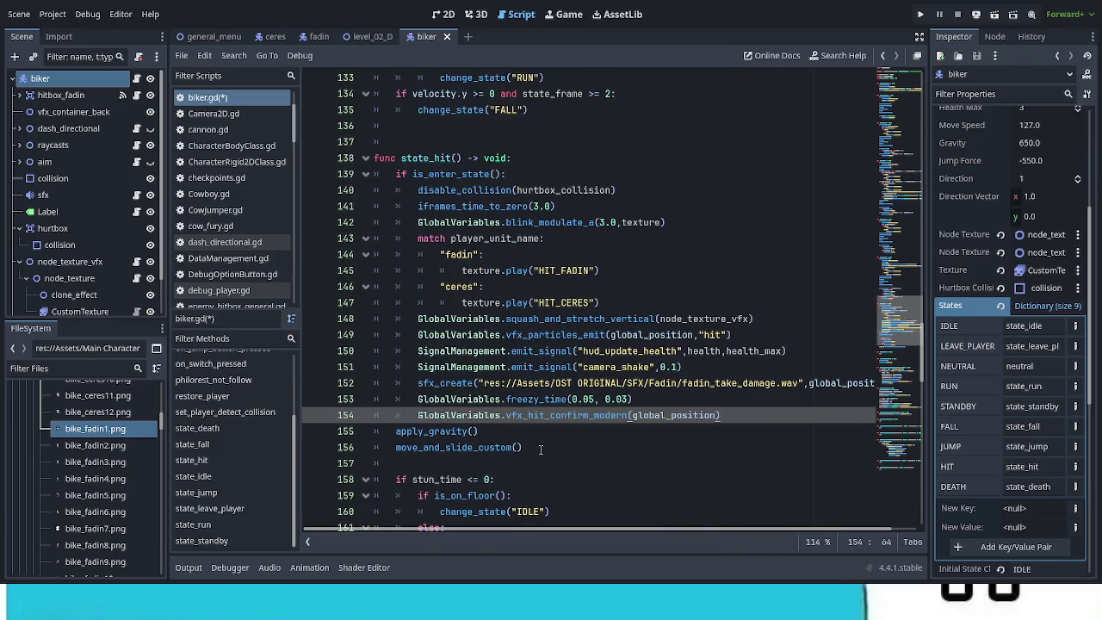
{"action": "scroll", "coordinate": [540, 448], "scroll_direction": "down", "scroll_amount": 5}
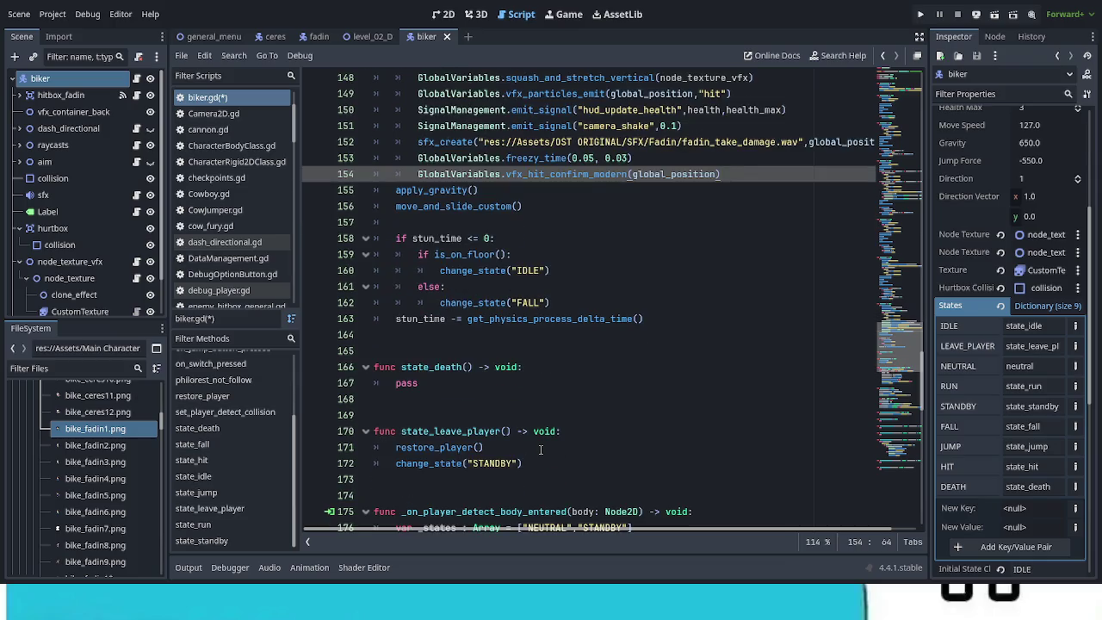
{"action": "left_click", "coordinate": [314, 36]}
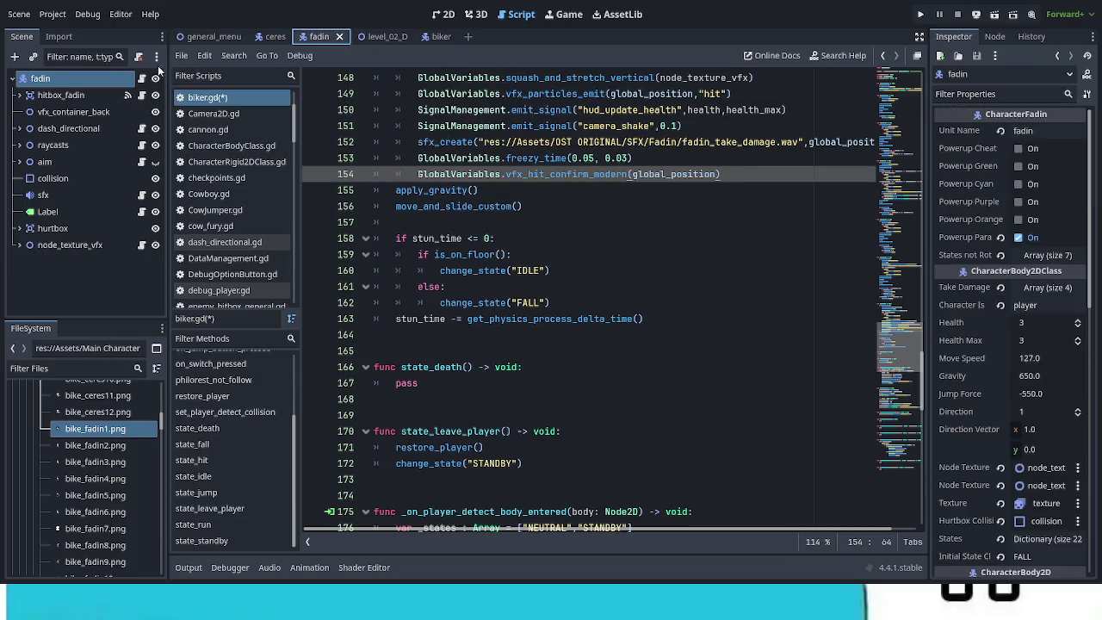
Select the body of death_player in the fadin player's script
{"action": "left_click", "coordinate": [142, 78]}
{"action": "left_click", "coordinate": [582, 386]}
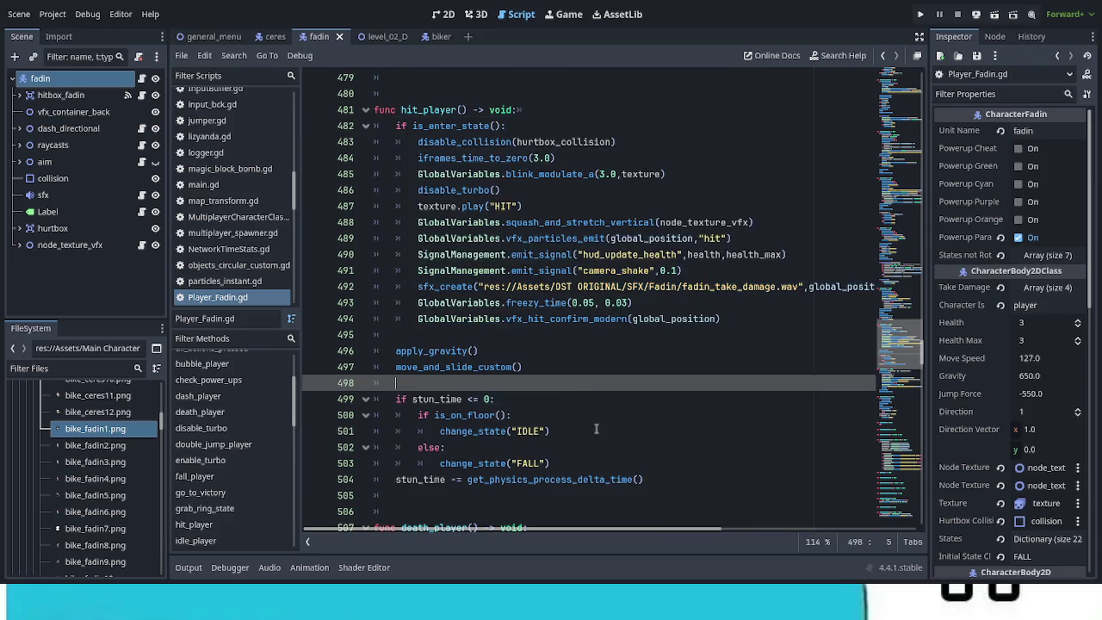
{"action": "scroll", "coordinate": [596, 429], "scroll_direction": "down", "scroll_amount": 8}
{"action": "left_click", "coordinate": [527, 351]}
{"action": "mouse_move", "coordinate": [527, 352]}
{"action": "left_mouse_down"}
{"action": "mouse_move", "coordinate": [533, 286]}
{"action": "mouse_move", "coordinate": [396, 157]}
{"action": "left_mouse_up"}
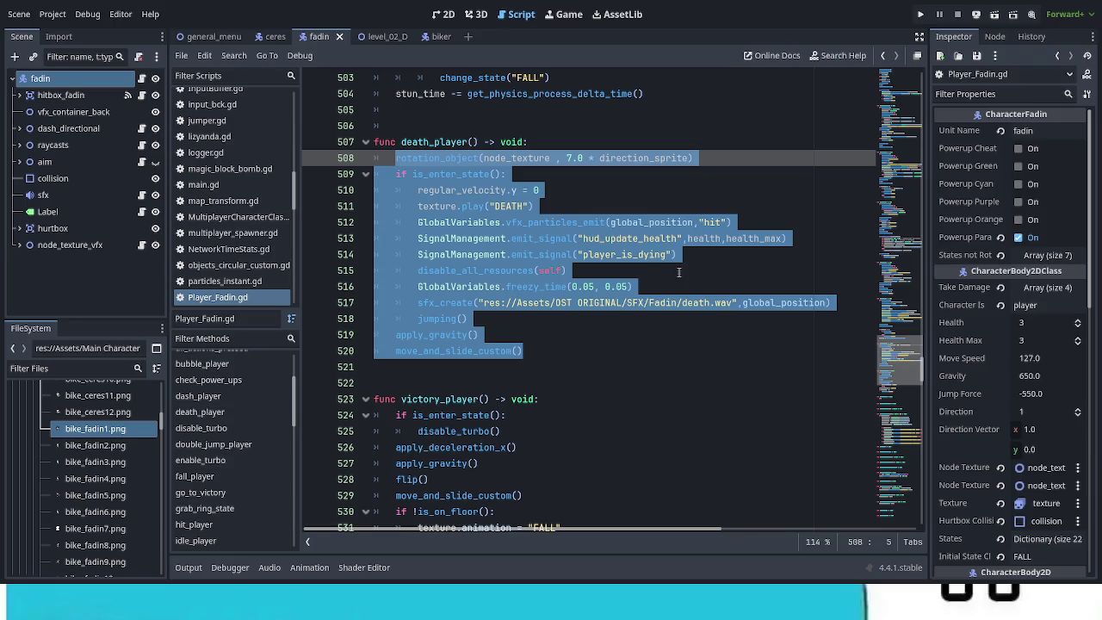
In biker.gd, replace pass in state_death with the copied death code
{"action": "left_click", "coordinate": [436, 39]}
{"action": "left_click", "coordinate": [138, 78]}
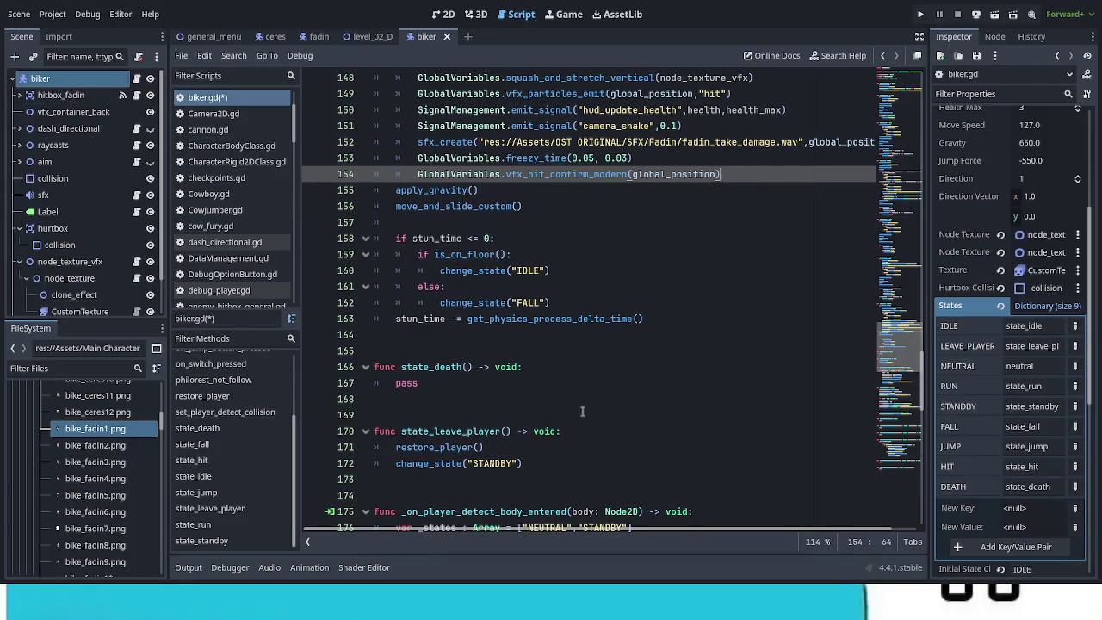
{"action": "scroll", "coordinate": [582, 412], "scroll_direction": "up", "scroll_amount": 2}
{"action": "scroll", "coordinate": [581, 411], "scroll_direction": "down", "scroll_amount": 2}
{"action": "scroll", "coordinate": [581, 411], "scroll_direction": "down", "scroll_amount": 1}
{"action": "key", "text": "shift+Home"}
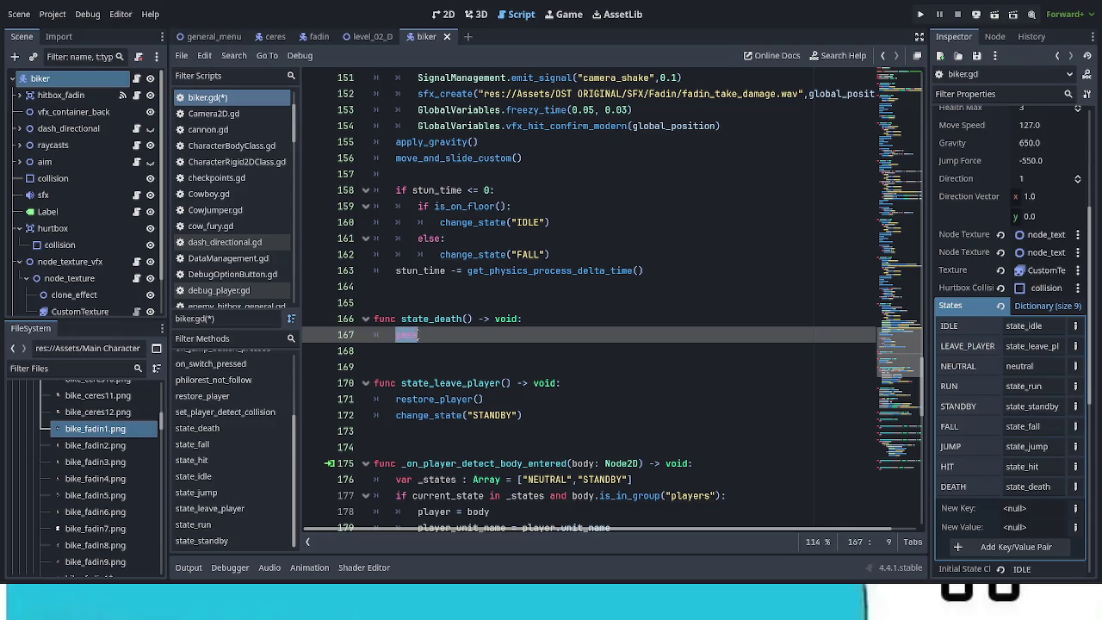
{"action": "type", "text": "rotation_object(node_texture , 7.0 * direction_sprite) \tif is_enter_state(): \t\tregular_velocity.y = 0 \t\ttexture.play(\"DEATH\") \t\tGlobalVariables.vfx_particles_emit(global_position,\"hit\") \t\tSignalManagement.emit_signal(\"hud_update_health\",health,health_max) \t\tSignalManagement.emit_signal(\"player_is_dying\") \t\tdisable_all_resources(self) \t\tGlobalVariables.freezy_time(0.05, 0.05) \t\tsfx_create(\"res://Assets/DST ORIGINAL/SFX/Fadin/death.wav\",global_position) \t\tjumping() \tapply_gravity() \tmove_and_slide_custom()"}
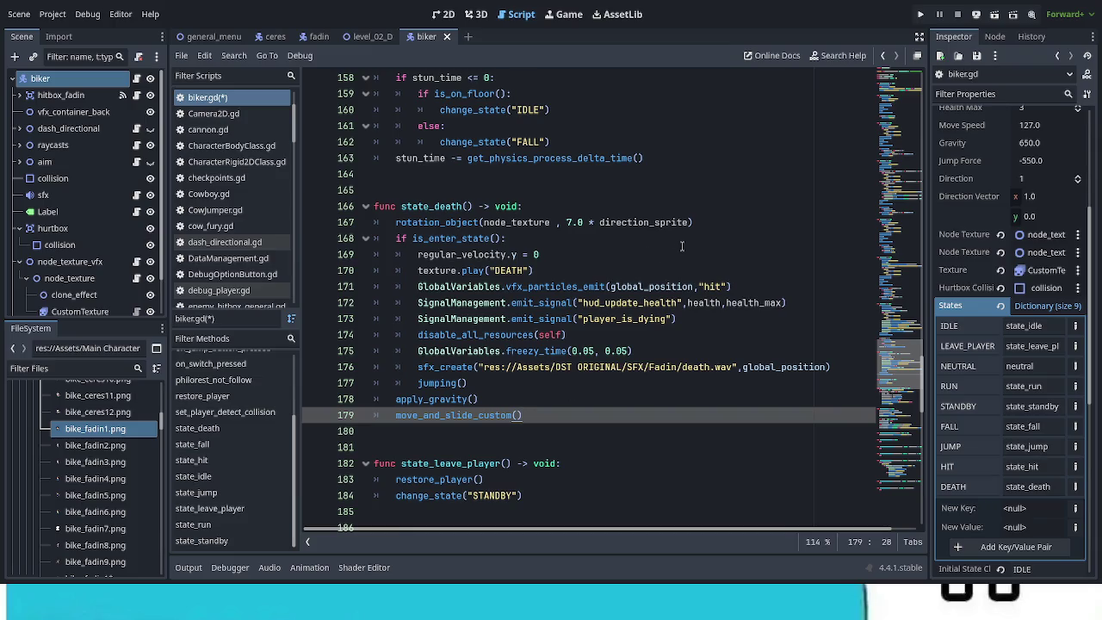
Remove the rotation_object call at the top of state_death
{"action": "left_click_drag", "start_coordinate": [692, 223], "coordinate": [392, 222]}
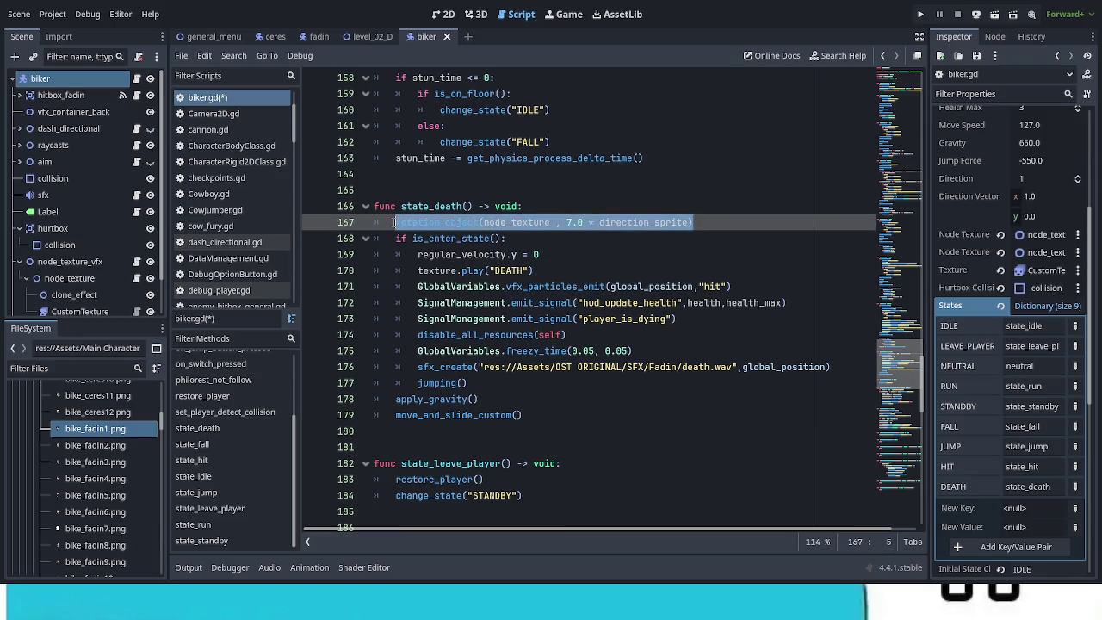
{"action": "key", "text": "BackSpace"}
{"action": "key", "text": "BackSpace"}
{"action": "key", "text": "BackSpace"}
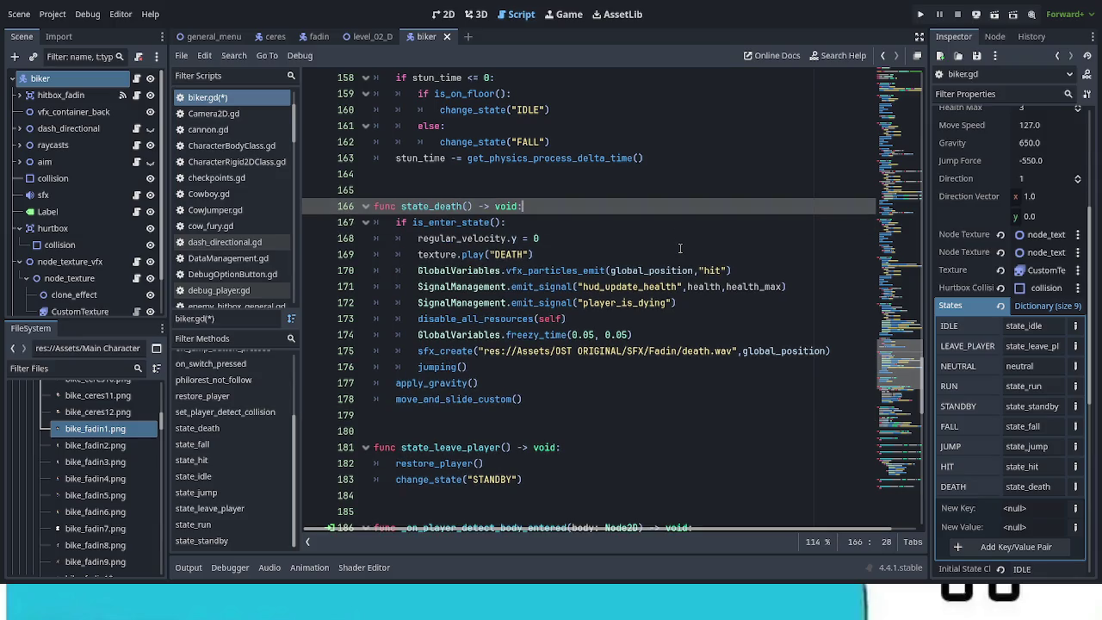
{"action": "left_click", "coordinate": [521, 254]}
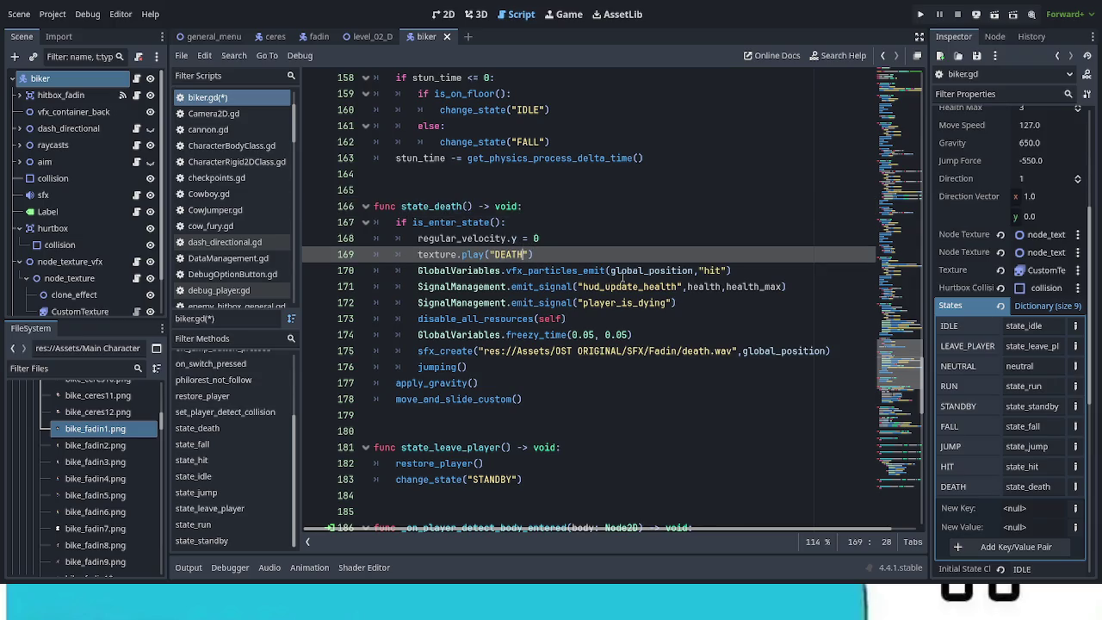
{"action": "scroll", "coordinate": [623, 276], "scroll_direction": "up", "scroll_amount": 8}
Replace texture.play("DEATH") with the fadin/ceres cases from state_hit and fix their indentation
{"action": "mouse_move", "coordinate": [600, 286]}
{"action": "left_mouse_down"}
{"action": "mouse_move", "coordinate": [444, 252]}
{"action": "mouse_move", "coordinate": [441, 239]}
{"action": "left_mouse_up"}
{"action": "key", "text": "ctrl+c"}
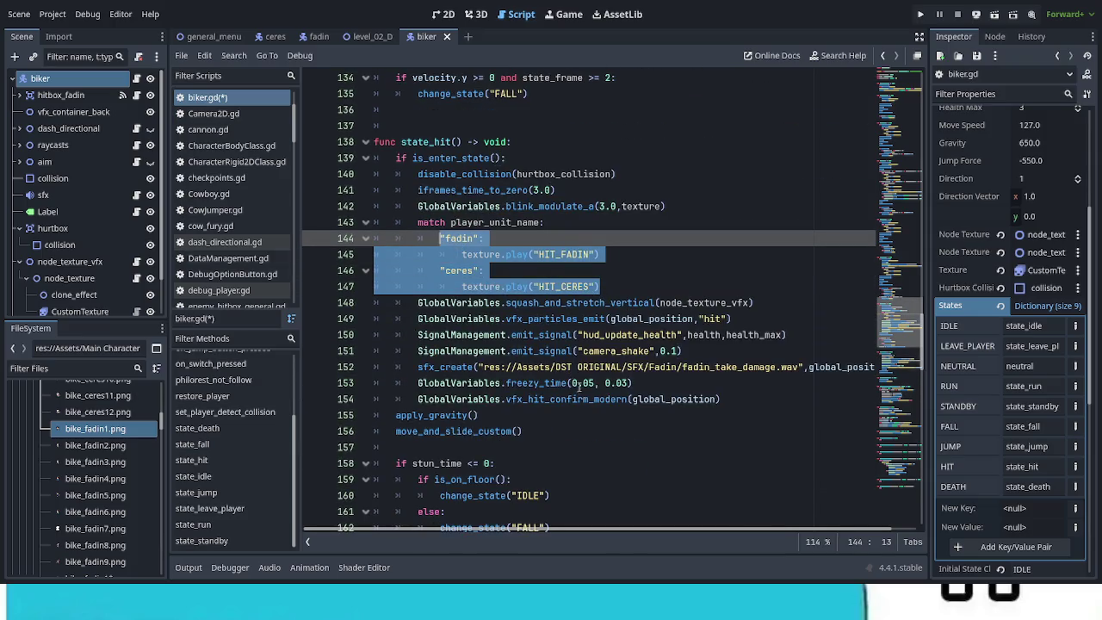
{"action": "scroll", "coordinate": [579, 386], "scroll_direction": "down", "scroll_amount": 6}
{"action": "left_click", "coordinate": [419, 351]}
{"action": "left_click_drag", "start_coordinate": [420, 351], "coordinate": [603, 359]}
{"action": "key", "text": "ctrl+v"}
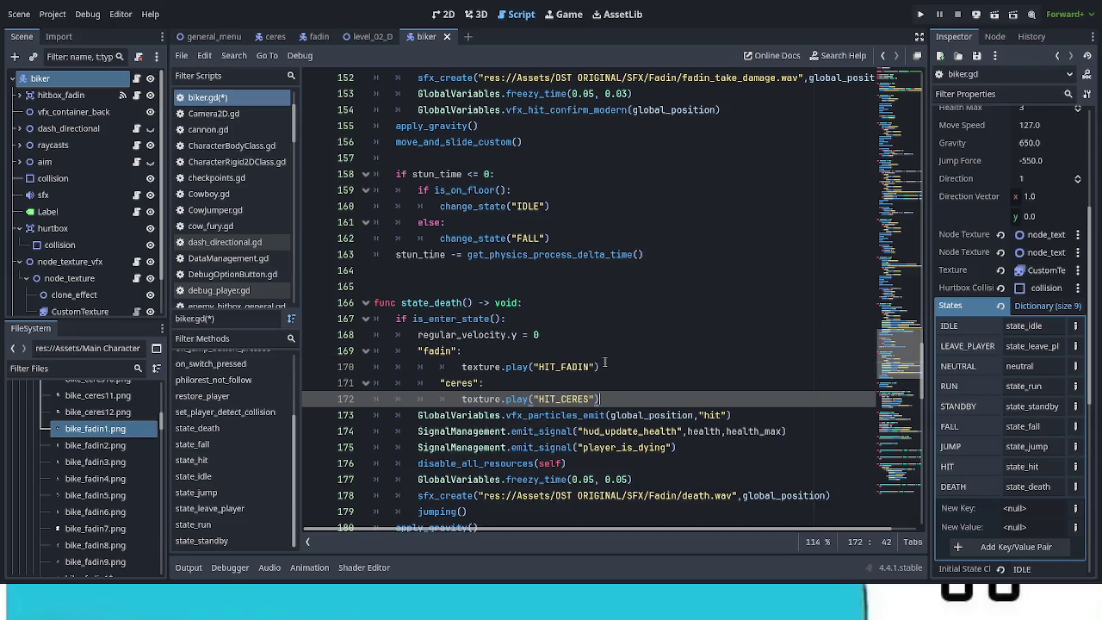
{"action": "left_click", "coordinate": [440, 383]}
{"action": "key", "text": "BackSpace"}
{"action": "left_click", "coordinate": [462, 367]}
{"action": "key", "text": "BackSpace"}
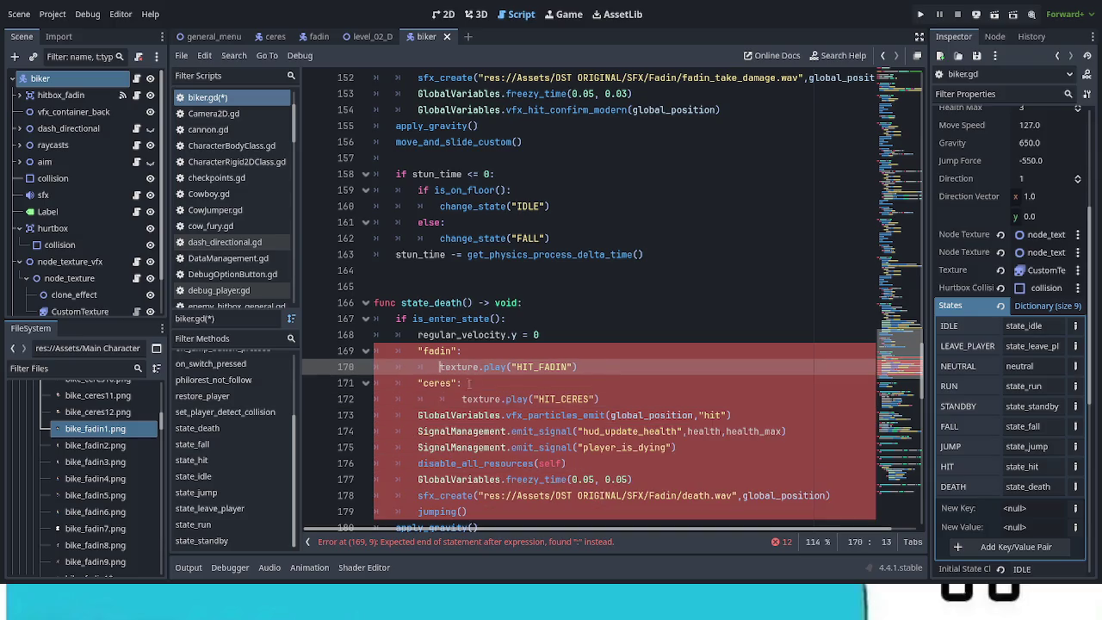
{"action": "left_click", "coordinate": [462, 399]}
{"action": "key", "text": "BackSpace"}
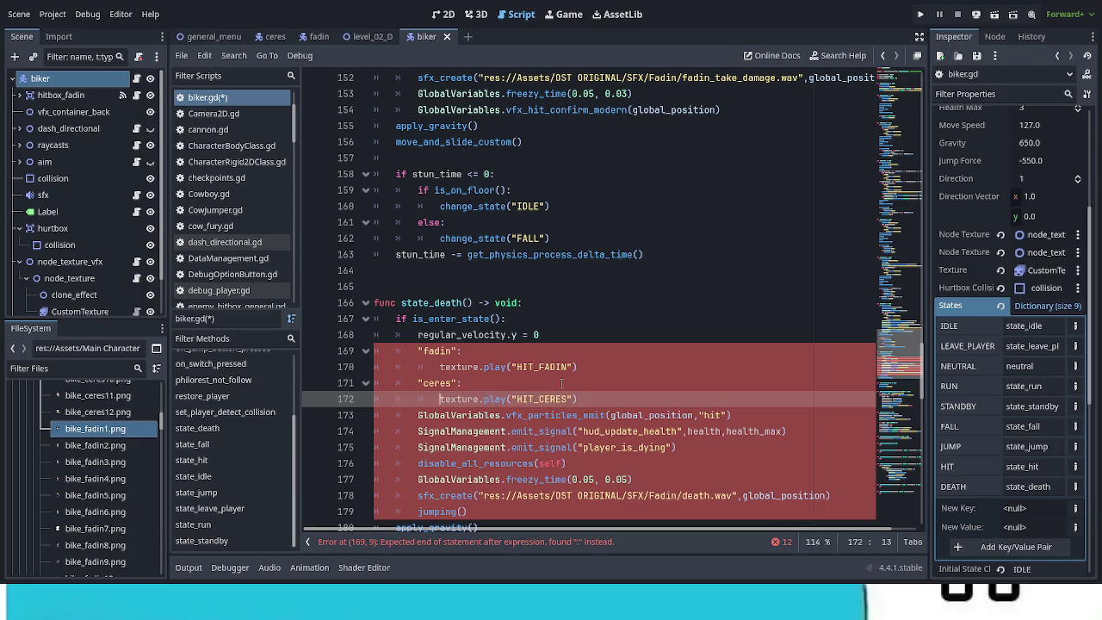
Swap those pasted lines for the full match player_unit_name block from state_hit
{"action": "scroll", "coordinate": [509, 335], "scroll_direction": "up", "scroll_amount": 6}
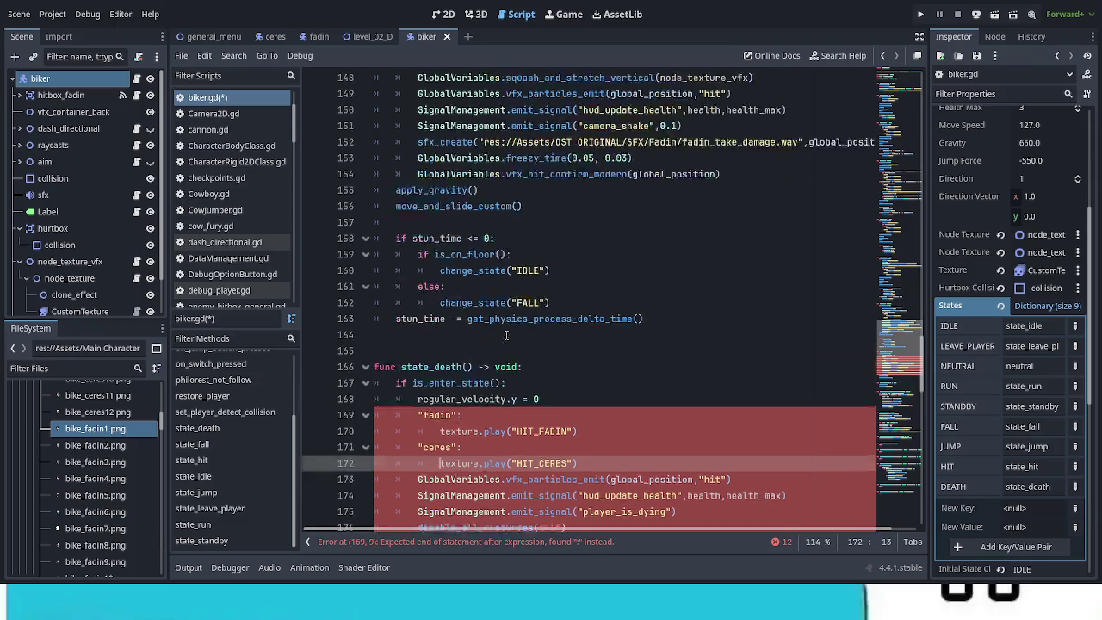
{"action": "mouse_move", "coordinate": [600, 286]}
{"action": "left_mouse_down"}
{"action": "mouse_move", "coordinate": [533, 287]}
{"action": "mouse_move", "coordinate": [448, 225]}
{"action": "mouse_move", "coordinate": [420, 222]}
{"action": "left_mouse_up"}
{"action": "key", "text": "ctrl+c"}
{"action": "scroll", "coordinate": [489, 303], "scroll_direction": "down", "scroll_amount": 7}
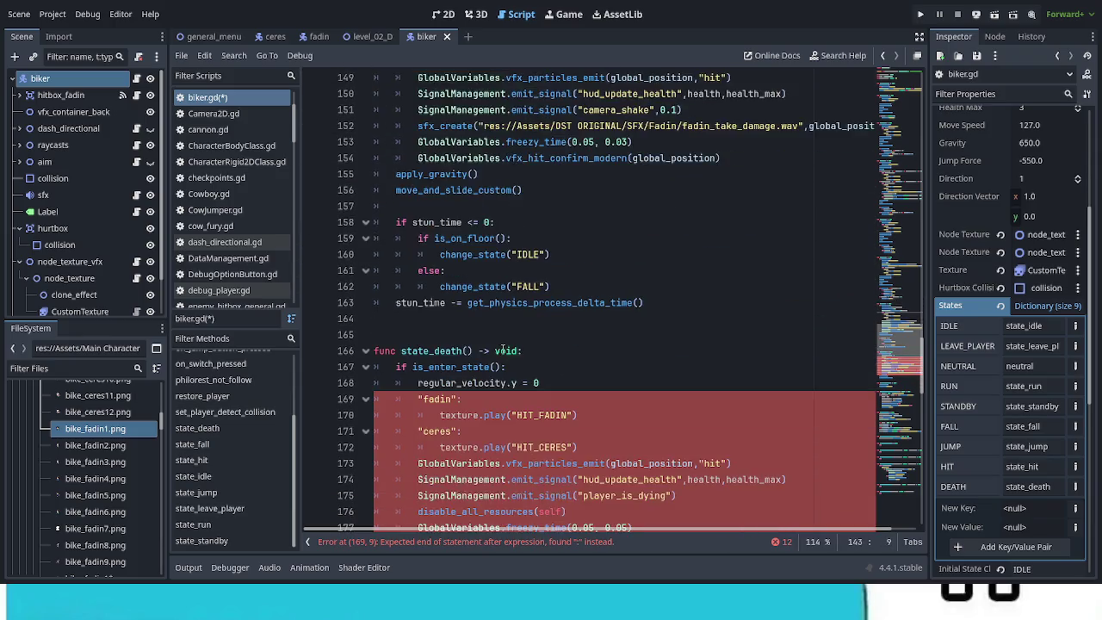
{"action": "mouse_move", "coordinate": [583, 349]}
{"action": "left_mouse_down"}
{"action": "mouse_move", "coordinate": [457, 335]}
{"action": "mouse_move", "coordinate": [419, 303]}
{"action": "left_mouse_up"}
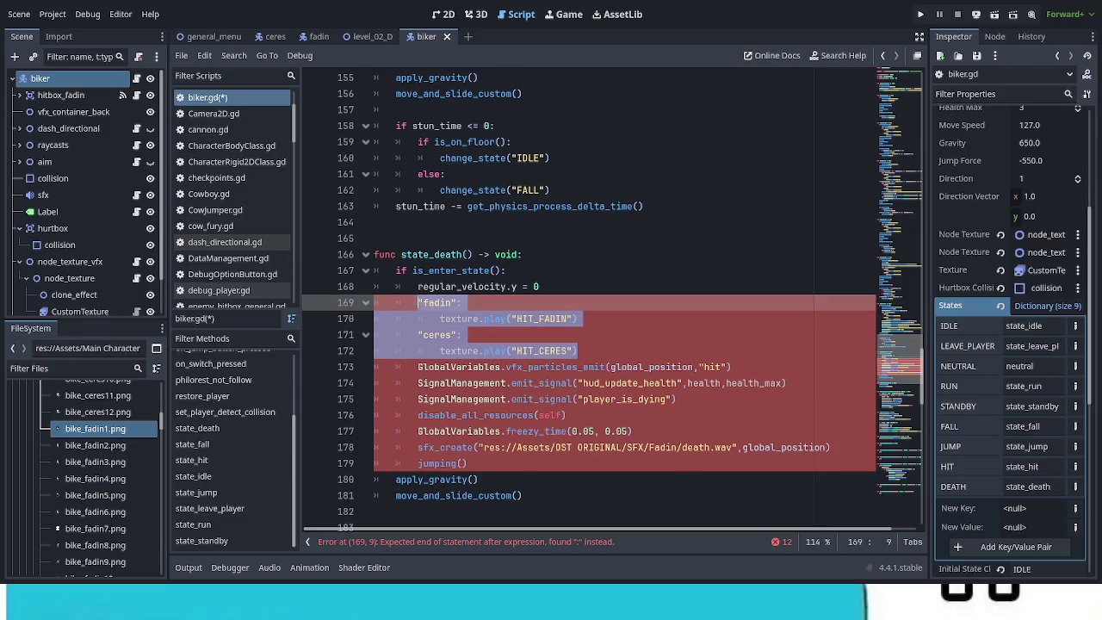
{"action": "key", "text": "ctrl+v"}
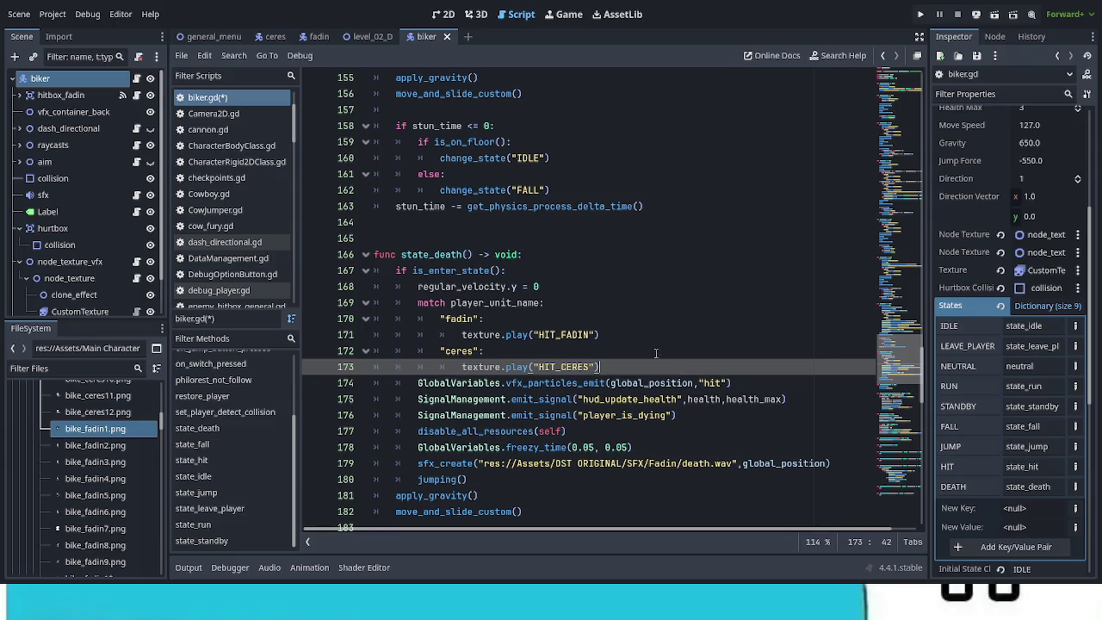
Select CustomTexture and duplicate the HIT_CERES sprite animation
{"action": "left_click", "coordinate": [86, 314]}
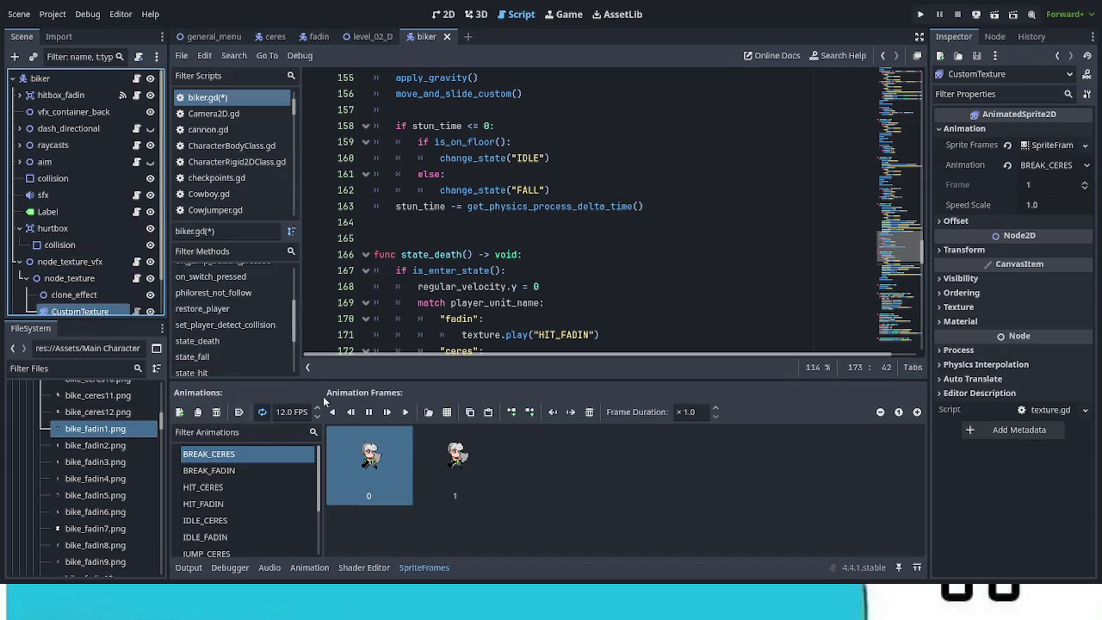
{"action": "scroll", "coordinate": [241, 479], "scroll_direction": "down", "scroll_amount": 1}
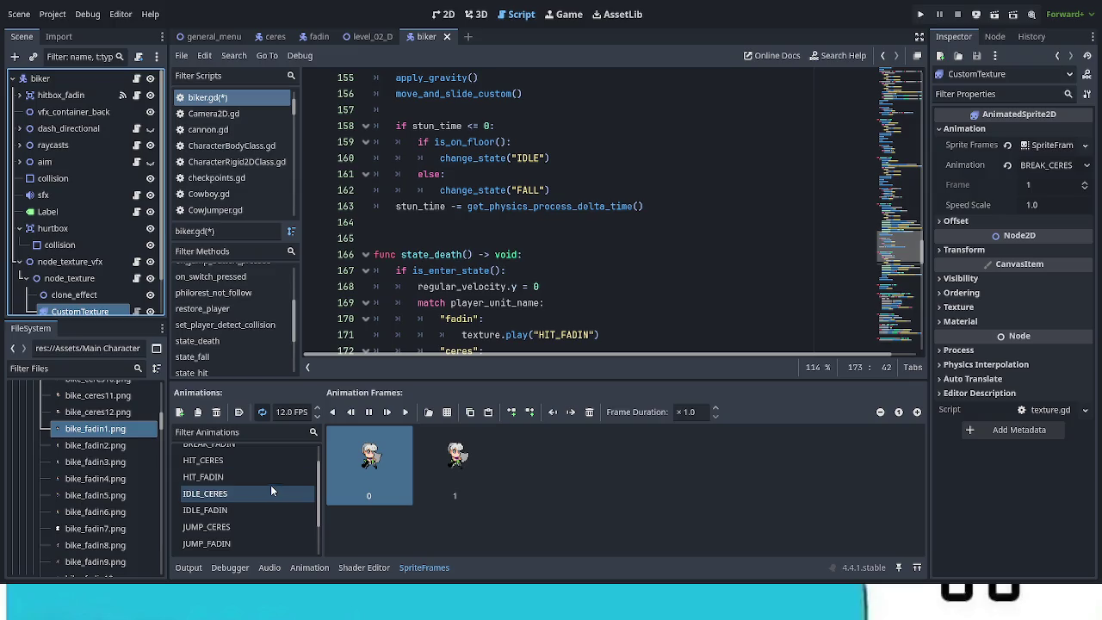
{"action": "left_click", "coordinate": [229, 462]}
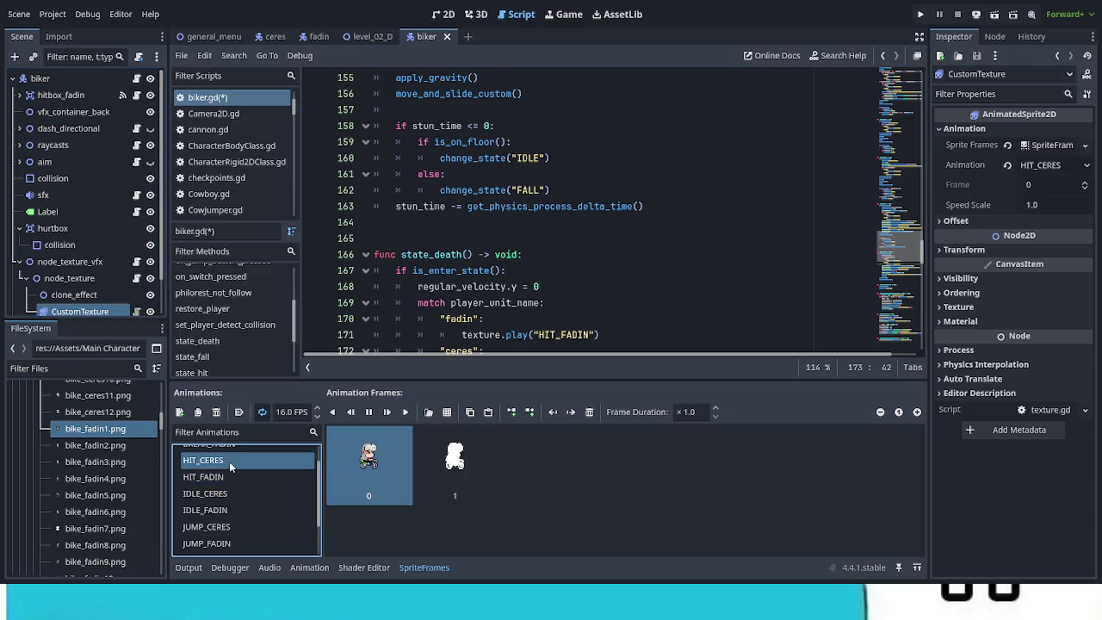
{"action": "left_click", "coordinate": [198, 413]}
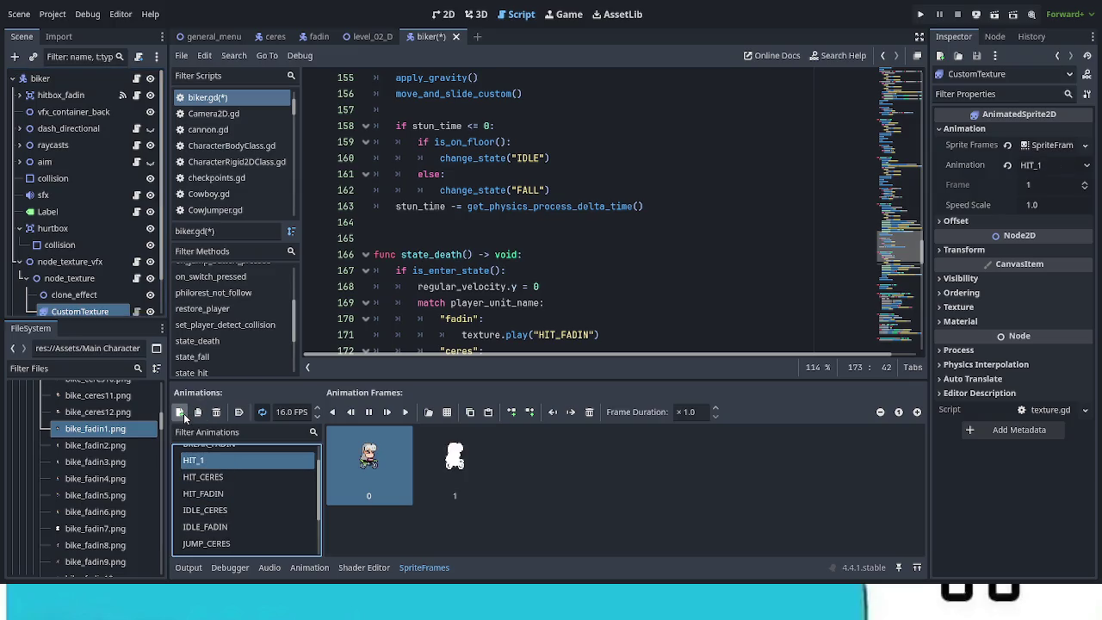
Rename the copy to DEATH_CERES, then remove that animation again
{"action": "scroll", "coordinate": [250, 511], "scroll_direction": "up", "scroll_amount": 1}
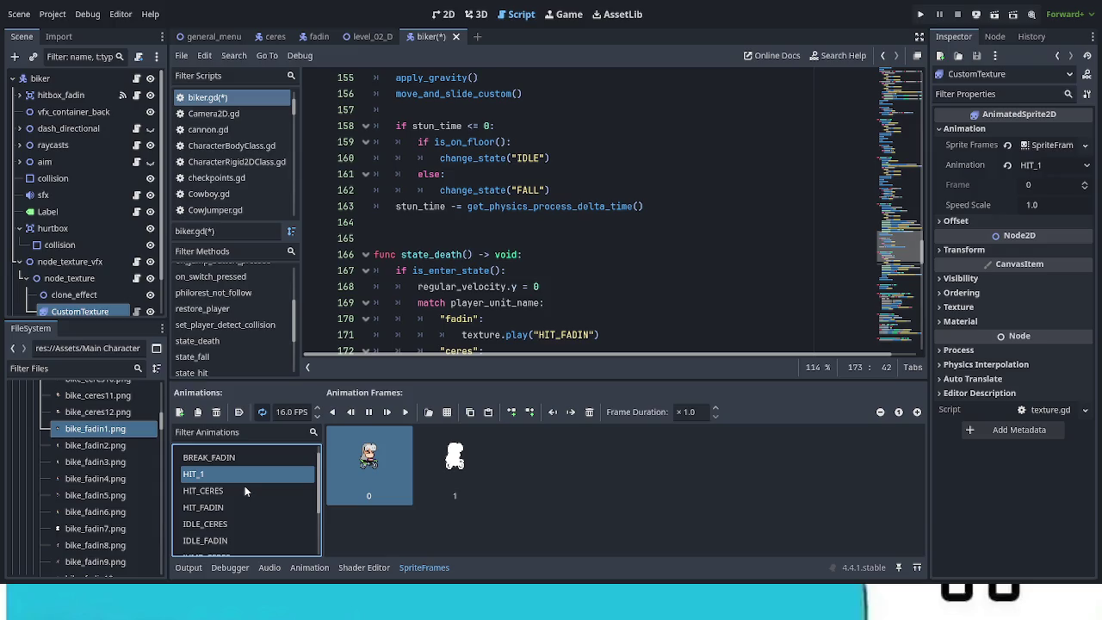
{"action": "double_click", "coordinate": [245, 486]}
{"action": "type", "text": "DEATH_CERES"}
{"action": "key", "text": "Return"}
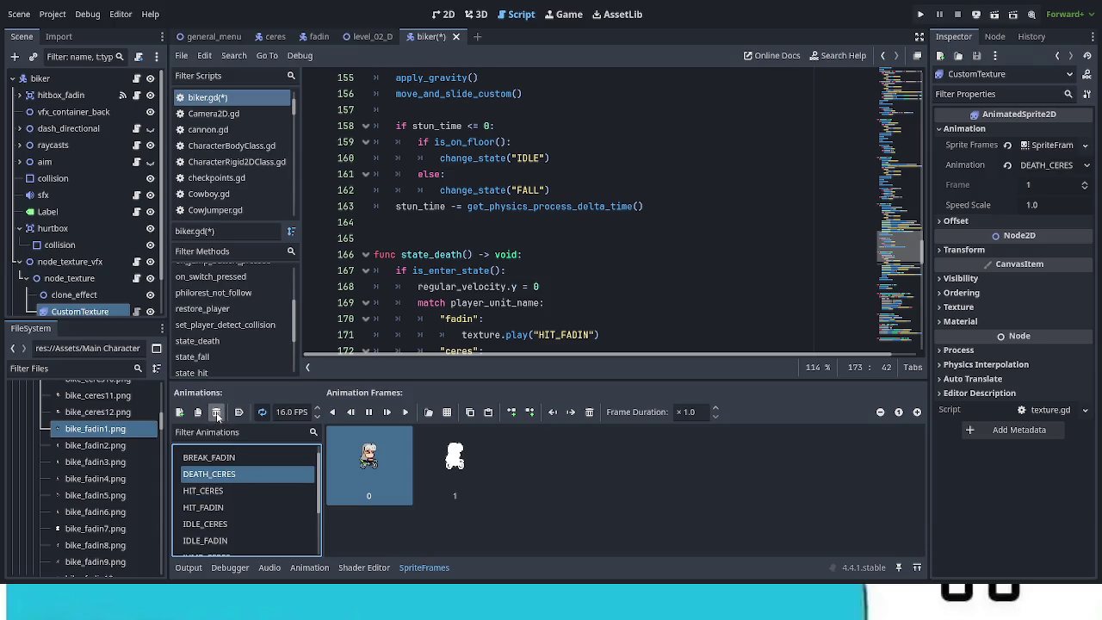
{"action": "left_click", "coordinate": [217, 415]}
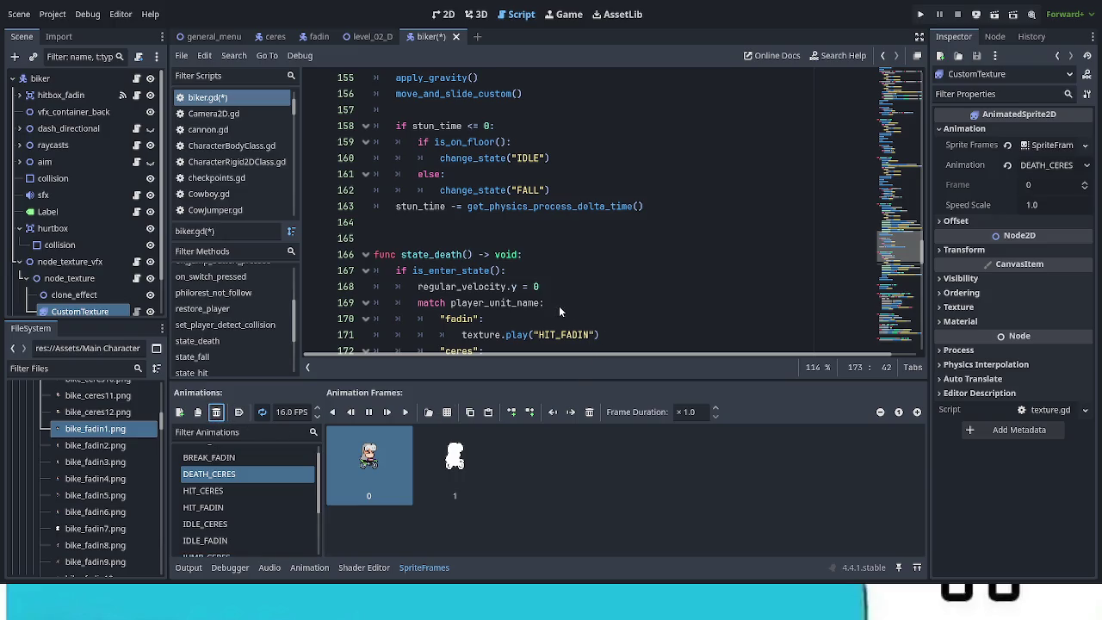
{"action": "key", "text": "Return"}
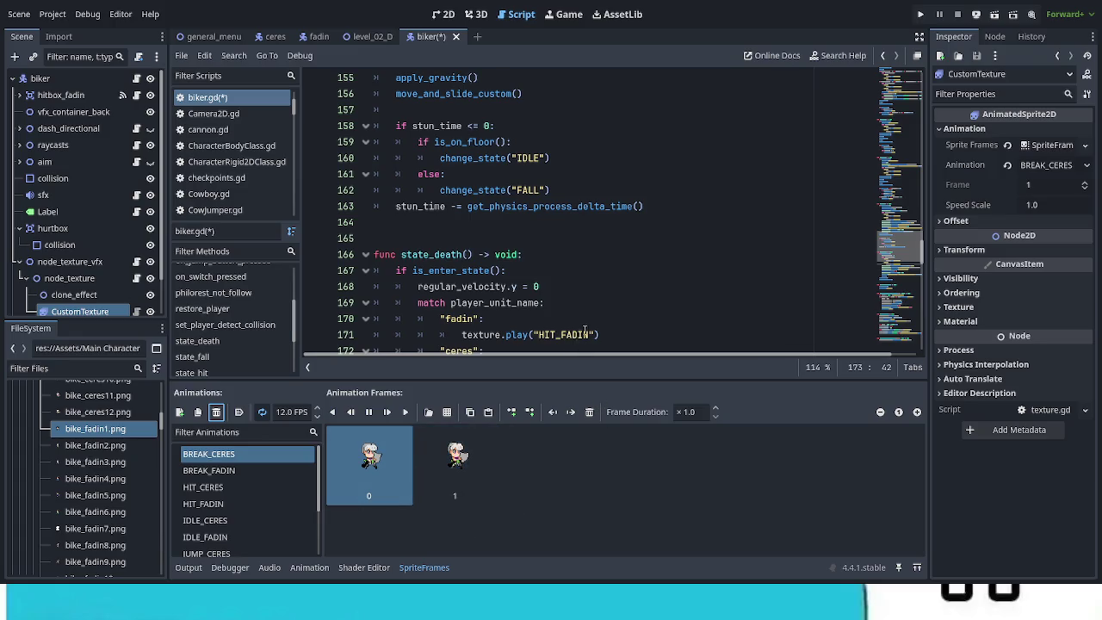
{"action": "scroll", "coordinate": [586, 335], "scroll_direction": "down", "scroll_amount": 3}
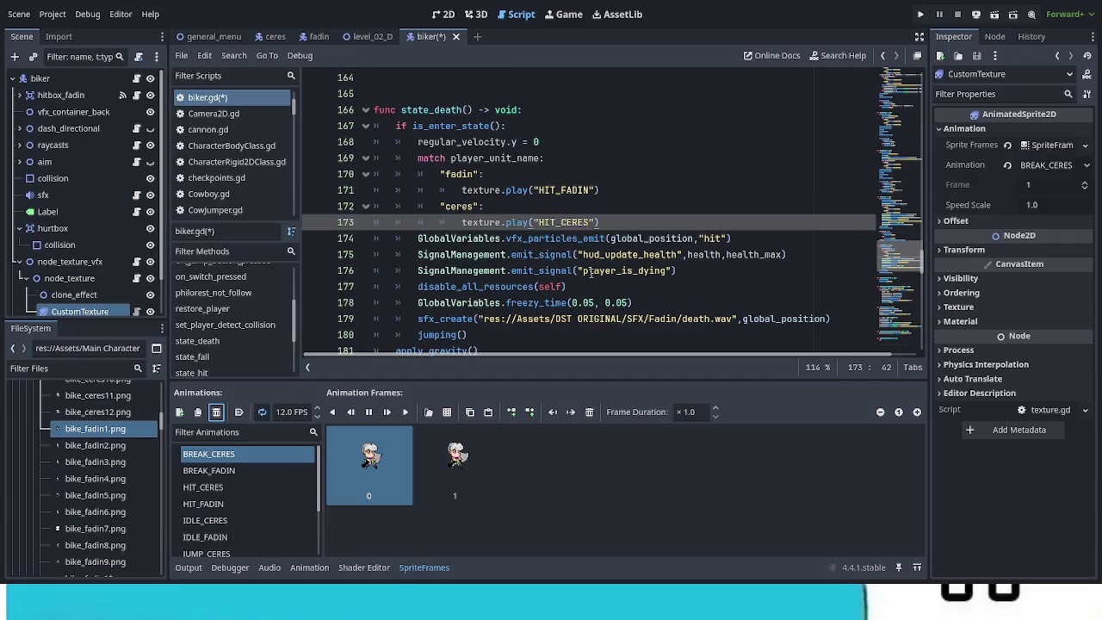
Delete the match player_unit_name block and the emit_signal("player_is_dying") line from state_death
{"action": "left_click_drag", "start_coordinate": [600, 222], "coordinate": [396, 158]}
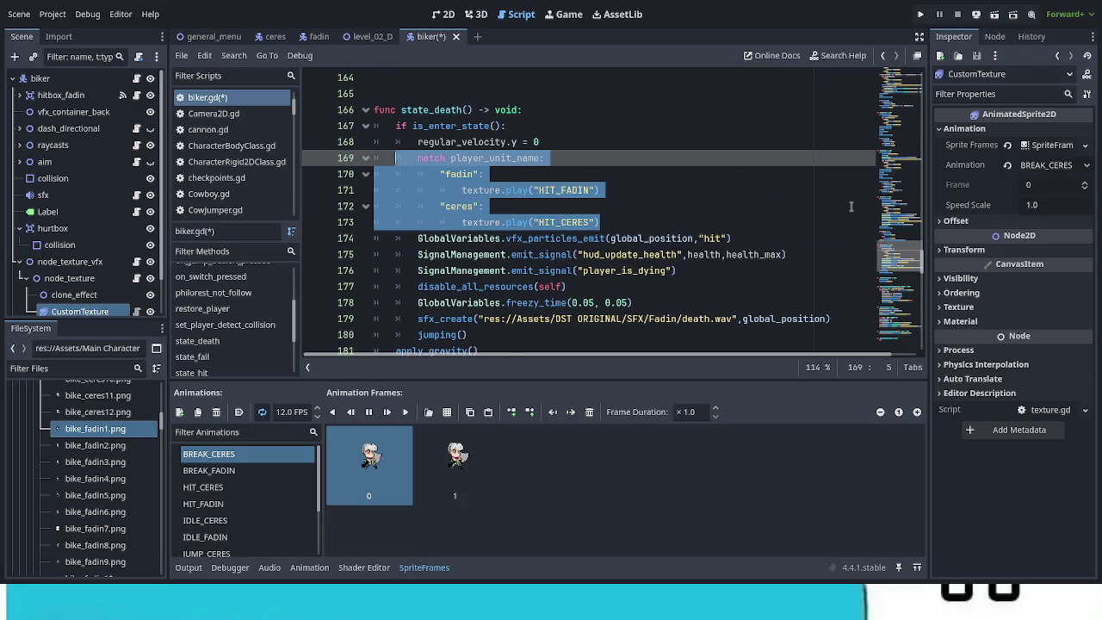
{"action": "key", "text": "BackSpace"}
{"action": "key", "text": "BackSpace"}
{"action": "key", "text": "BackSpace"}
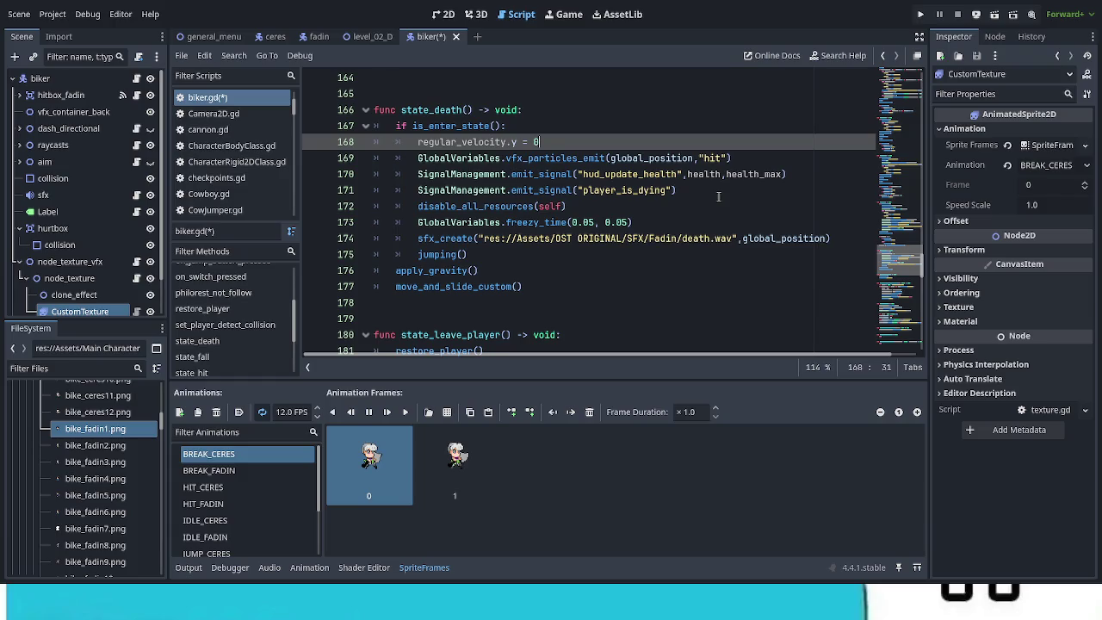
{"action": "left_click_drag", "start_coordinate": [705, 191], "coordinate": [370, 193]}
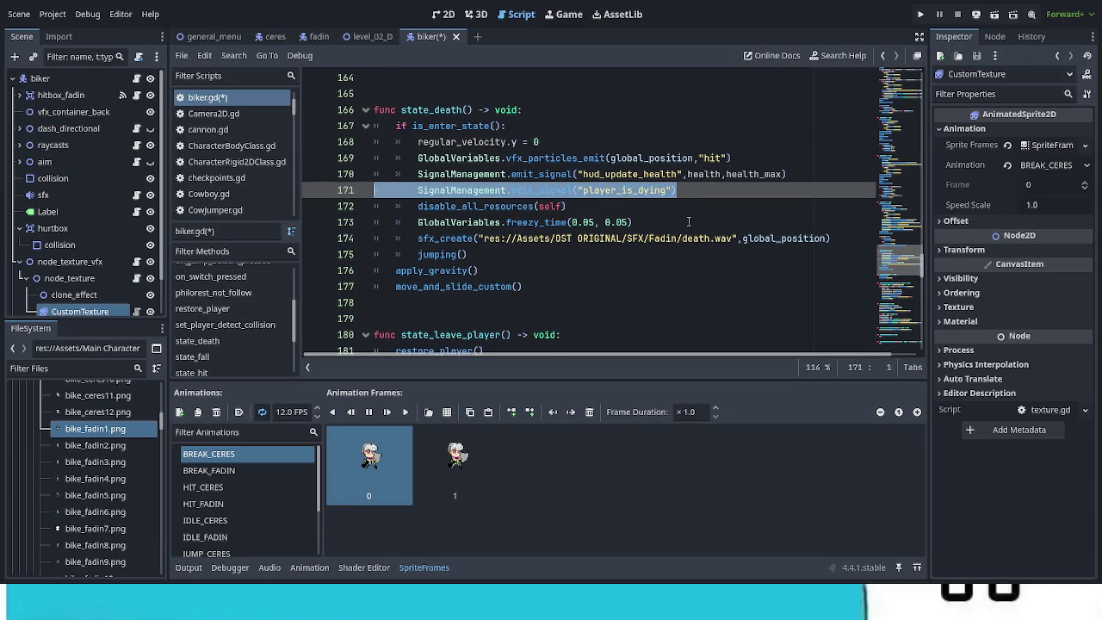
{"action": "key", "text": "BackSpace"}
{"action": "key", "text": "BackSpace"}
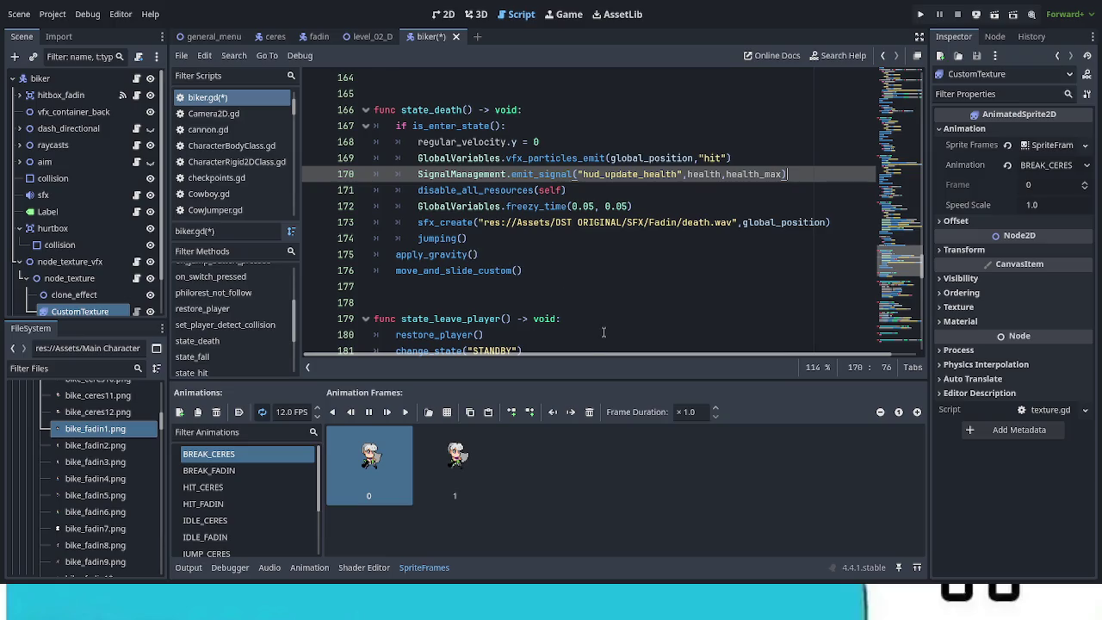
{"action": "scroll", "coordinate": [604, 332], "scroll_direction": "down", "scroll_amount": 7}
{"action": "scroll", "coordinate": [598, 323], "scroll_direction": "down", "scroll_amount": 1}
{"action": "left_click_drag", "start_coordinate": [401, 205], "coordinate": [490, 206]}
{"action": "scroll", "coordinate": [590, 263], "scroll_direction": "up", "scroll_amount": 3}
{"action": "scroll", "coordinate": [586, 263], "scroll_direction": "up", "scroll_amount": 5}
{"action": "left_click", "coordinate": [562, 270]}
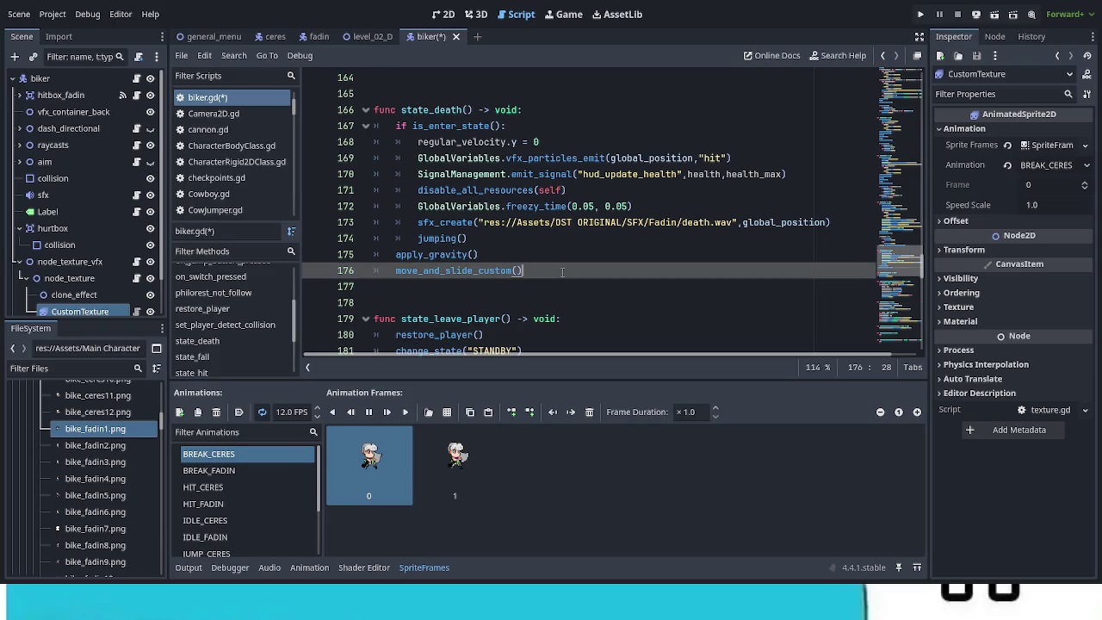
Paste a restore_player() call after move_and_slide_custom() in state_death and save
{"action": "key", "text": "Return"}
{"action": "key", "text": "Return"}
{"action": "key", "text": "ctrl+v"}
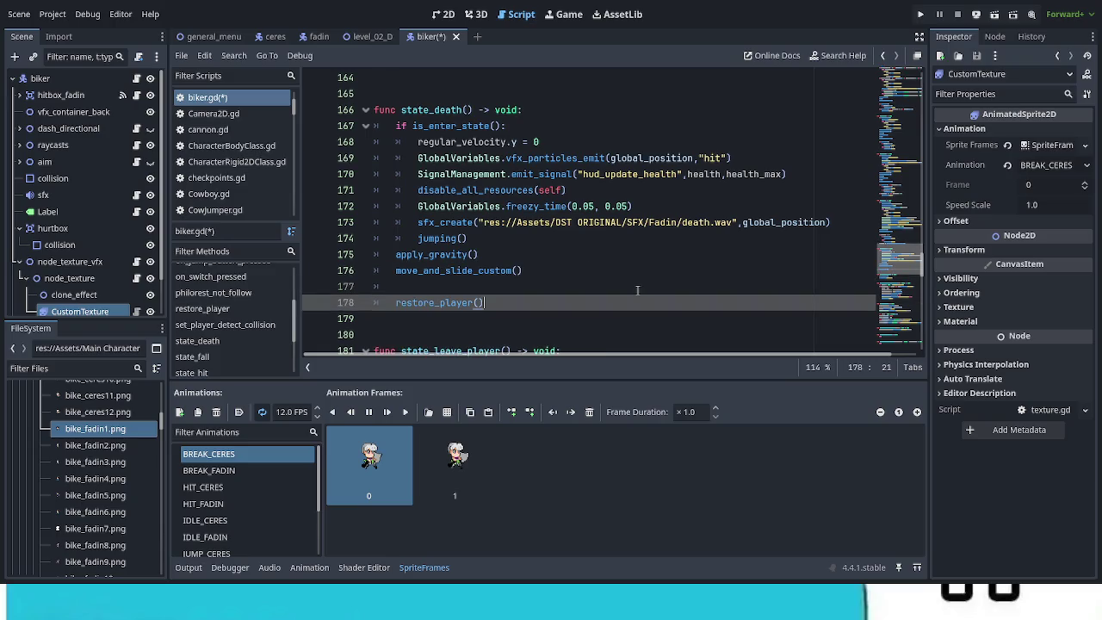
{"action": "key", "text": "ctrl+s"}
Move the hud_update_health signal emission to the line below restore_player()
{"action": "left_click", "coordinate": [421, 174]}
{"action": "left_click_drag", "start_coordinate": [418, 174], "coordinate": [813, 174]}
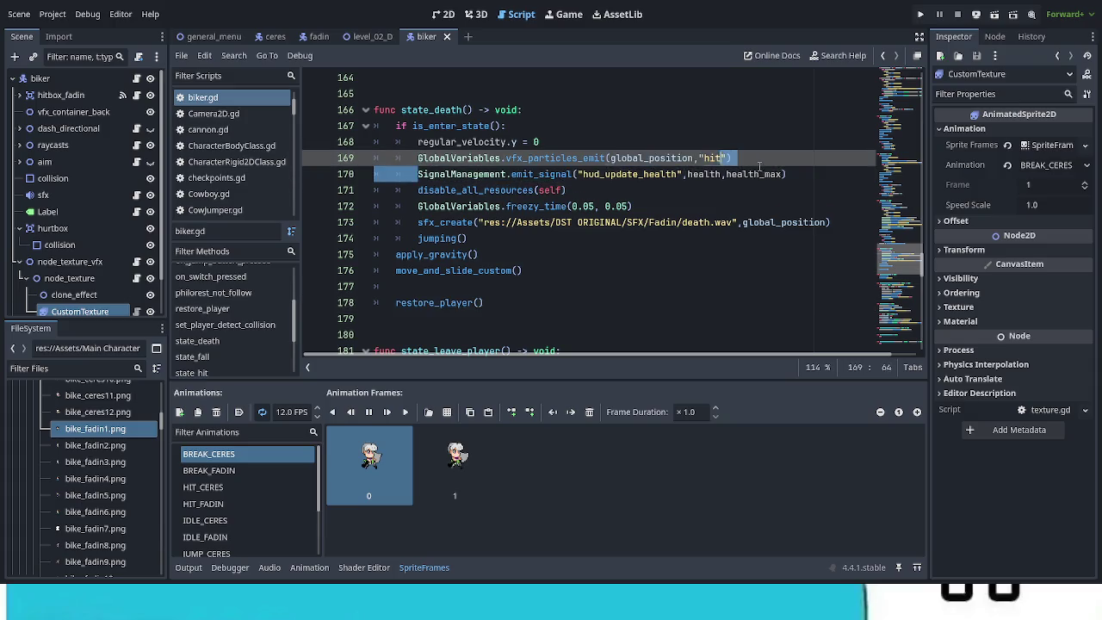
{"action": "key", "text": "BackSpace"}
{"action": "key", "text": "BackSpace"}
{"action": "key", "text": "BackSpace"}
{"action": "key", "text": "BackSpace"}
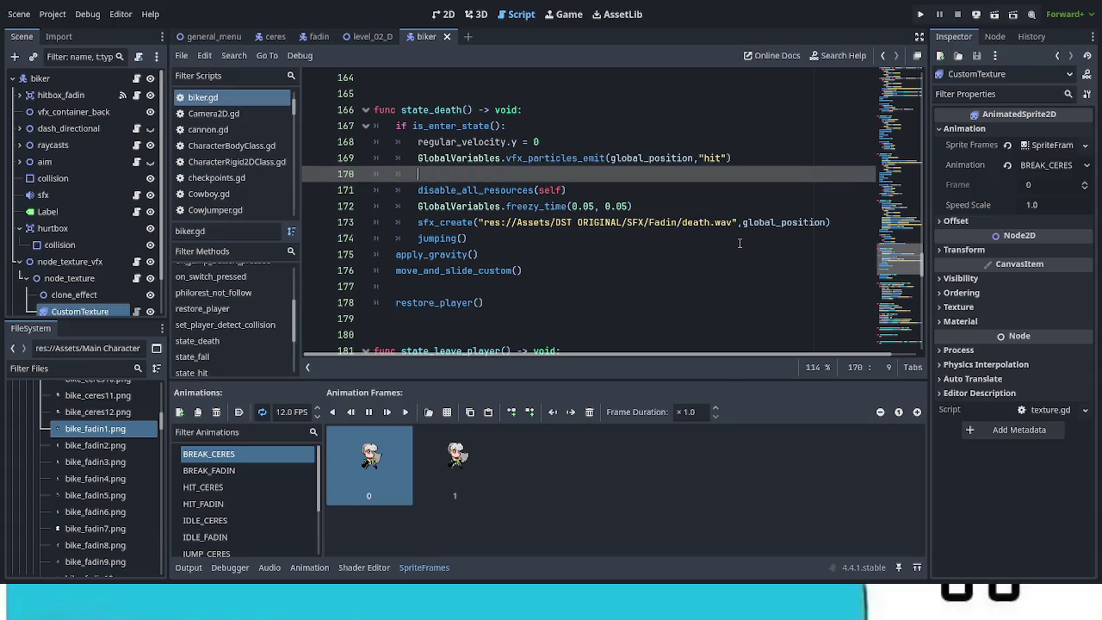
{"action": "left_click", "coordinate": [540, 286]}
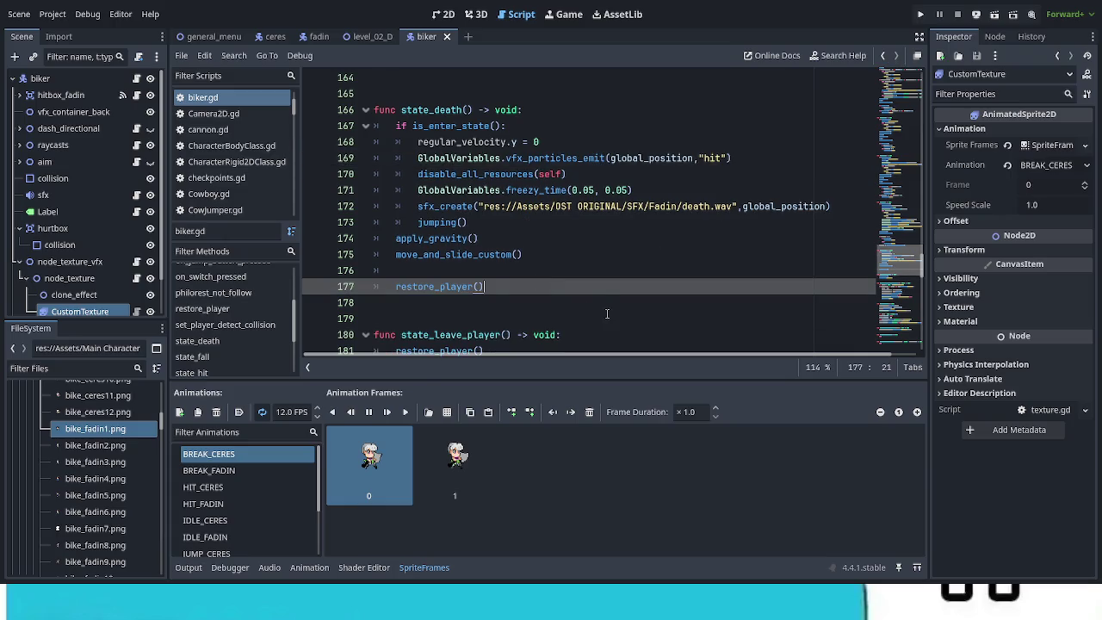
{"action": "key", "text": "Return"}
{"action": "key", "text": "ctrl+v"}
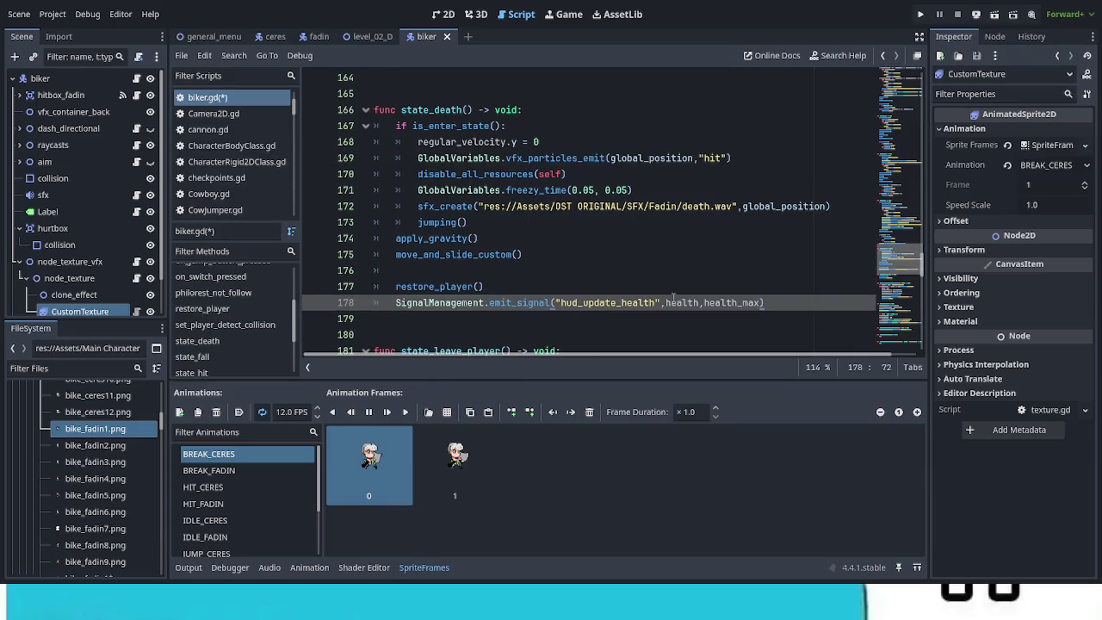
{"action": "scroll", "coordinate": [902, 276], "scroll_direction": "up", "scroll_amount": 15}
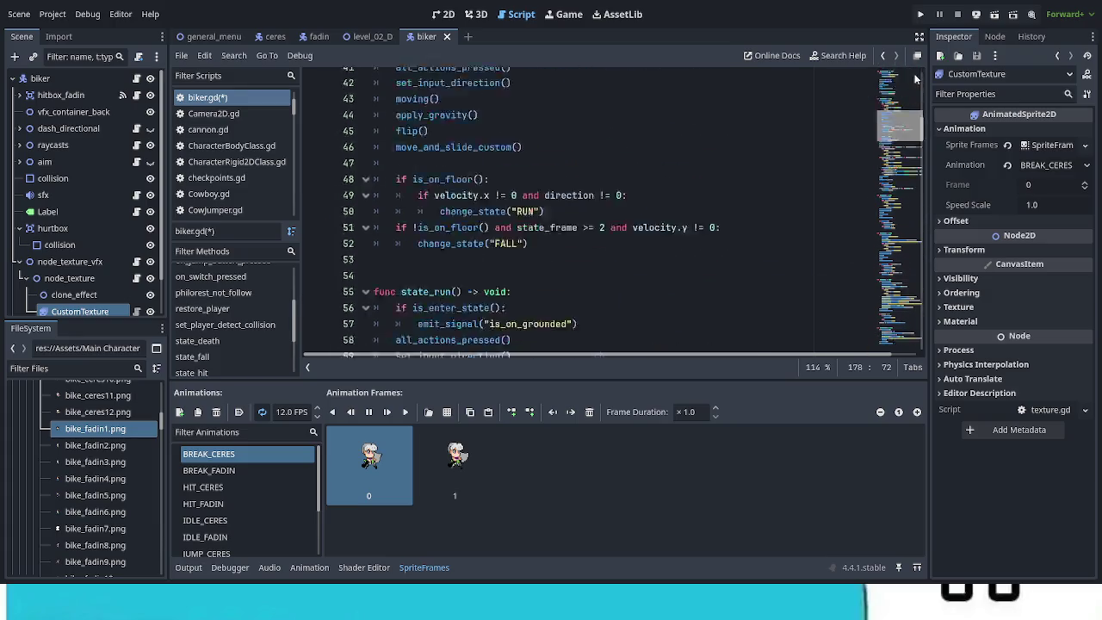
Type 'player' on a new line above restore_player() in state_death
{"action": "double_click", "coordinate": [429, 158]}
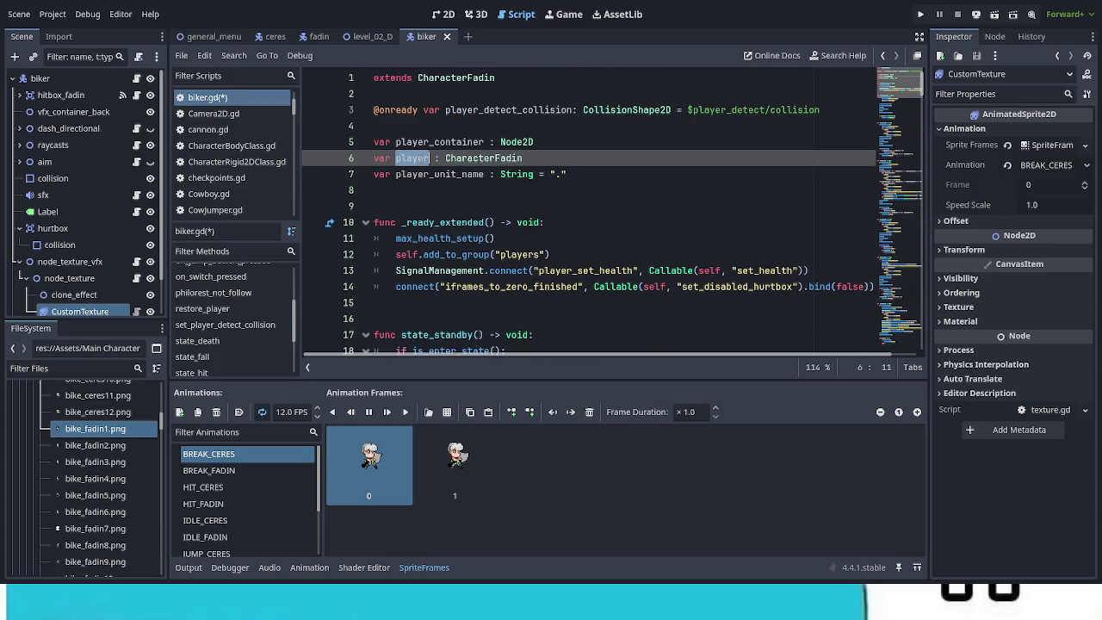
{"action": "left_click", "coordinate": [908, 274]}
{"action": "mouse_move", "coordinate": [908, 273]}
{"action": "left_mouse_down"}
{"action": "mouse_move", "coordinate": [920, 240]}
{"action": "mouse_move", "coordinate": [928, 269]}
{"action": "left_mouse_up"}
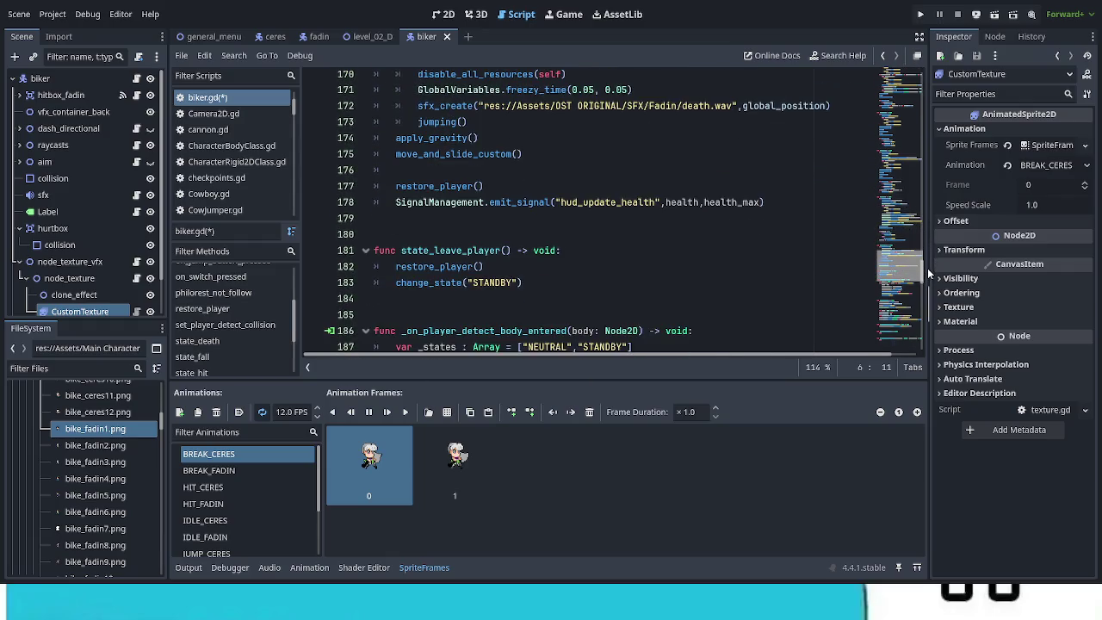
{"action": "left_click", "coordinate": [398, 210]}
{"action": "left_click", "coordinate": [405, 181]}
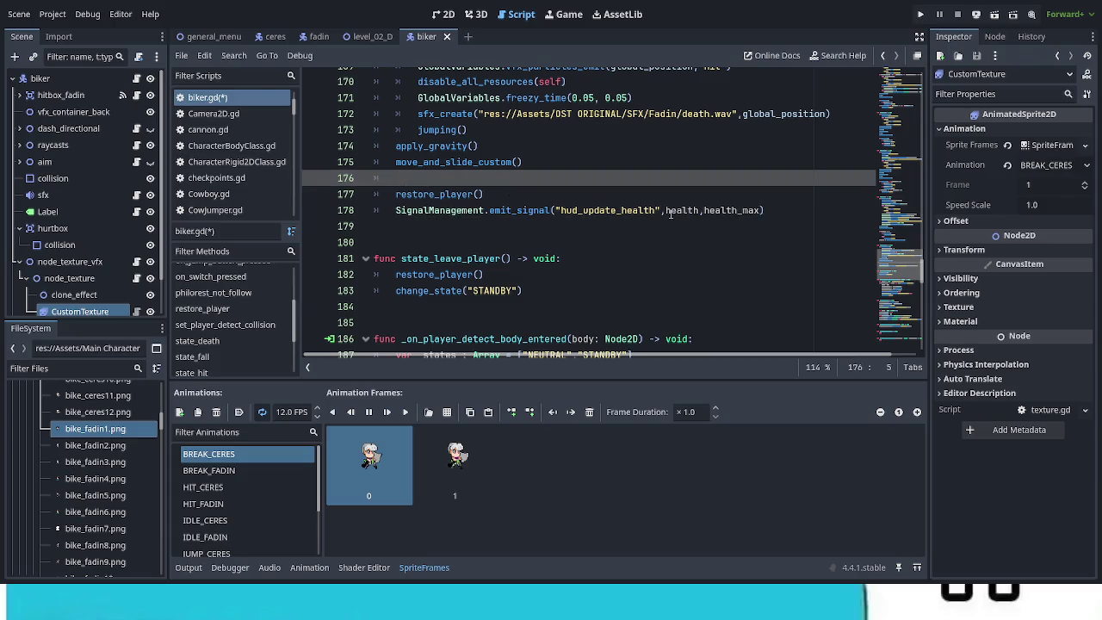
{"action": "key", "text": "Return"}
{"action": "type", "text": "player"}
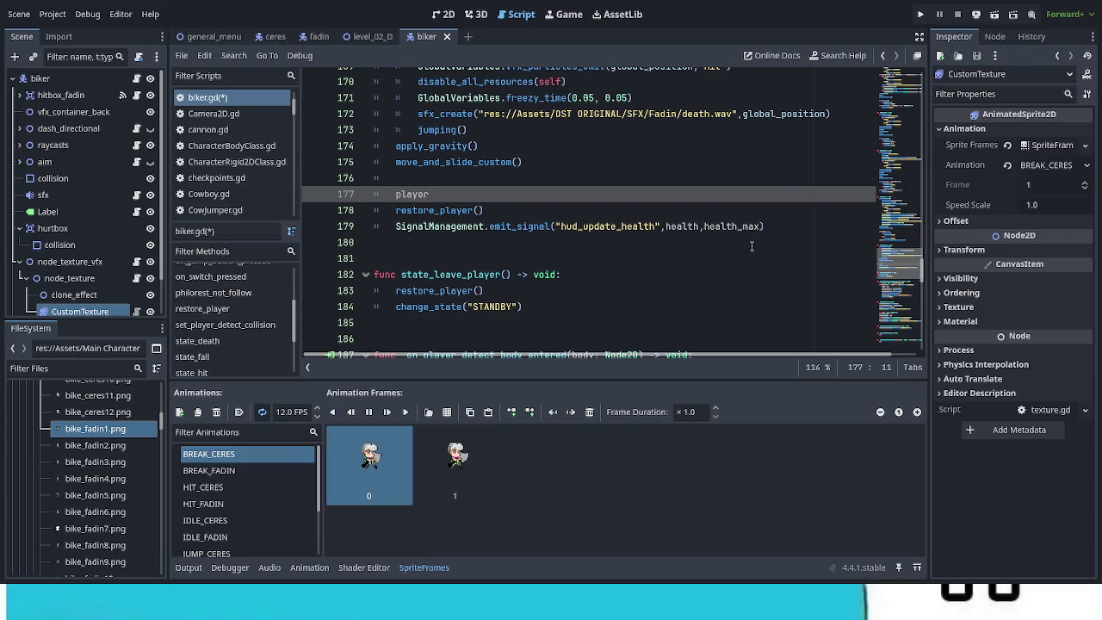
{"action": "left_click_drag", "start_coordinate": [436, 226], "coordinate": [764, 226]}
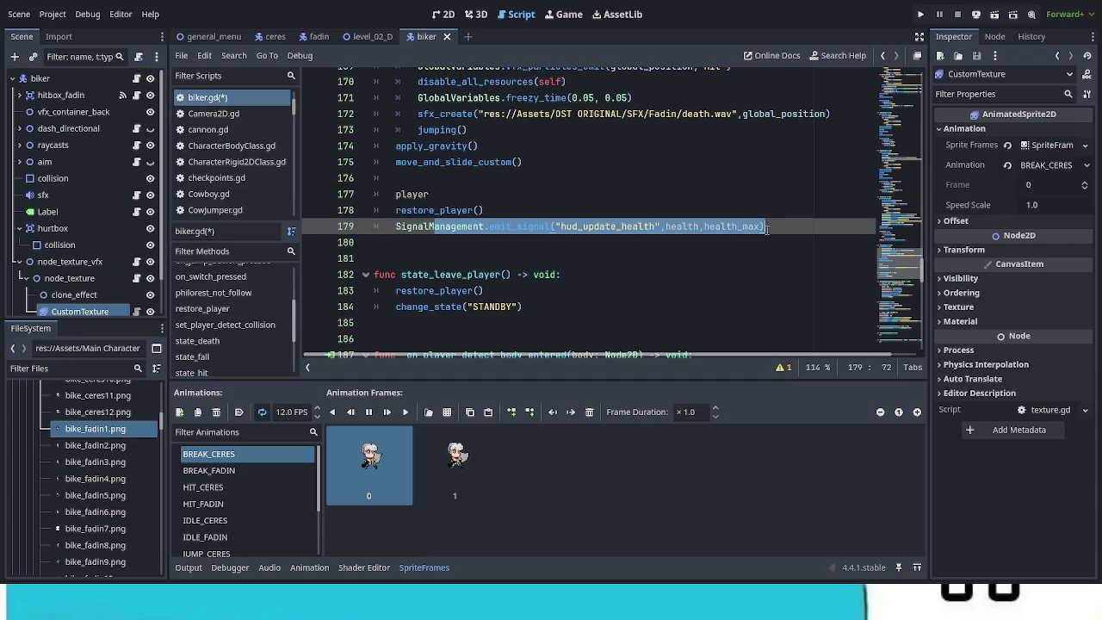
{"action": "key", "text": "BackSpace"}
{"action": "key", "text": "ctrl+z"}
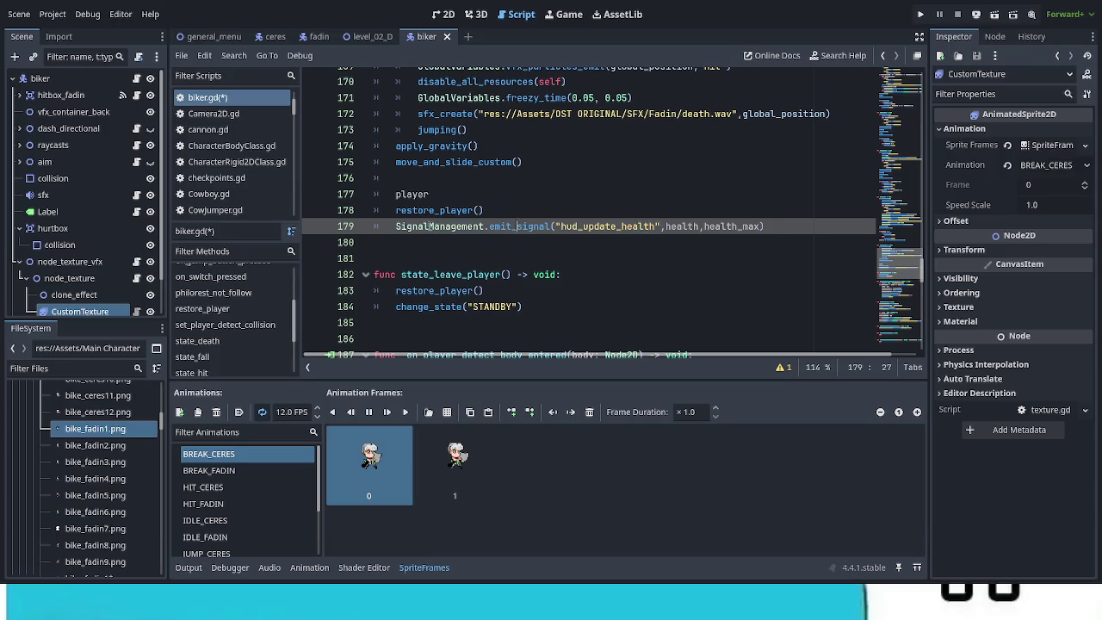
Move the SignalManagement hud_update_health emit line below the 'player' line
{"action": "left_click_drag", "start_coordinate": [395, 227], "coordinate": [771, 226]}
{"action": "key", "text": "ctrl+c"}
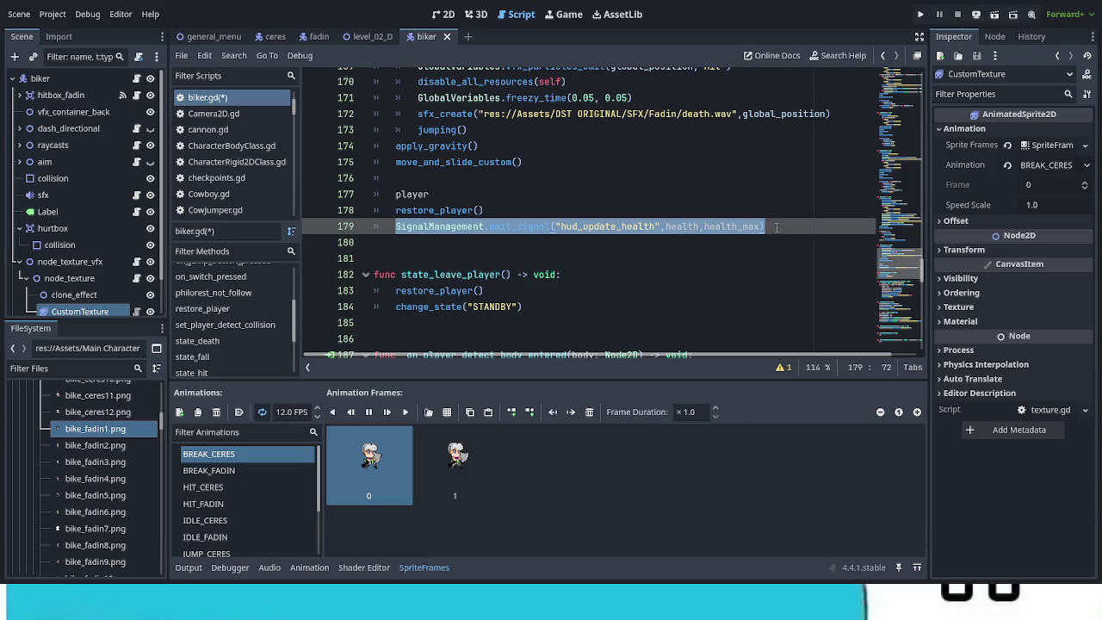
{"action": "key", "text": "BackSpace"}
{"action": "left_click", "coordinate": [495, 195]}
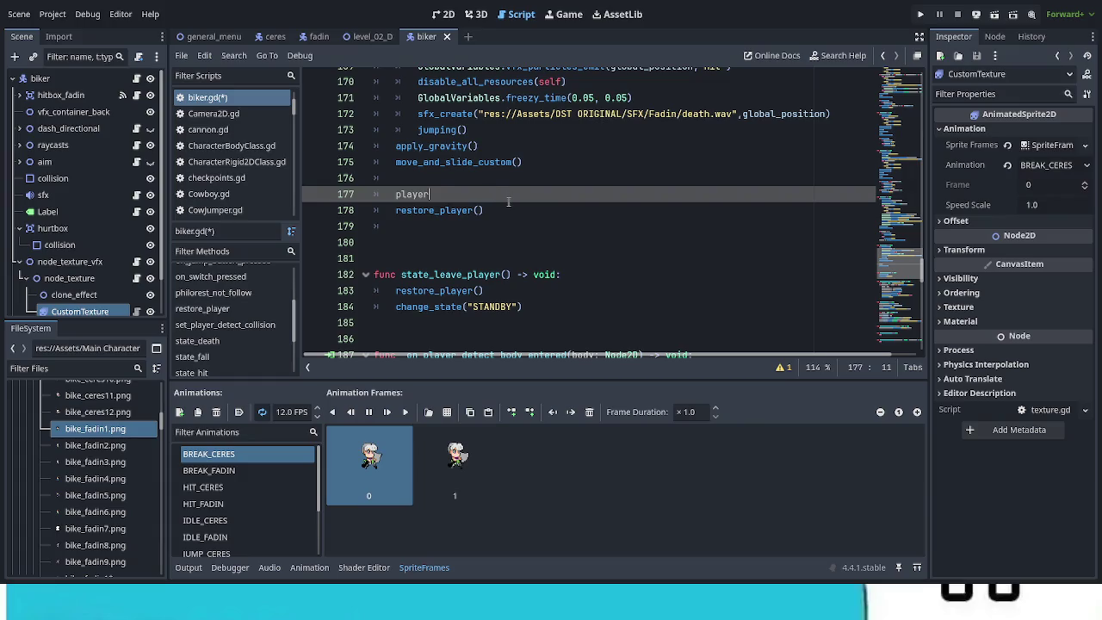
{"action": "key", "text": "Return"}
{"action": "key", "text": "ctrl+v"}
Change the emit arguments to player.health and player.health_max
{"action": "left_click", "coordinate": [452, 198]}
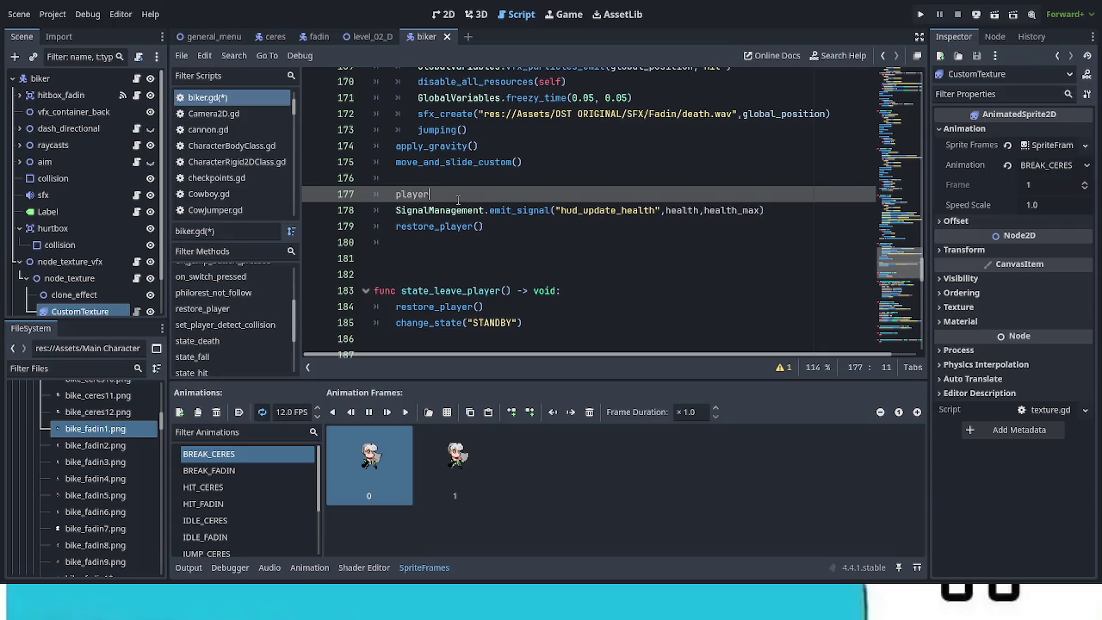
{"action": "type", "text": "."}
{"action": "key", "text": "shift+Left"}
{"action": "key", "text": "shift+Left"}
{"action": "key", "text": "shift+Left"}
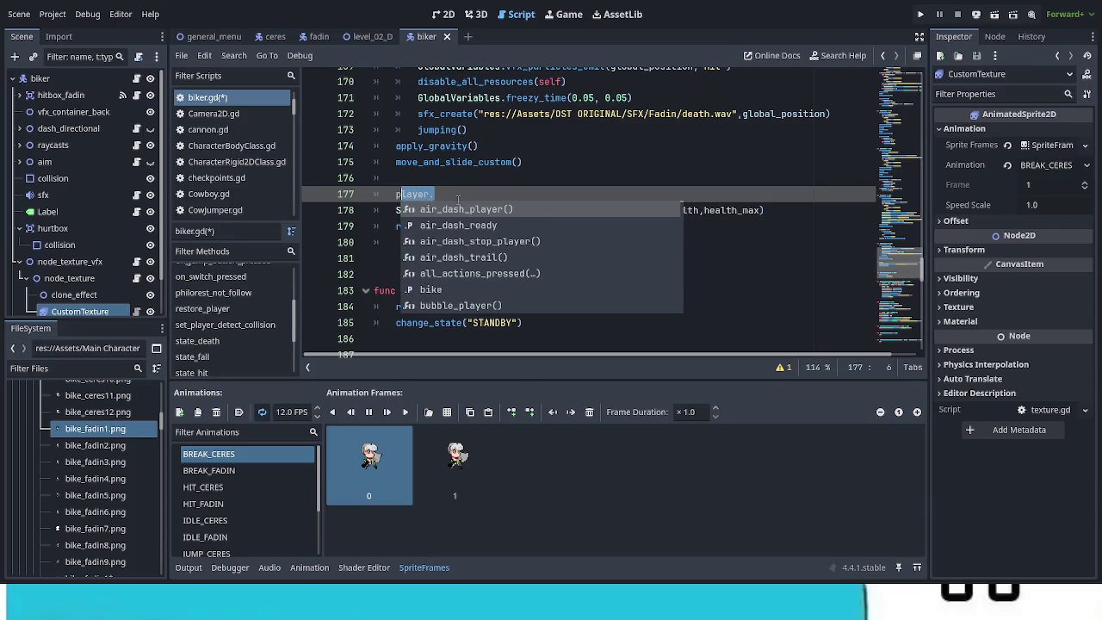
{"action": "key", "text": "BackSpace"}
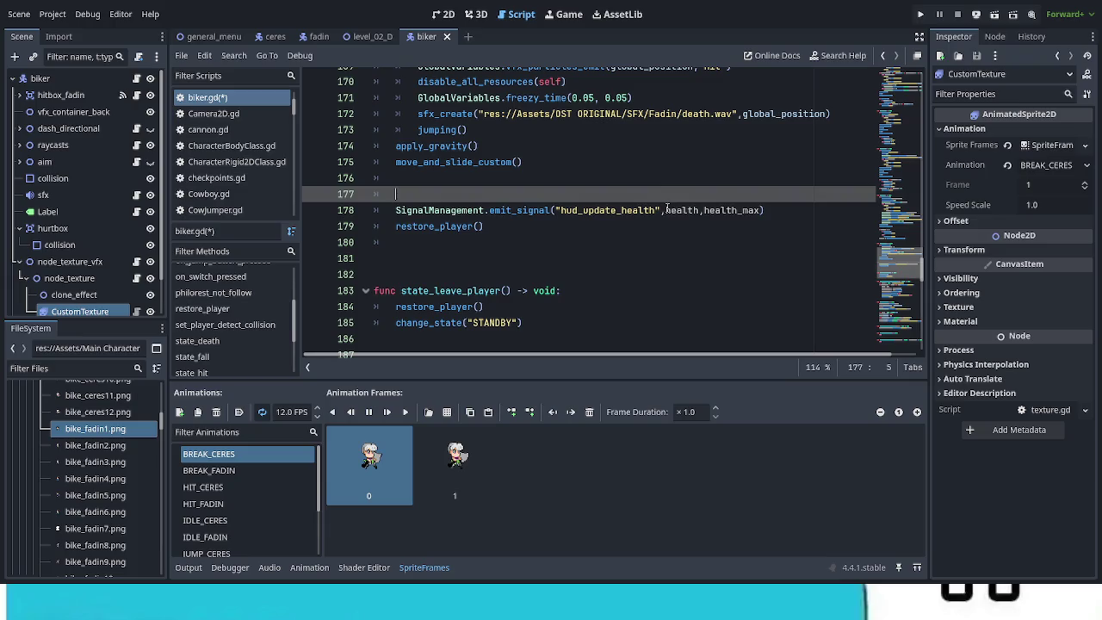
{"action": "left_click", "coordinate": [666, 210]}
{"action": "type", "text": "player."}
{"action": "left_click", "coordinate": [743, 210]}
{"action": "type", "text": "player."}
Remove the extra blank lines around the signal line and save biker.gd
{"action": "left_click", "coordinate": [528, 196]}
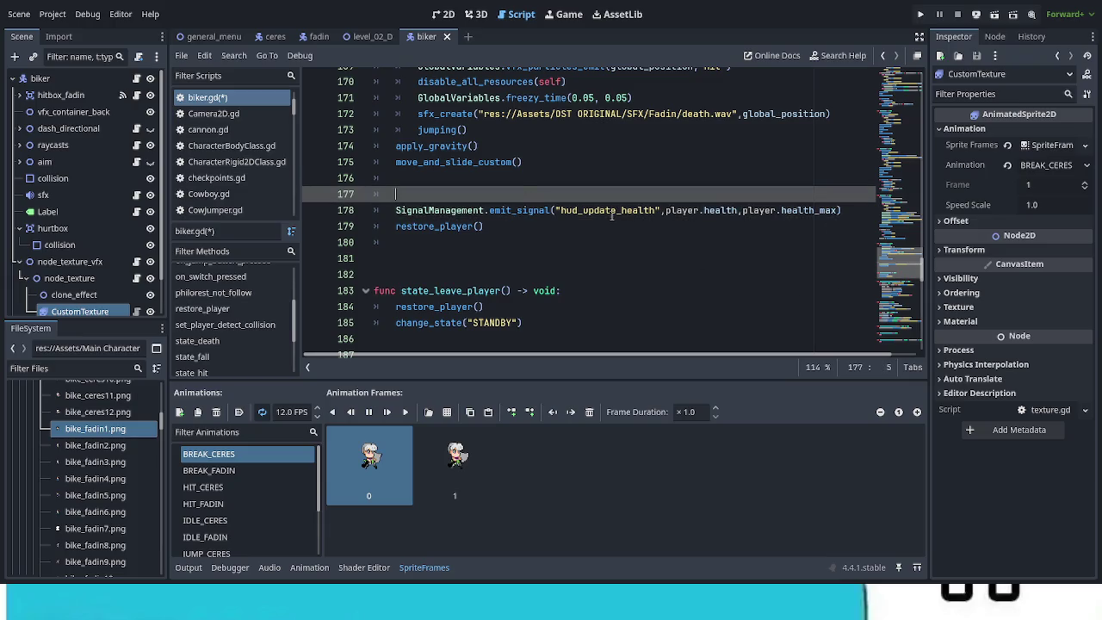
{"action": "key", "text": "BackSpace"}
{"action": "key", "text": "BackSpace"}
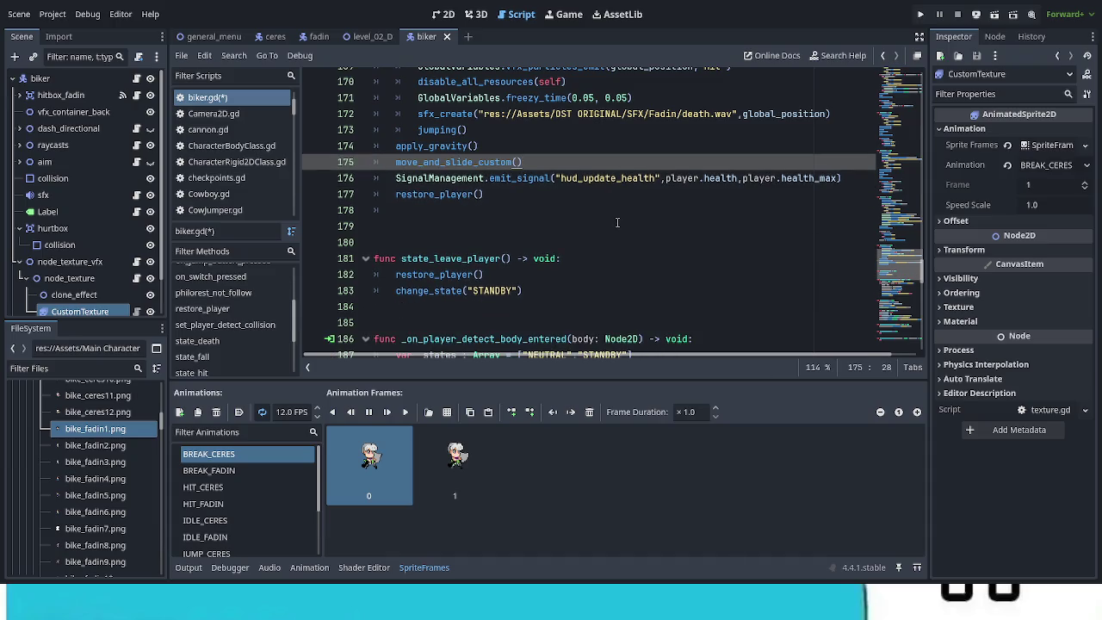
{"action": "left_click", "coordinate": [616, 224]}
{"action": "key", "text": "BackSpace"}
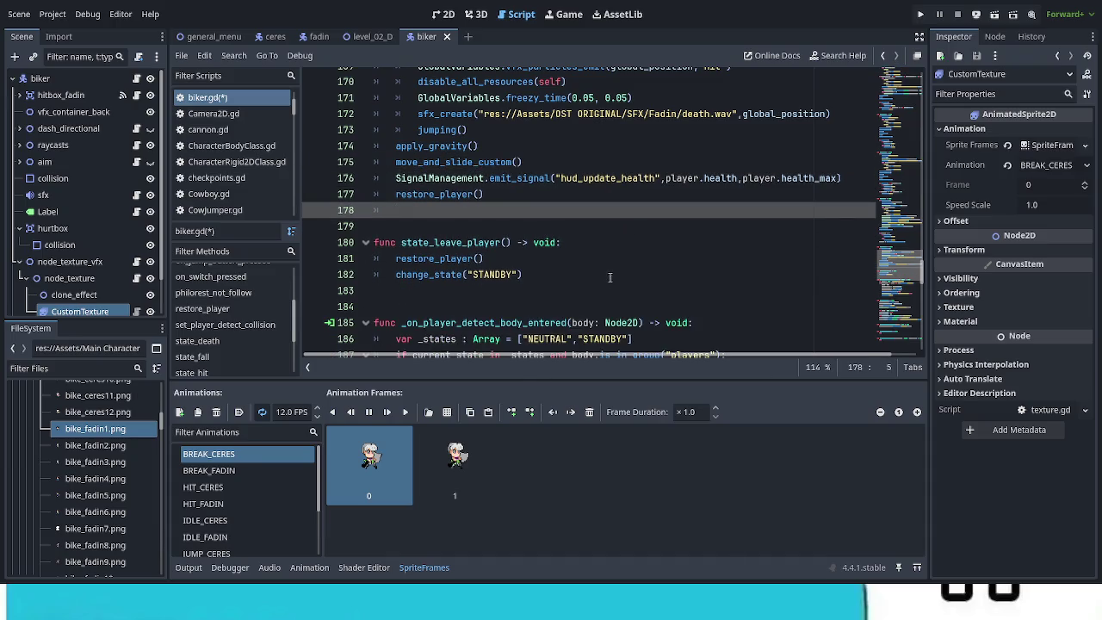
{"action": "scroll", "coordinate": [615, 286], "scroll_direction": "up", "scroll_amount": 1}
{"action": "key", "text": "ctrl+s"}
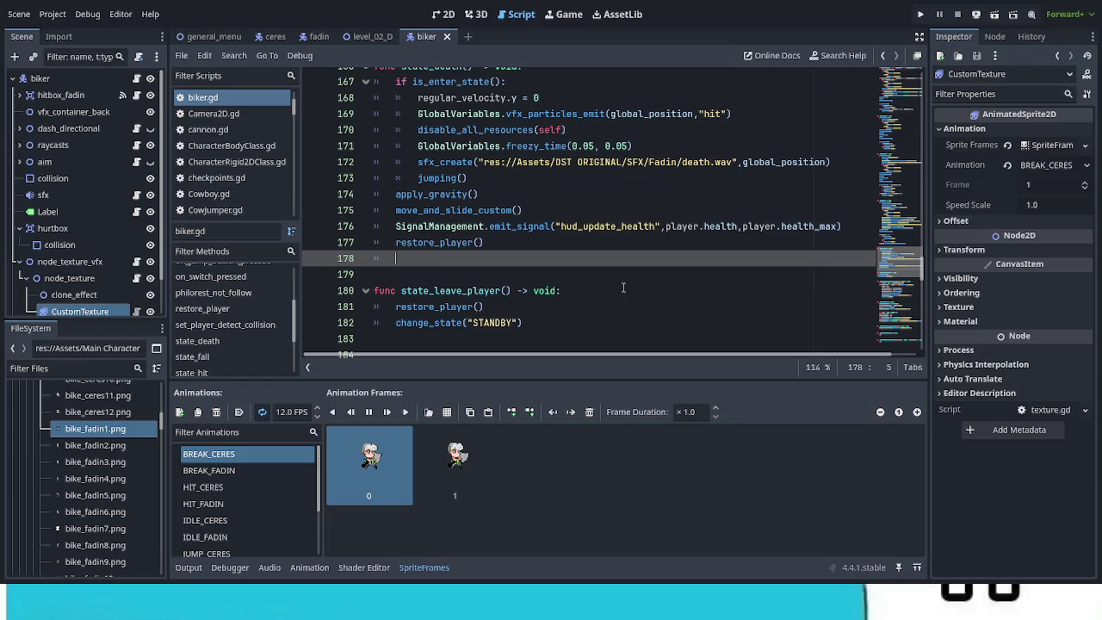
Scroll down to the restore_player() definition on line 197
{"action": "scroll", "coordinate": [620, 285], "scroll_direction": "down", "scroll_amount": 4}
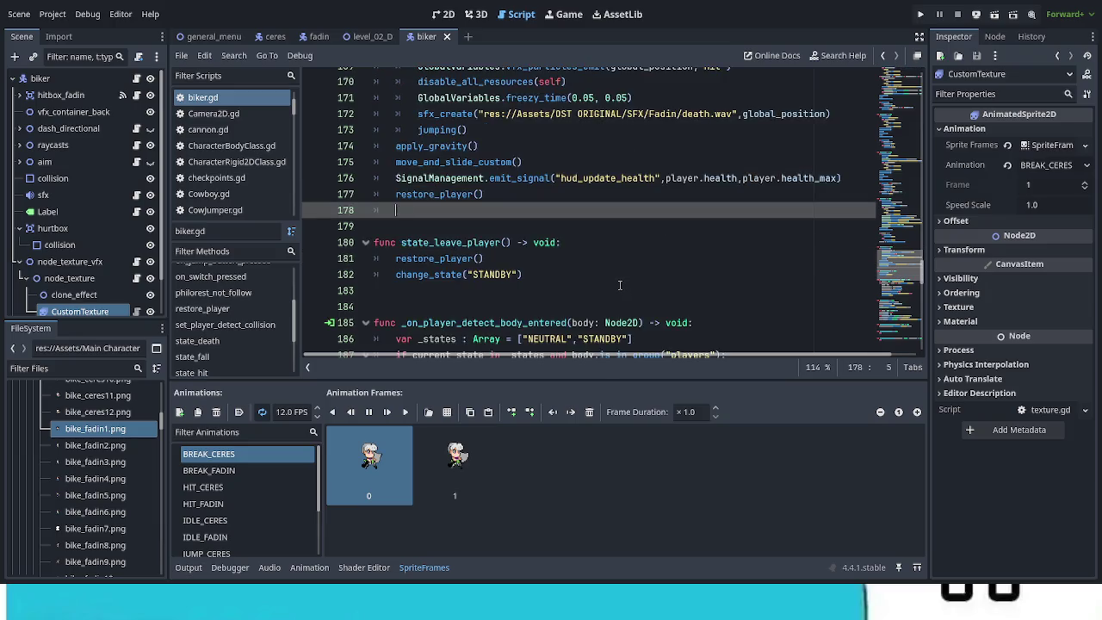
{"action": "scroll", "coordinate": [619, 285], "scroll_direction": "down", "scroll_amount": 1}
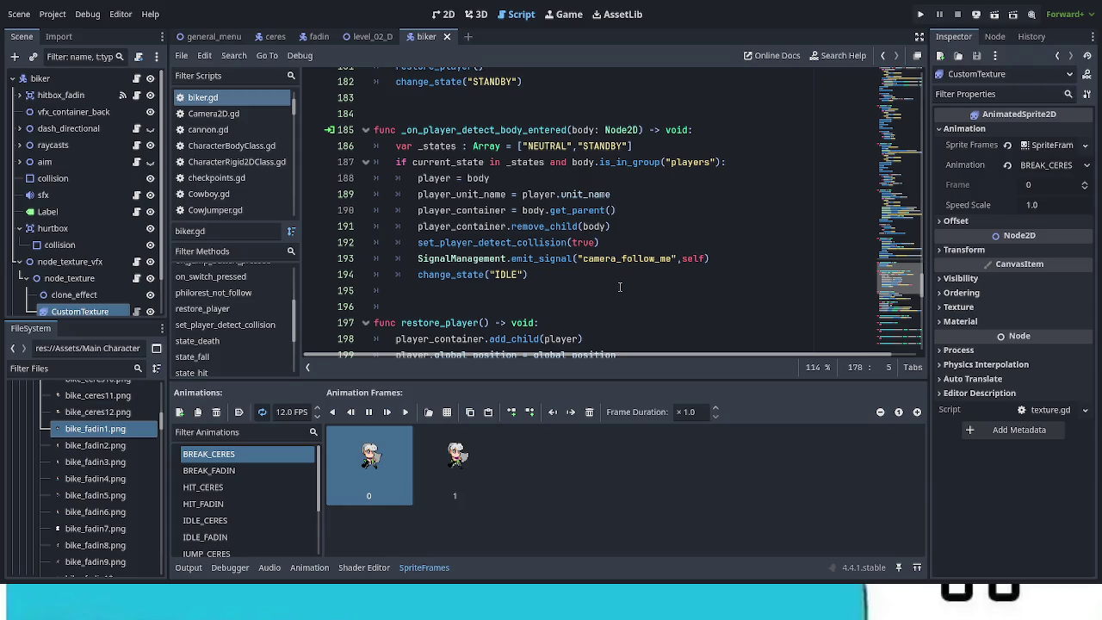
{"action": "scroll", "coordinate": [619, 287], "scroll_direction": "down", "scroll_amount": 2}
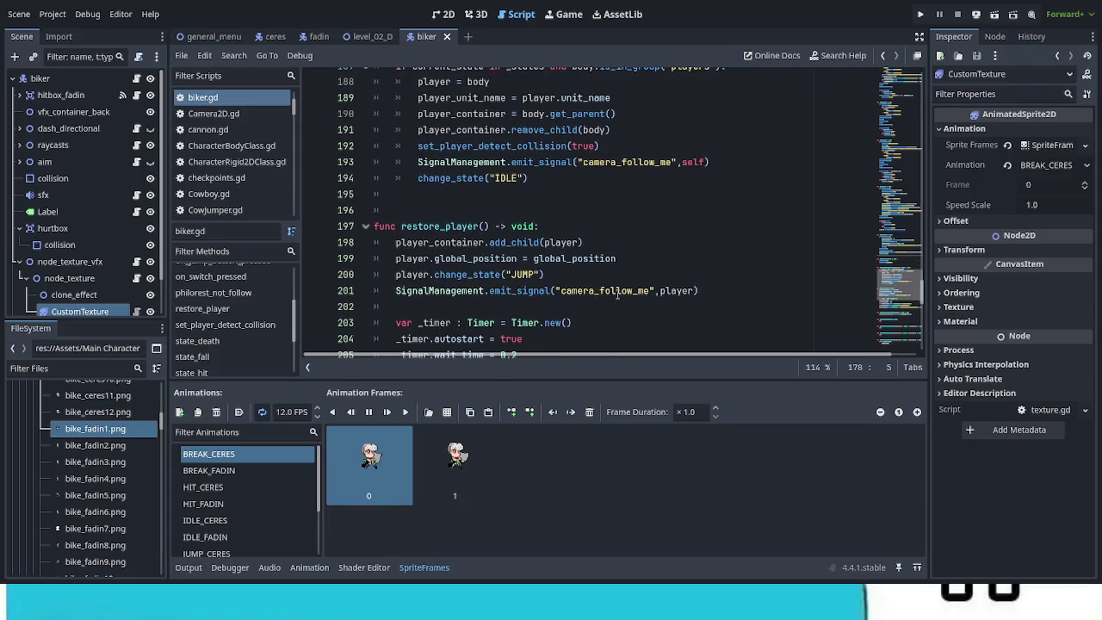
{"action": "scroll", "coordinate": [617, 295], "scroll_direction": "down", "scroll_amount": 3}
{"action": "scroll", "coordinate": [617, 296], "scroll_direction": "up", "scroll_amount": 1}
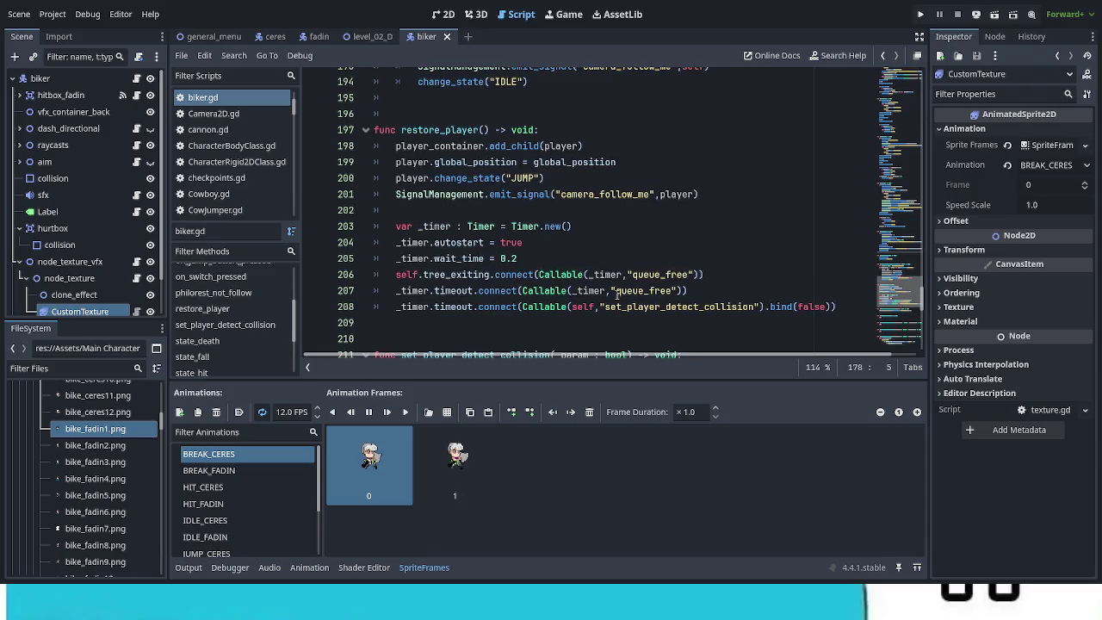
{"action": "scroll", "coordinate": [616, 295], "scroll_direction": "down", "scroll_amount": 1}
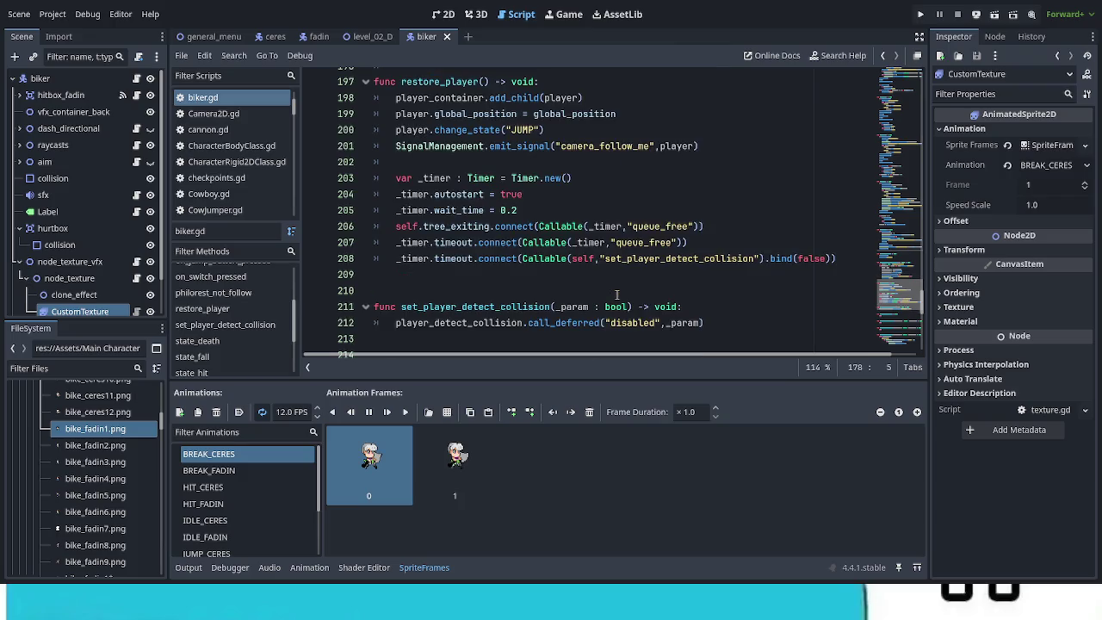
{"action": "left_click", "coordinate": [483, 81]}
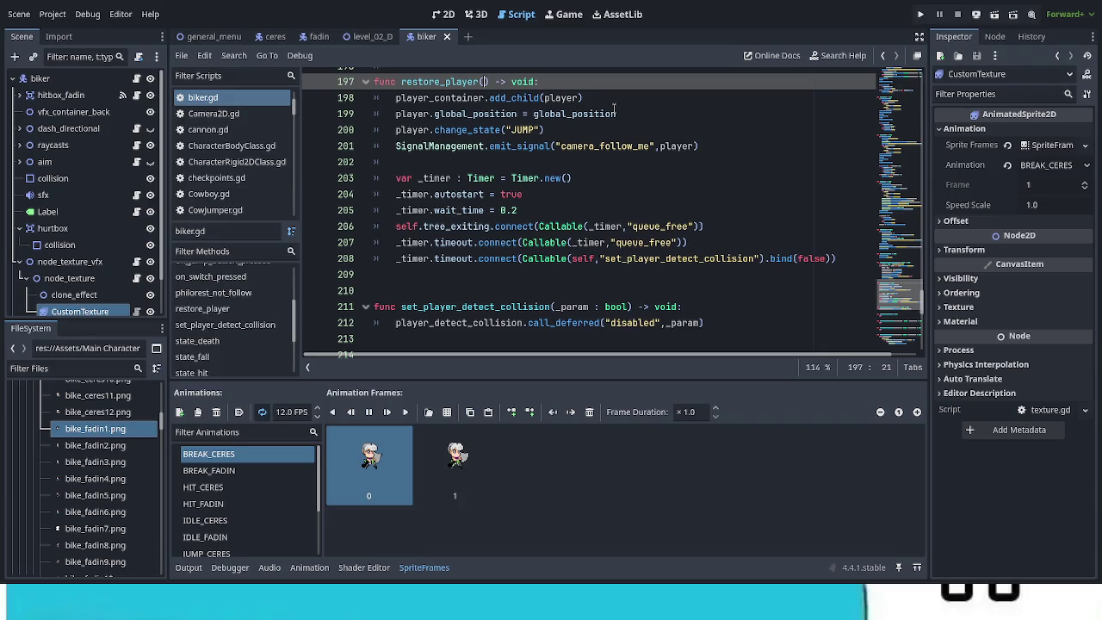
Add the parameter _restore_hurtbox : bool = true to restore_player()
{"action": "type", "text": "_resto"}
{"action": "type", "text": "re"}
{"action": "type", "text": " : hurt"}
{"action": "key", "text": "BackSpace"}
{"action": "key", "text": "BackSpace"}
{"action": "key", "text": "BackSpace"}
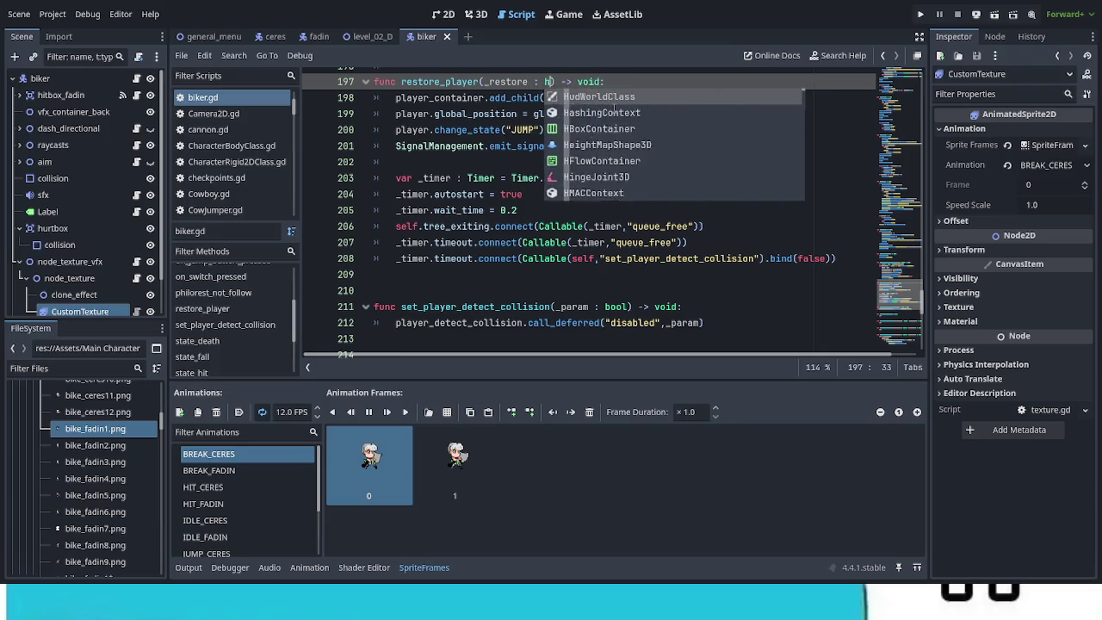
{"action": "type", "text": "_hurtbox"}
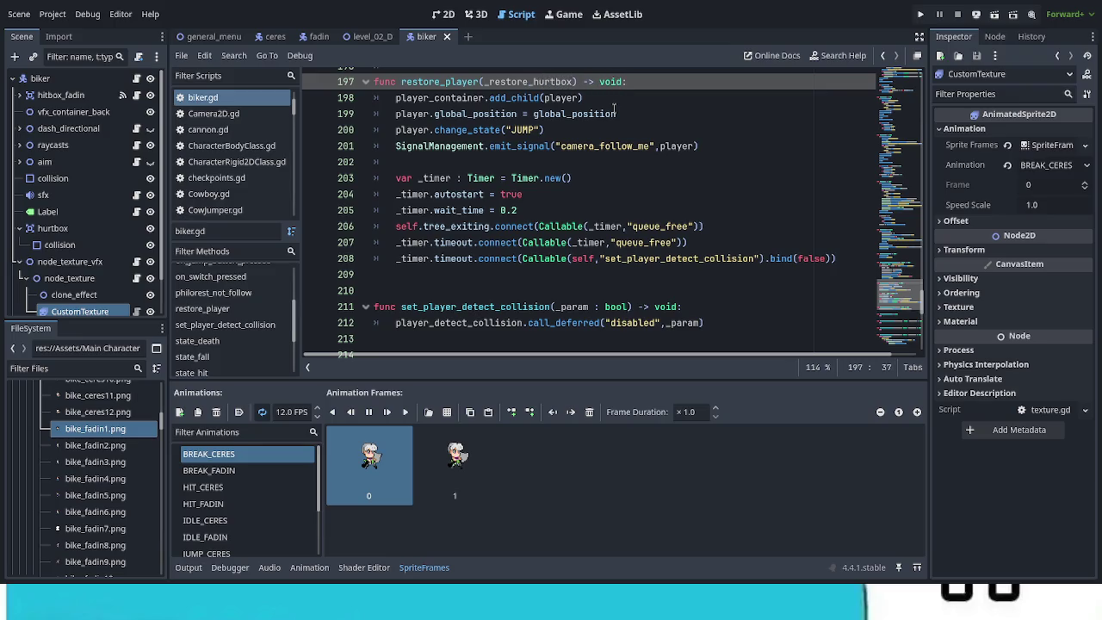
{"action": "type", "text": " : bool"}
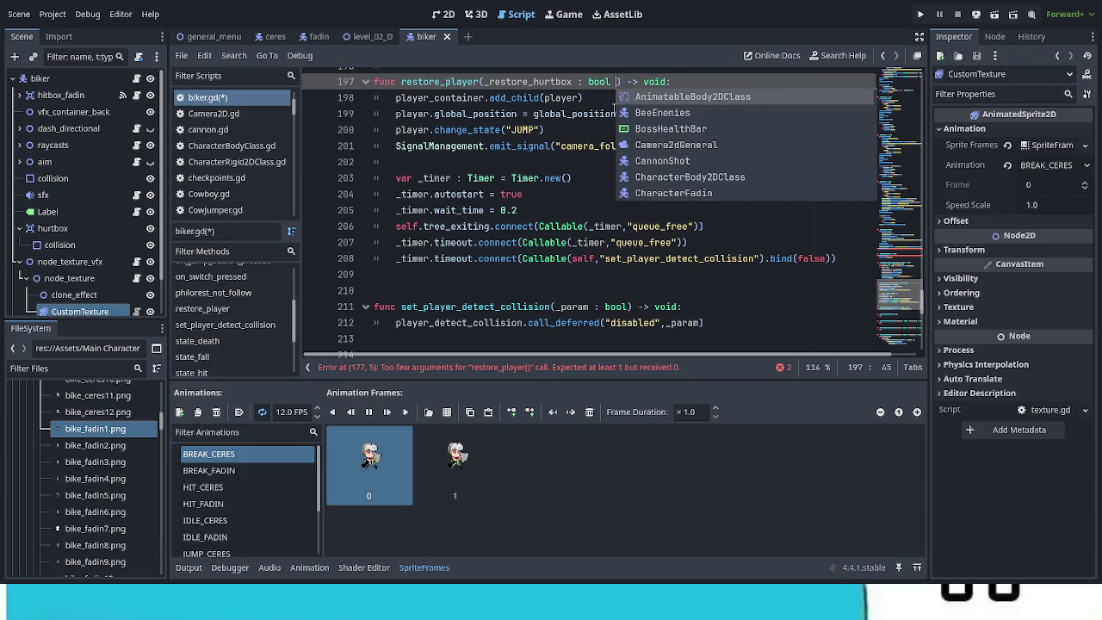
{"action": "type", "text": " = true"}
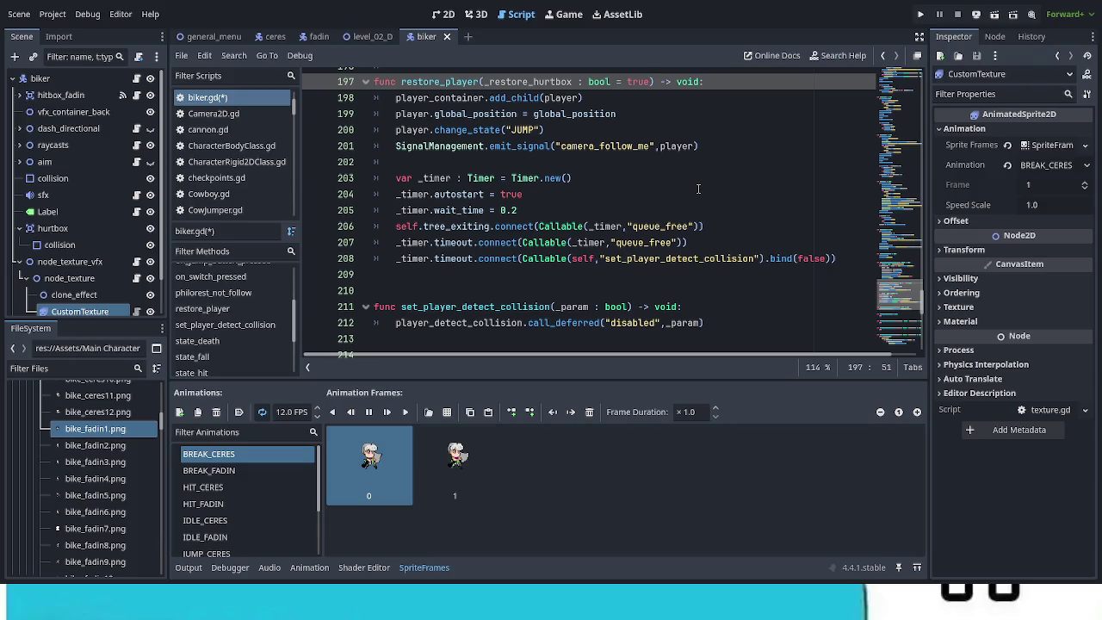
{"action": "left_click", "coordinate": [638, 164]}
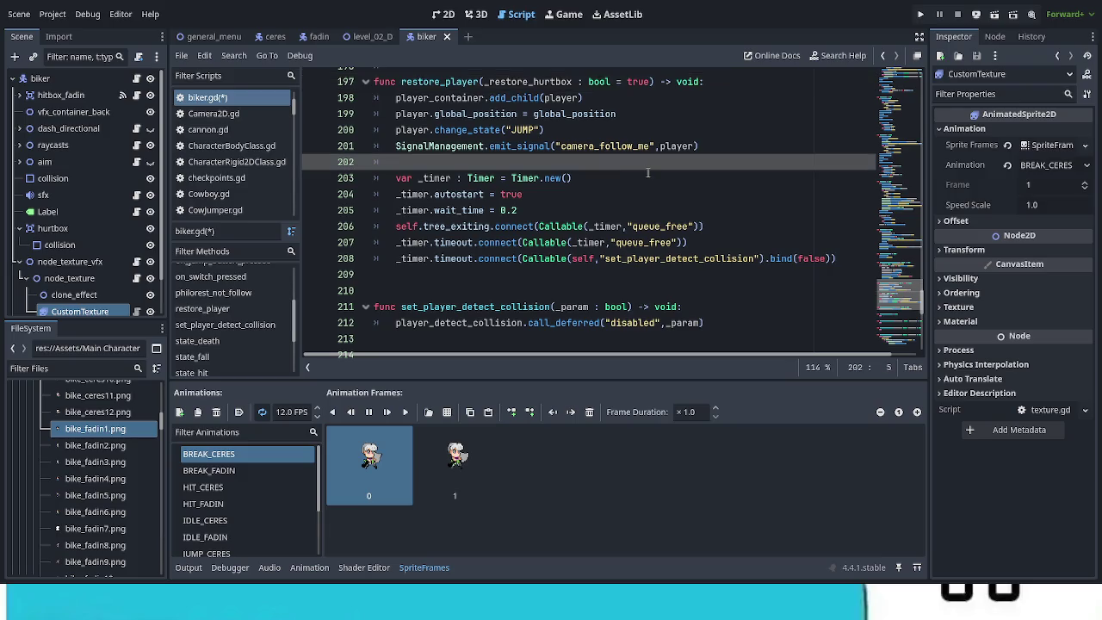
{"action": "key", "text": "Return"}
Indent the timer block (lines 204–209) under 'if _restore_hurtbox:', drop the blank line, and save
{"action": "type", "text": "if "}
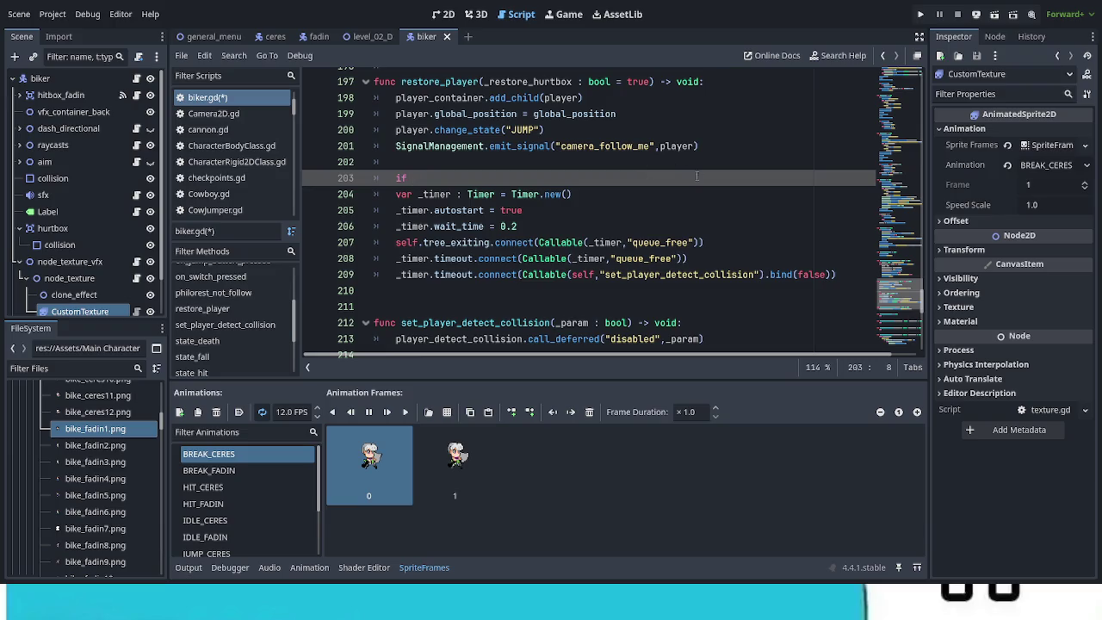
{"action": "type", "text": "_restore_hurtbox:"}
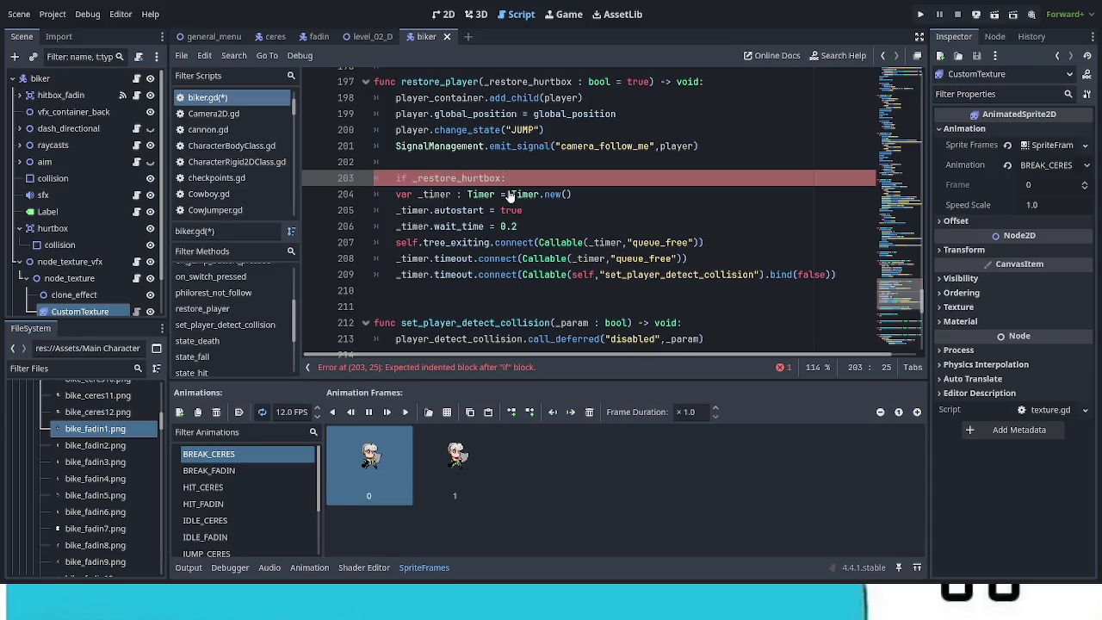
{"action": "mouse_move", "coordinate": [391, 194]}
{"action": "left_mouse_down"}
{"action": "mouse_move", "coordinate": [465, 258]}
{"action": "mouse_move", "coordinate": [429, 274]}
{"action": "left_mouse_up"}
{"action": "key", "text": "Tab"}
{"action": "left_click", "coordinate": [502, 290]}
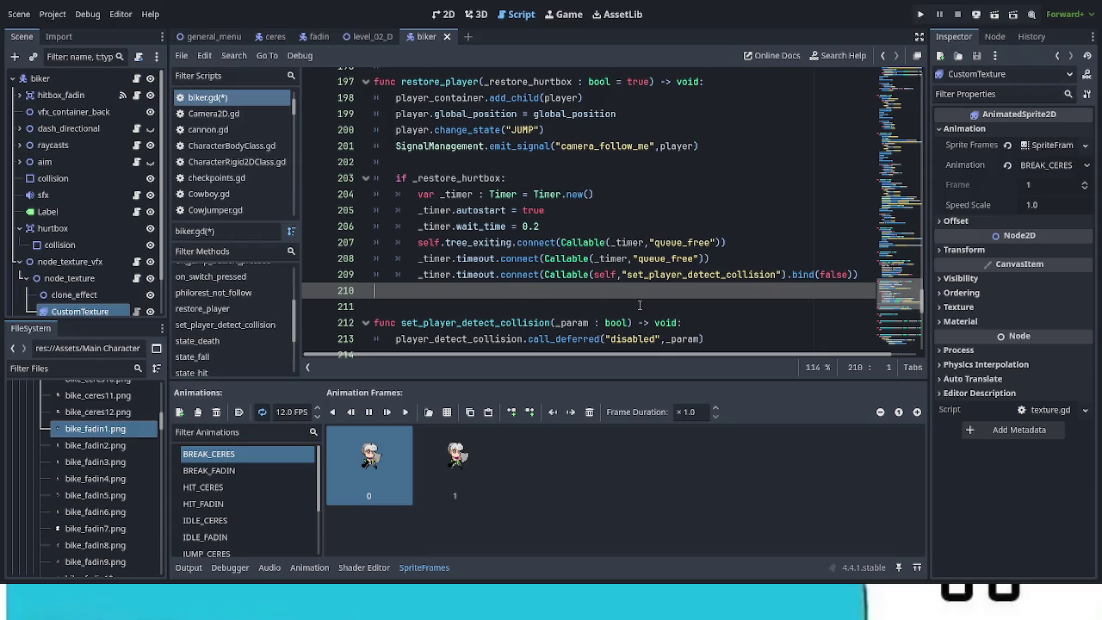
{"action": "key", "text": "ctrl+s"}
{"action": "left_click", "coordinate": [449, 157]}
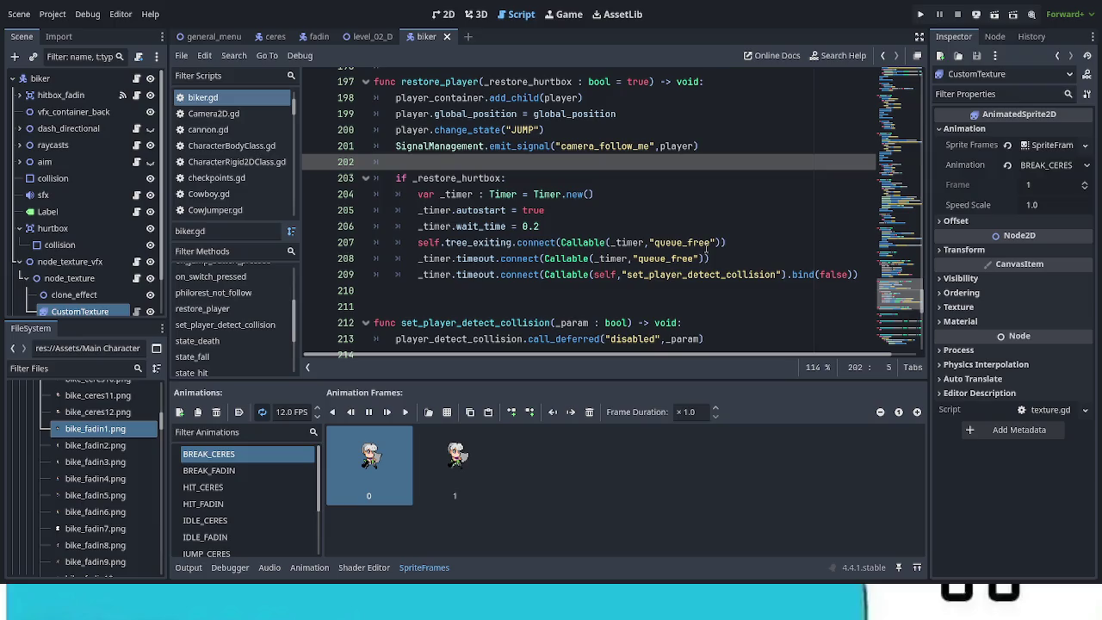
{"action": "key", "text": "BackSpace"}
{"action": "key", "text": "BackSpace"}
{"action": "scroll", "coordinate": [739, 305], "scroll_direction": "up", "scroll_amount": 2}
{"action": "key", "text": "ctrl+s"}
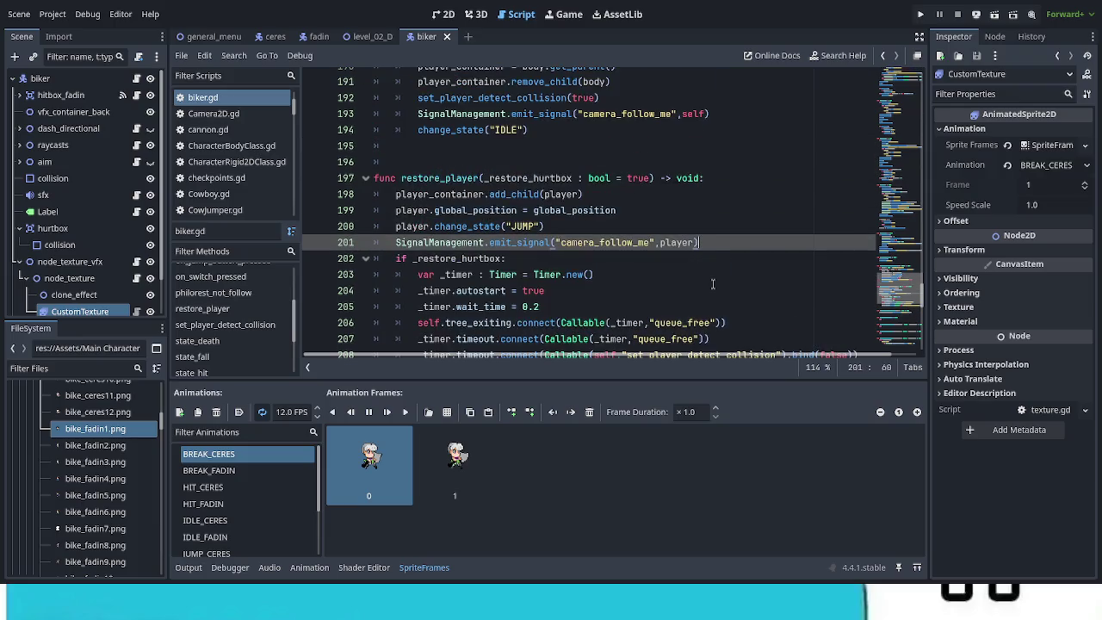
{"action": "scroll", "coordinate": [712, 284], "scroll_direction": "down", "scroll_amount": 5}
{"action": "scroll", "coordinate": [711, 284], "scroll_direction": "down", "scroll_amount": 3}
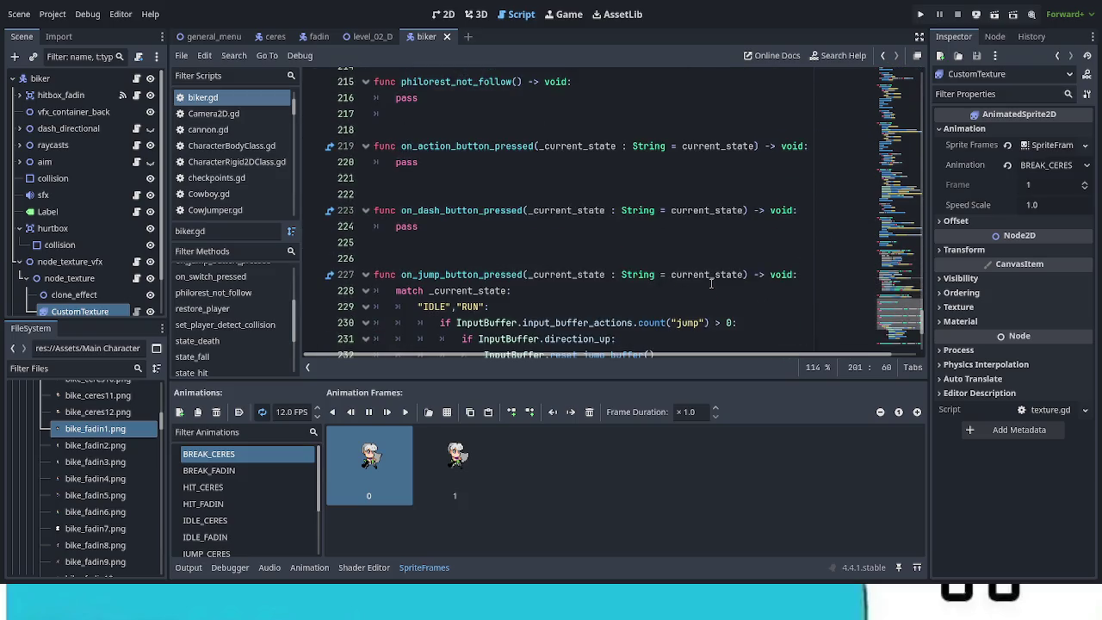
{"action": "scroll", "coordinate": [711, 284], "scroll_direction": "down", "scroll_amount": 3}
{"action": "scroll", "coordinate": [711, 284], "scroll_direction": "up", "scroll_amount": 9}
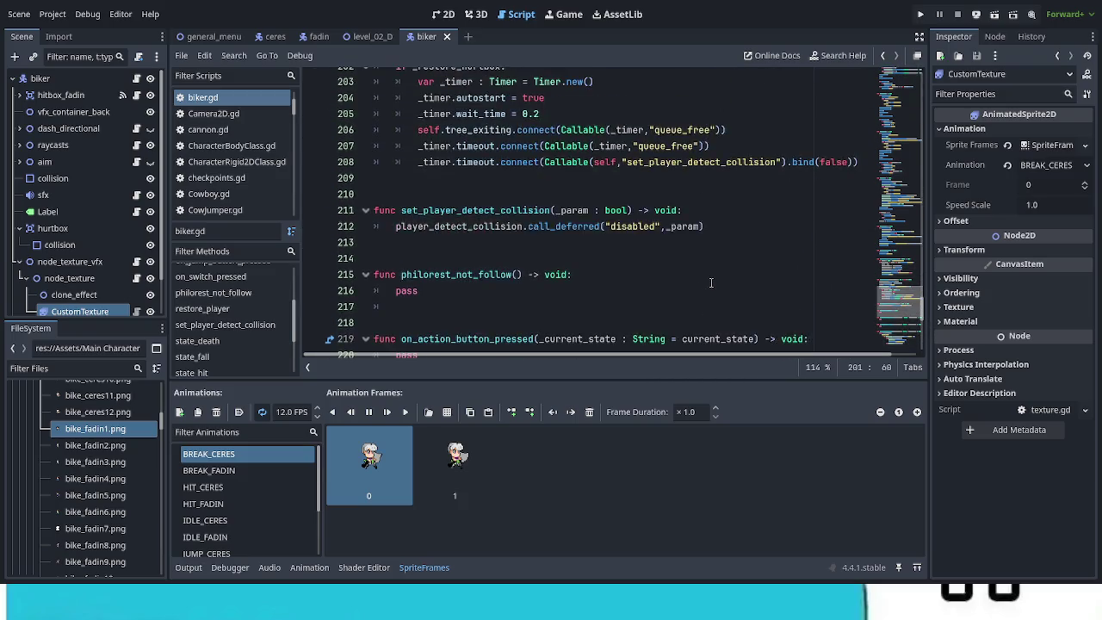
{"action": "scroll", "coordinate": [712, 283], "scroll_direction": "up", "scroll_amount": 2}
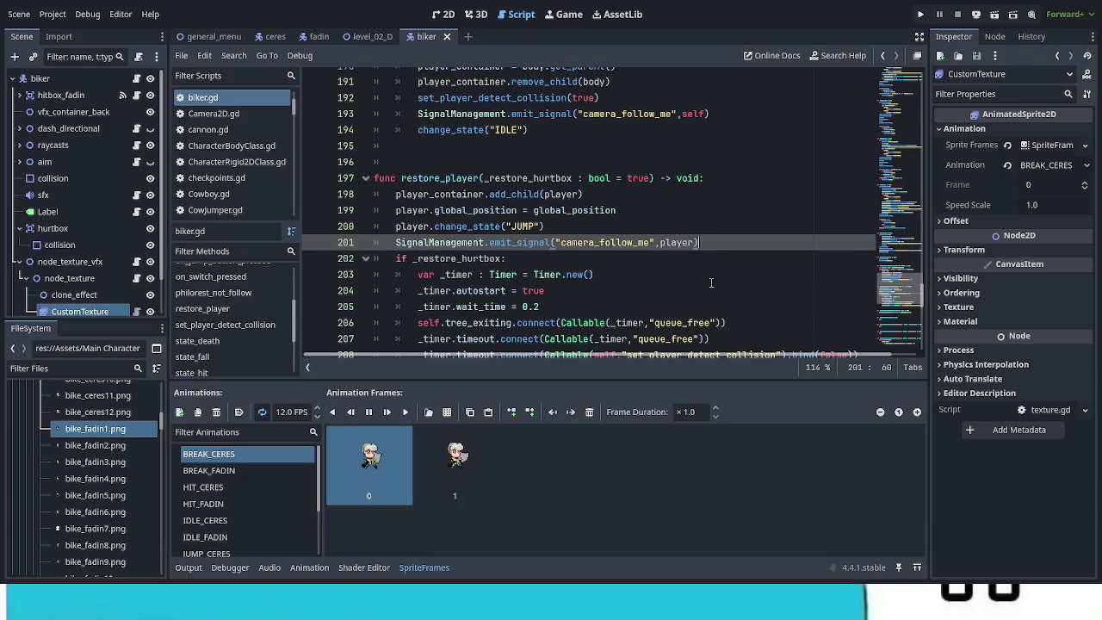
{"action": "scroll", "coordinate": [711, 282], "scroll_direction": "down", "scroll_amount": 1}
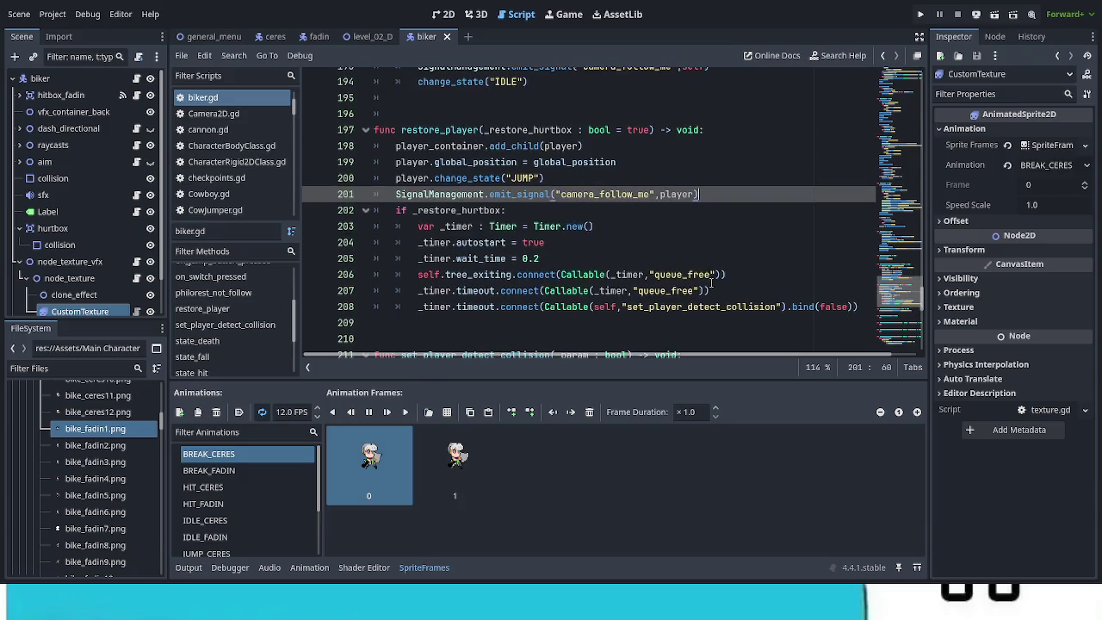
{"action": "scroll", "coordinate": [712, 284], "scroll_direction": "up", "scroll_amount": 2}
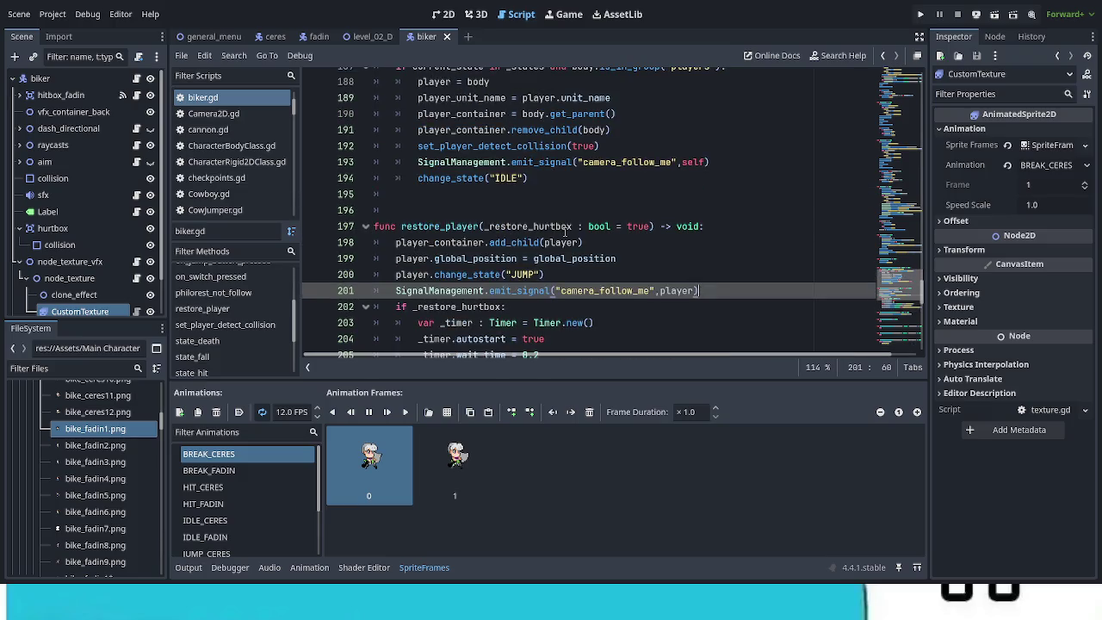
{"action": "scroll", "coordinate": [565, 232], "scroll_direction": "up", "scroll_amount": 3}
{"action": "scroll", "coordinate": [568, 236], "scroll_direction": "up", "scroll_amount": 2}
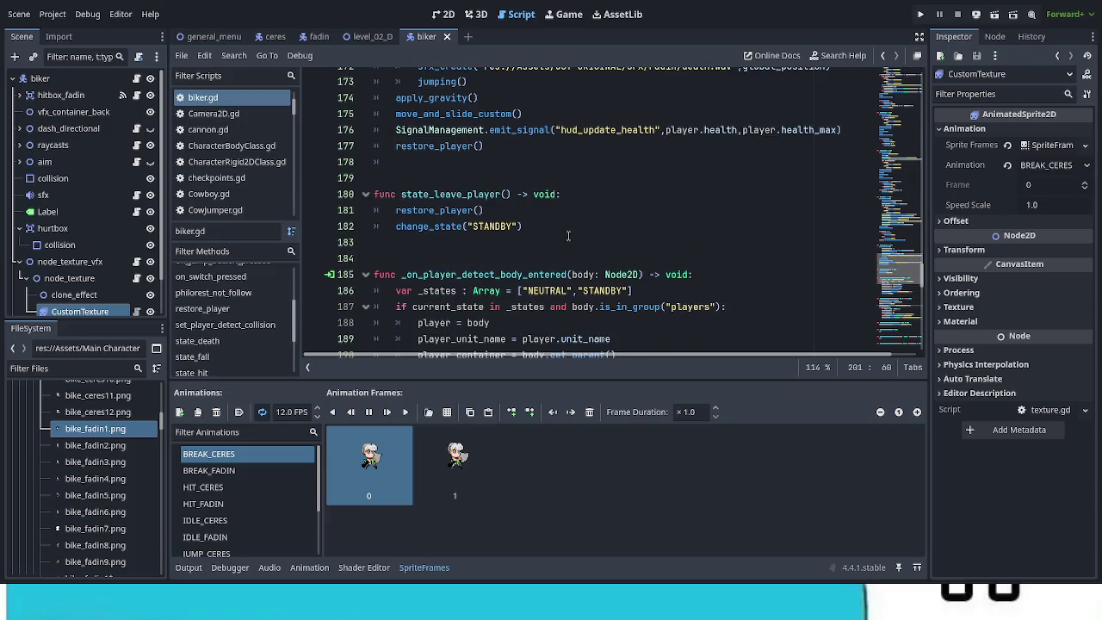
{"action": "scroll", "coordinate": [569, 236], "scroll_direction": "up", "scroll_amount": 3}
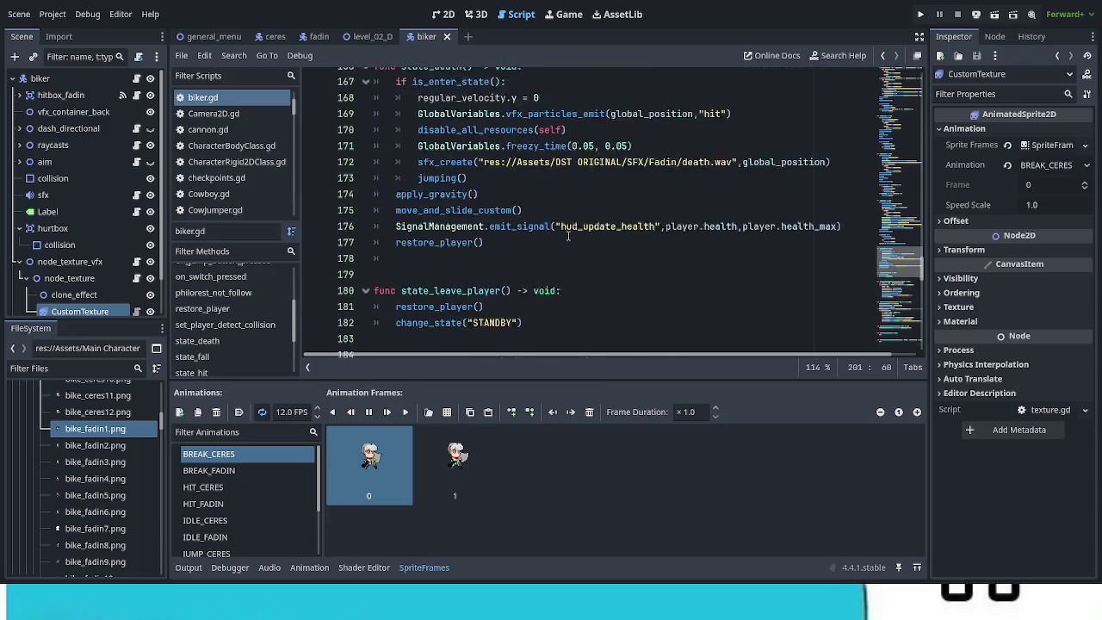
{"action": "left_click", "coordinate": [479, 290]}
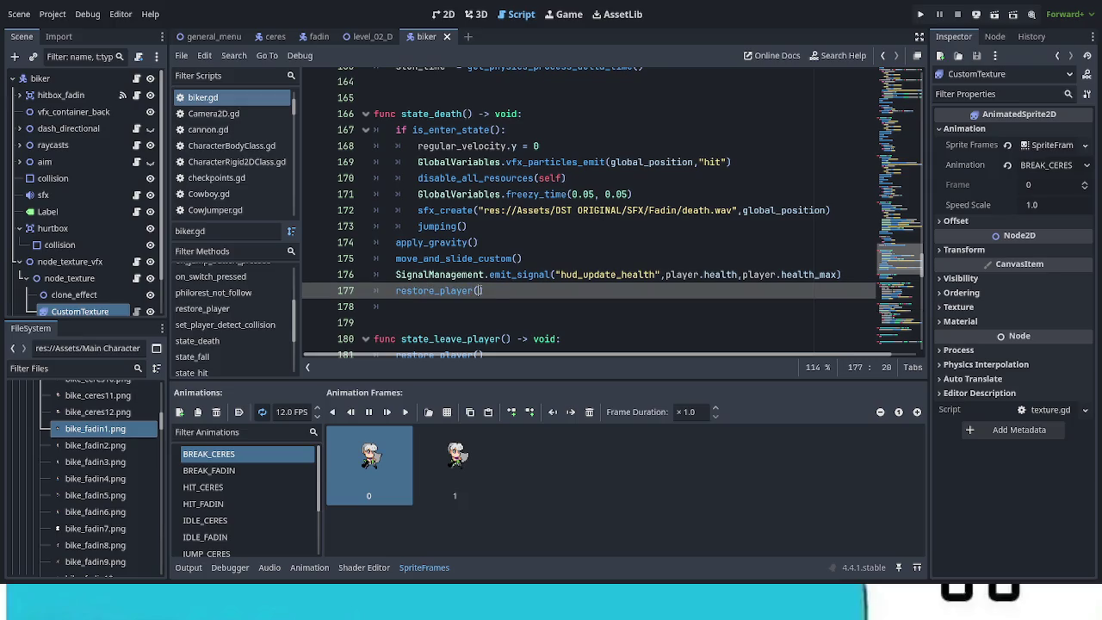
Pass false as the argument to restore_player() on line 177 in state_death
{"action": "type", "text": "fal"}
{"action": "key", "text": "Down"}
{"action": "key", "text": "Return"}
{"action": "left_click", "coordinate": [591, 293]}
Review the surrounding biker.gd code, then select the node_texture node in the Scene dock
{"action": "scroll", "coordinate": [616, 278], "scroll_direction": "down", "scroll_amount": 4}
{"action": "scroll", "coordinate": [616, 277], "scroll_direction": "down", "scroll_amount": 10}
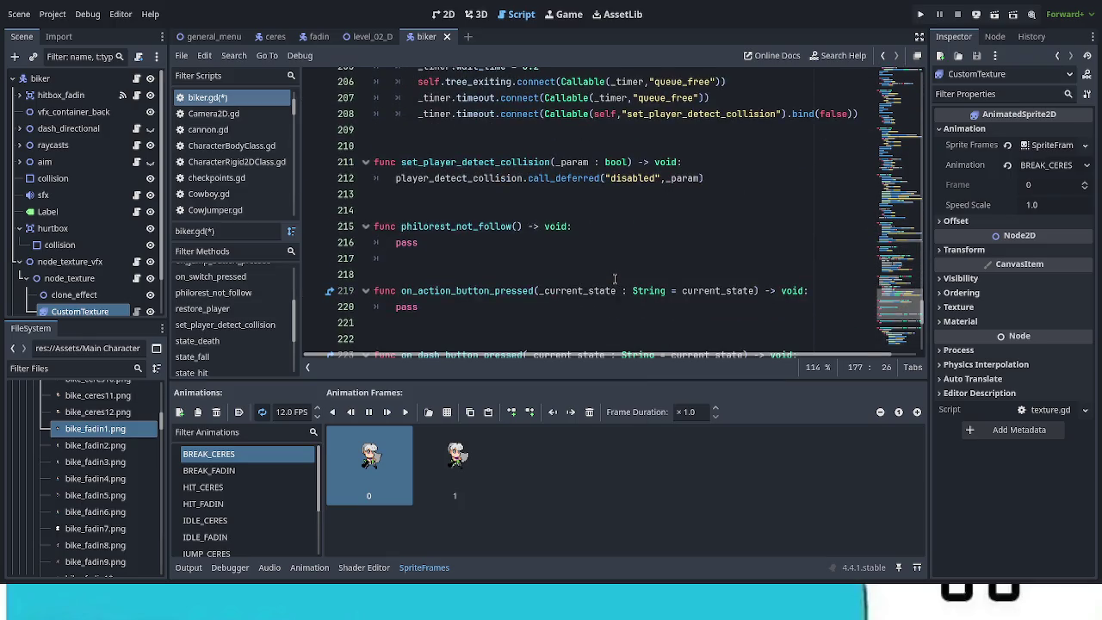
{"action": "scroll", "coordinate": [614, 278], "scroll_direction": "down", "scroll_amount": 3}
{"action": "scroll", "coordinate": [613, 275], "scroll_direction": "down", "scroll_amount": 3}
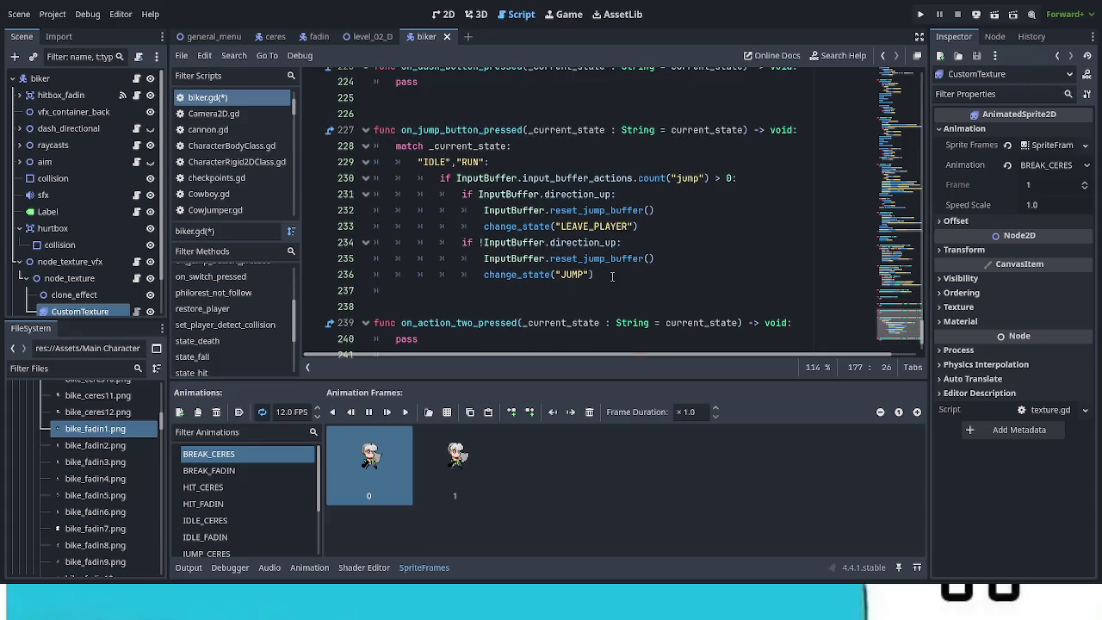
{"action": "scroll", "coordinate": [612, 275], "scroll_direction": "up", "scroll_amount": 15}
{"action": "scroll", "coordinate": [614, 275], "scroll_direction": "up", "scroll_amount": 8}
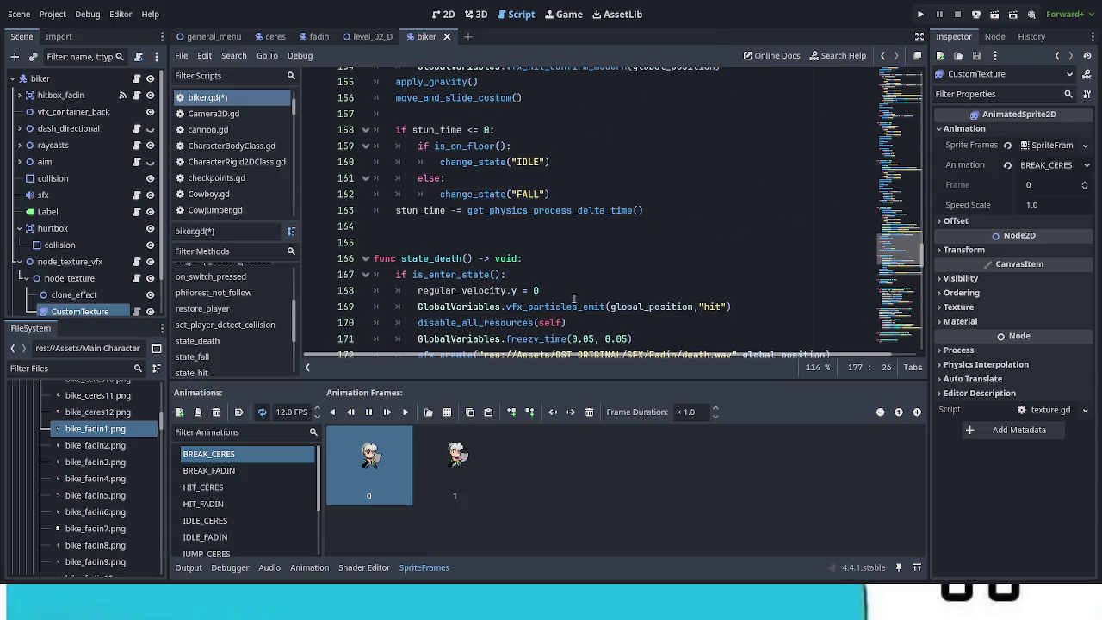
{"action": "left_click", "coordinate": [74, 278]}
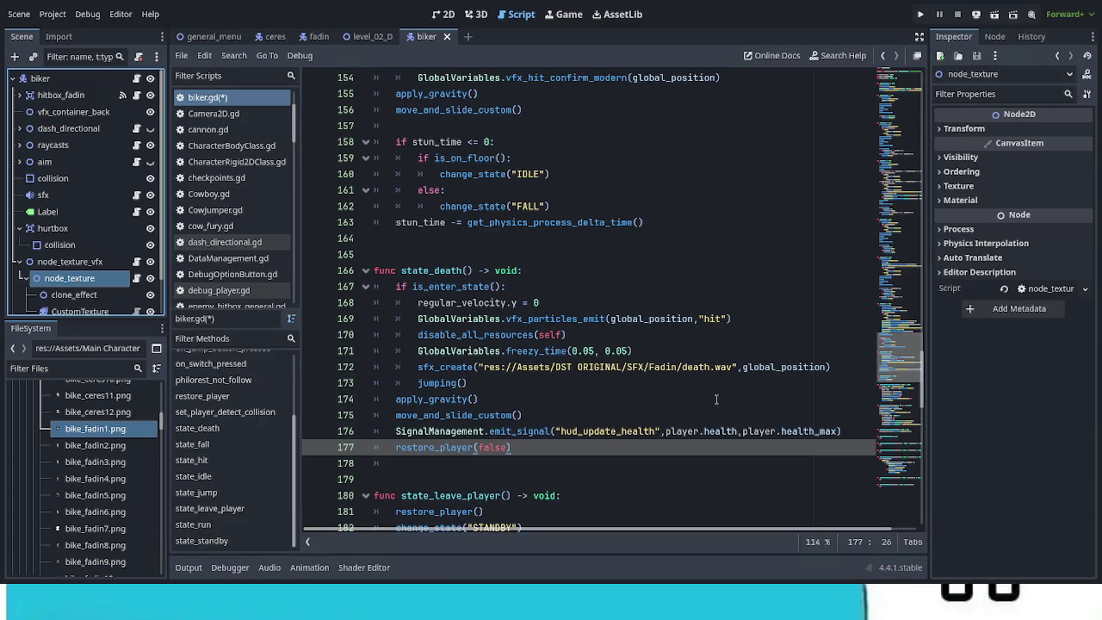
Scroll through biker.gd to review state_fall switching to RUN or IDLE on landing
{"action": "scroll", "coordinate": [715, 400], "scroll_direction": "up", "scroll_amount": 16}
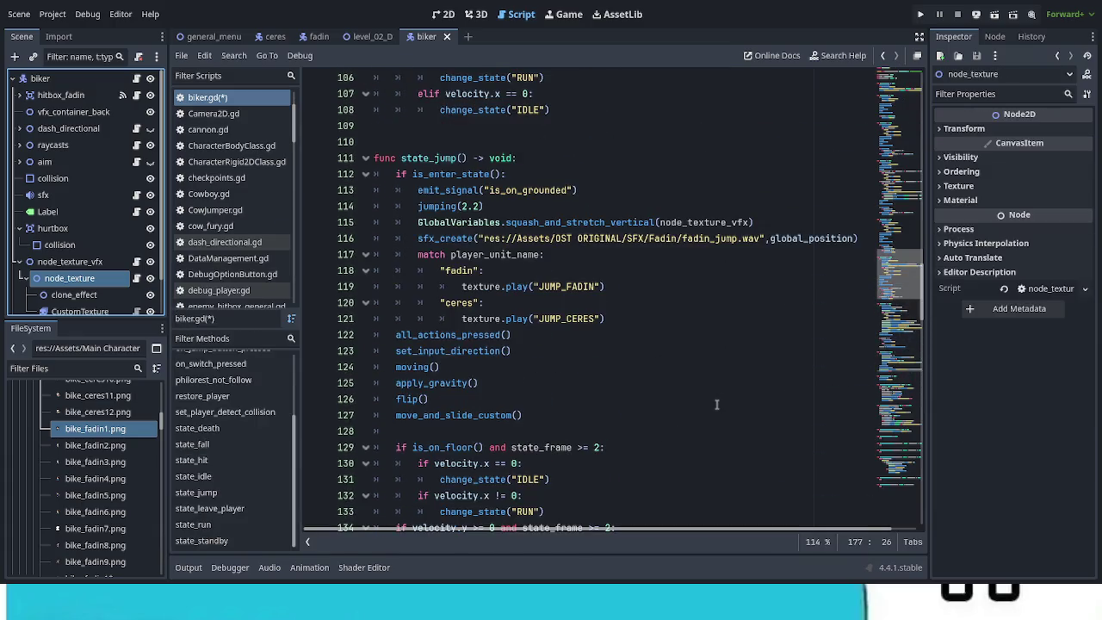
{"action": "scroll", "coordinate": [715, 405], "scroll_direction": "up", "scroll_amount": 9}
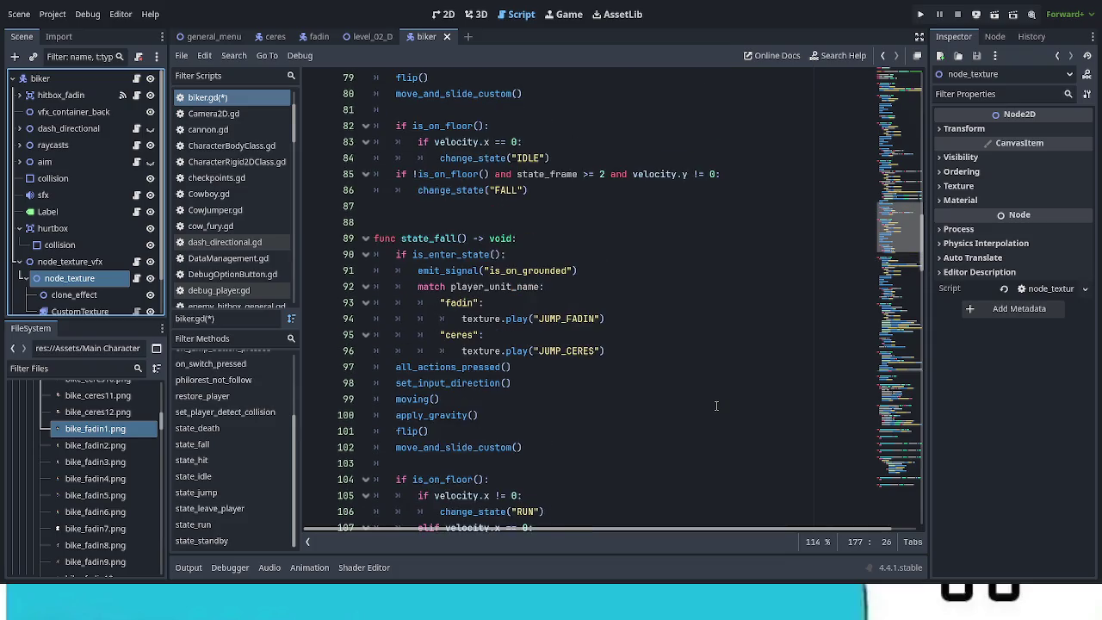
{"action": "scroll", "coordinate": [715, 406], "scroll_direction": "up", "scroll_amount": 5}
{"action": "scroll", "coordinate": [716, 406], "scroll_direction": "up", "scroll_amount": 5}
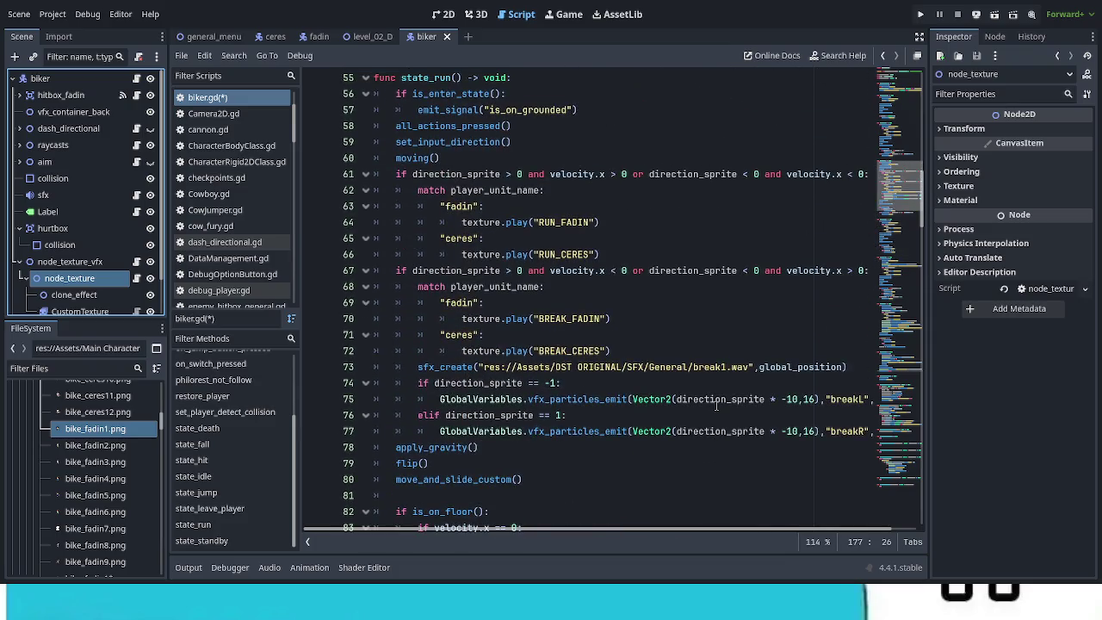
{"action": "scroll", "coordinate": [716, 406], "scroll_direction": "up", "scroll_amount": 8}
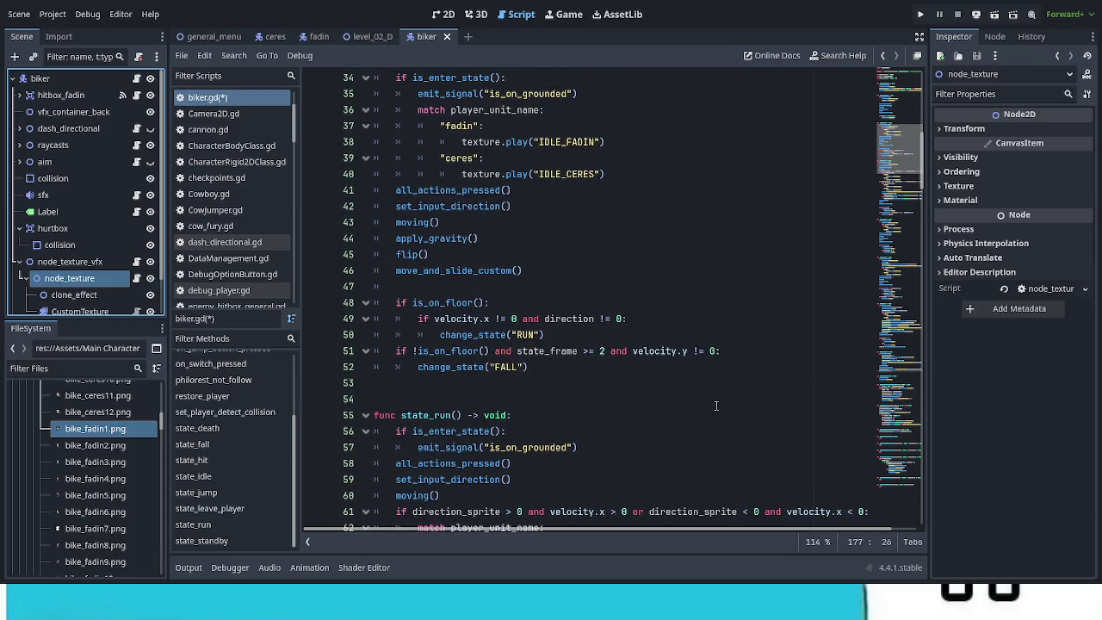
{"action": "scroll", "coordinate": [716, 406], "scroll_direction": "up", "scroll_amount": 8}
{"action": "scroll", "coordinate": [720, 419], "scroll_direction": "down", "scroll_amount": 14}
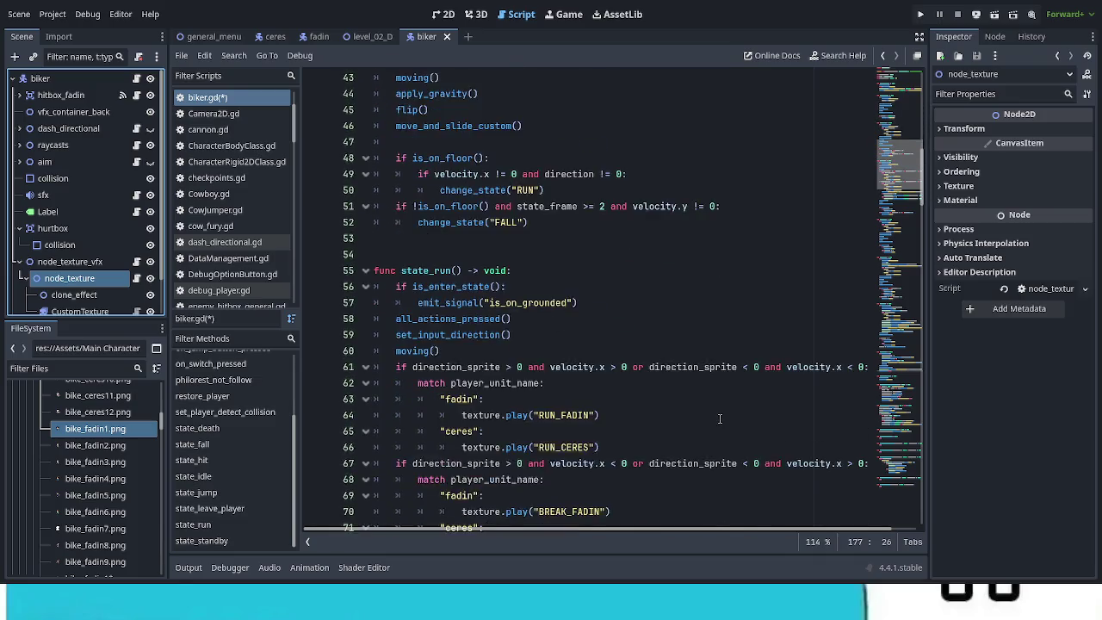
{"action": "scroll", "coordinate": [720, 418], "scroll_direction": "down", "scroll_amount": 13}
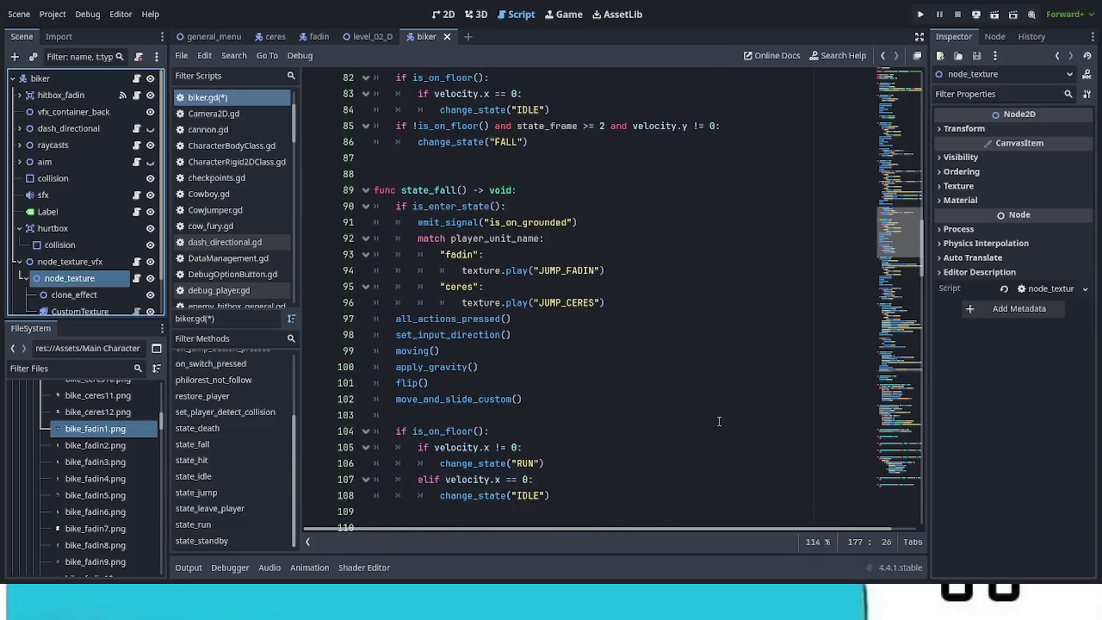
{"action": "scroll", "coordinate": [719, 421], "scroll_direction": "down", "scroll_amount": 2}
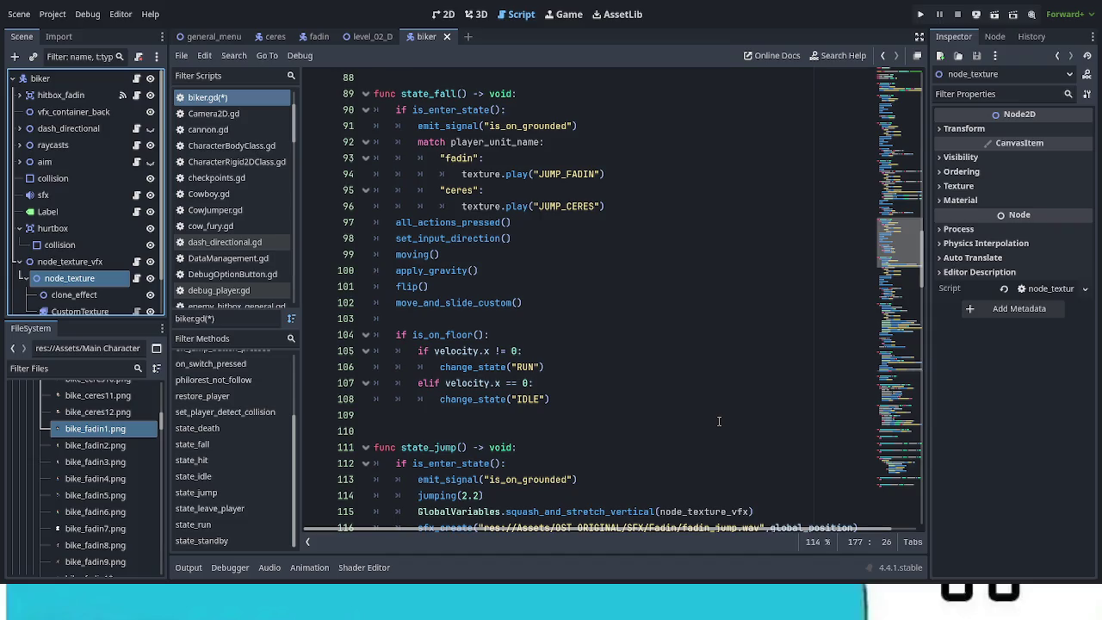
{"action": "scroll", "coordinate": [719, 421], "scroll_direction": "down", "scroll_amount": 1}
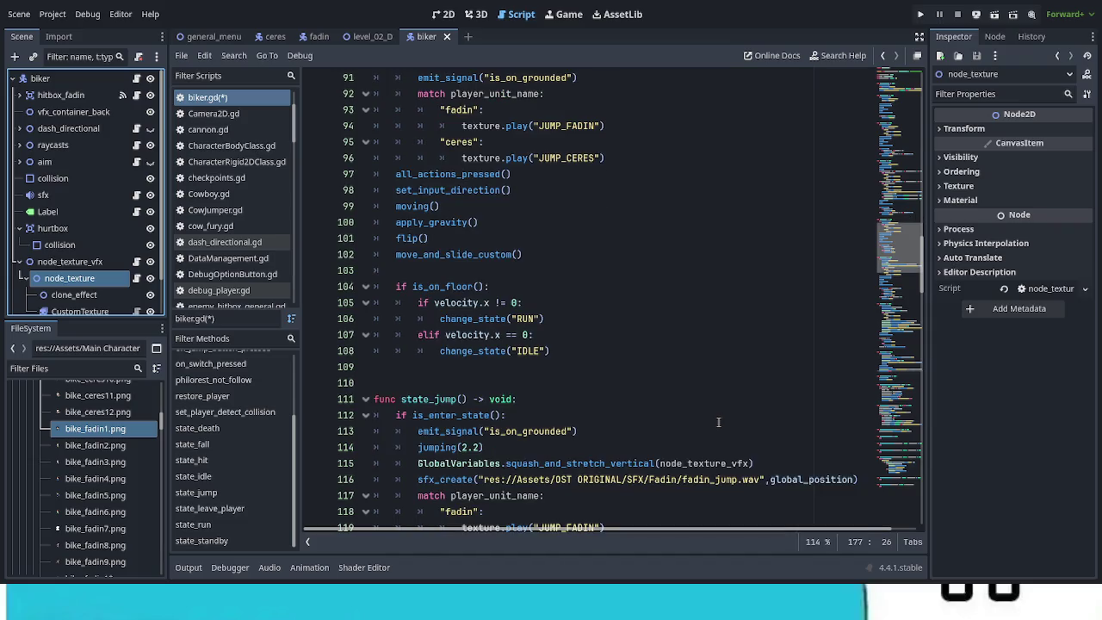